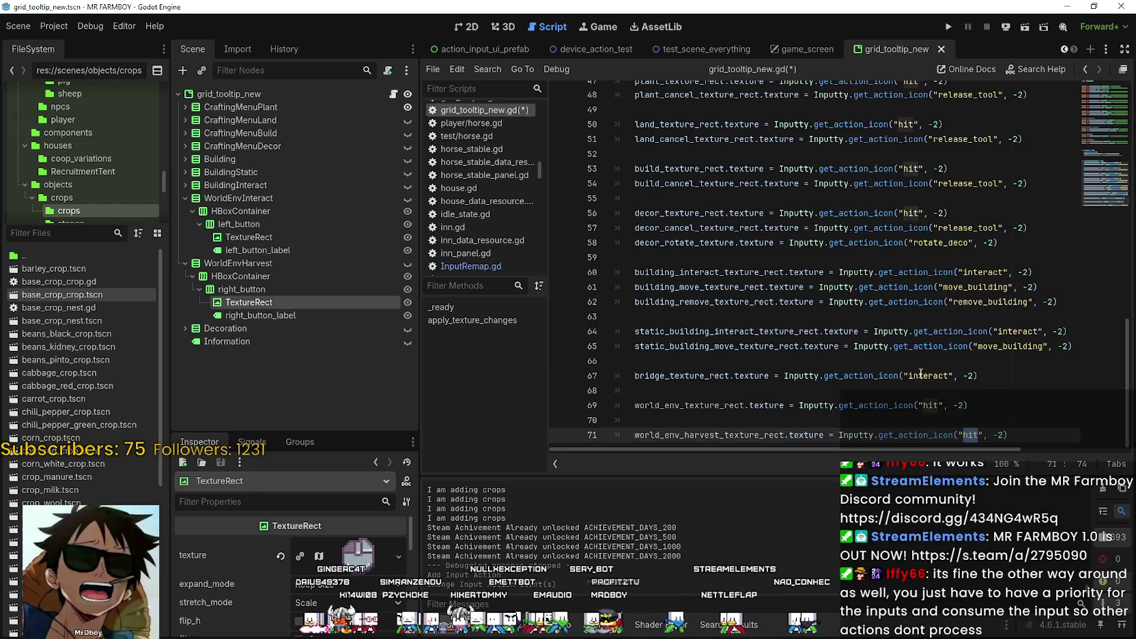
# Review the 'hit' get_action_icon calls on lines 47, 69 and 71 of grid_tooltip_new.gd.
pyautogui.click(920, 373)
pyautogui.doubleClick(935, 405)
pyautogui.scroll(1, 938, 401)
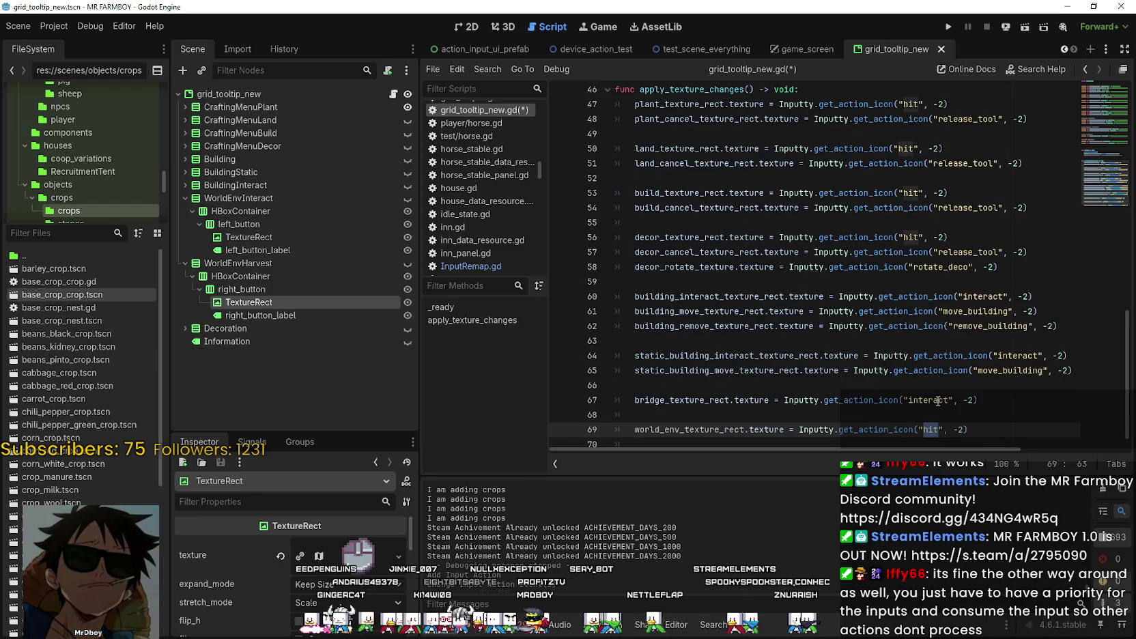
pyautogui.doubleClick(909, 105)
pyautogui.scroll(2, 954, 287)
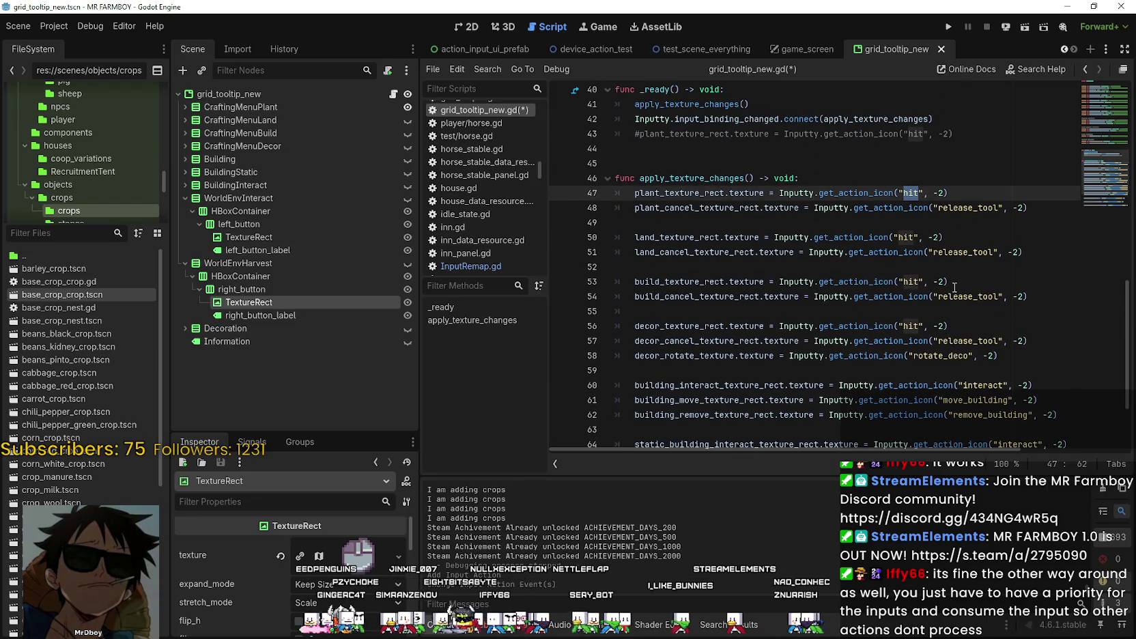
pyautogui.scroll(-2, 901, 205)
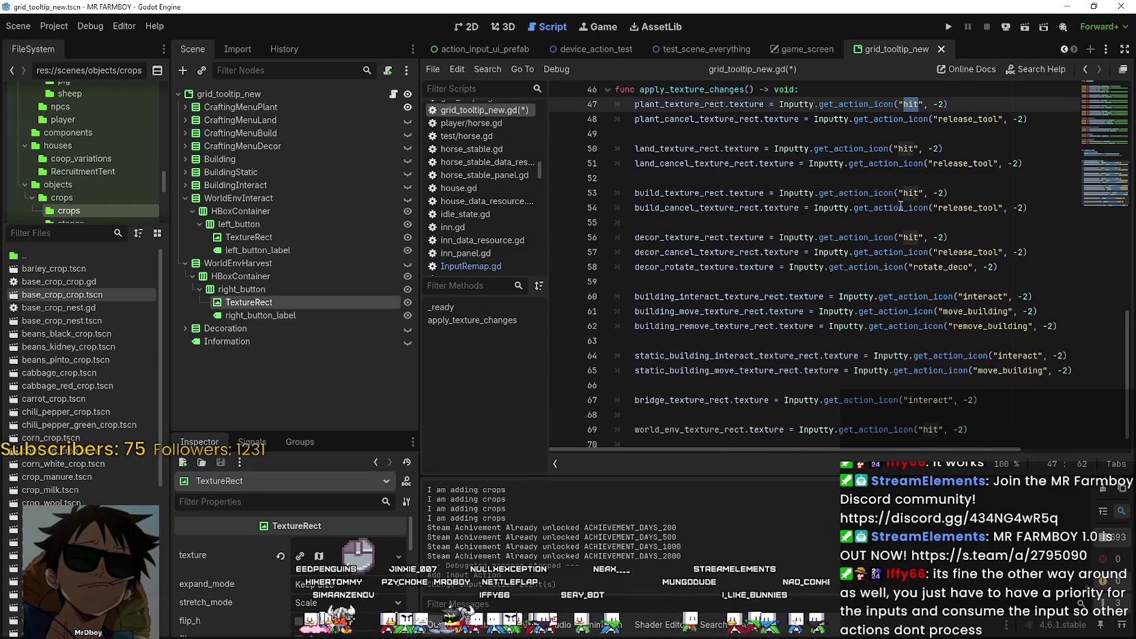
pyautogui.doubleClick(970, 435)
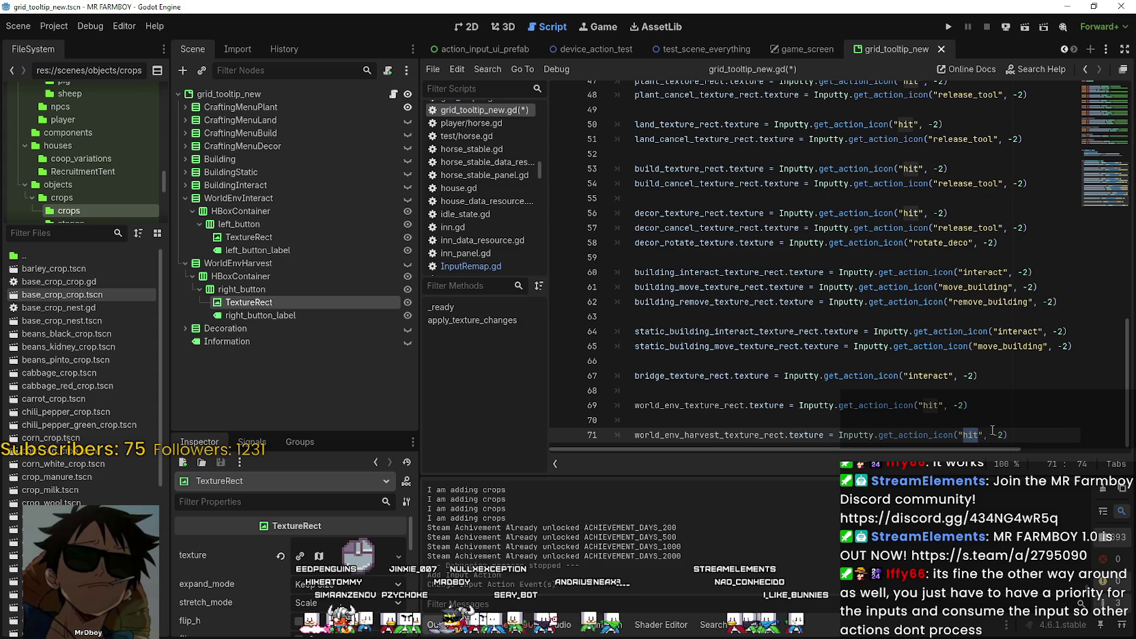
pyautogui.scroll(2, 983, 417)
pyautogui.scroll(-2, 982, 418)
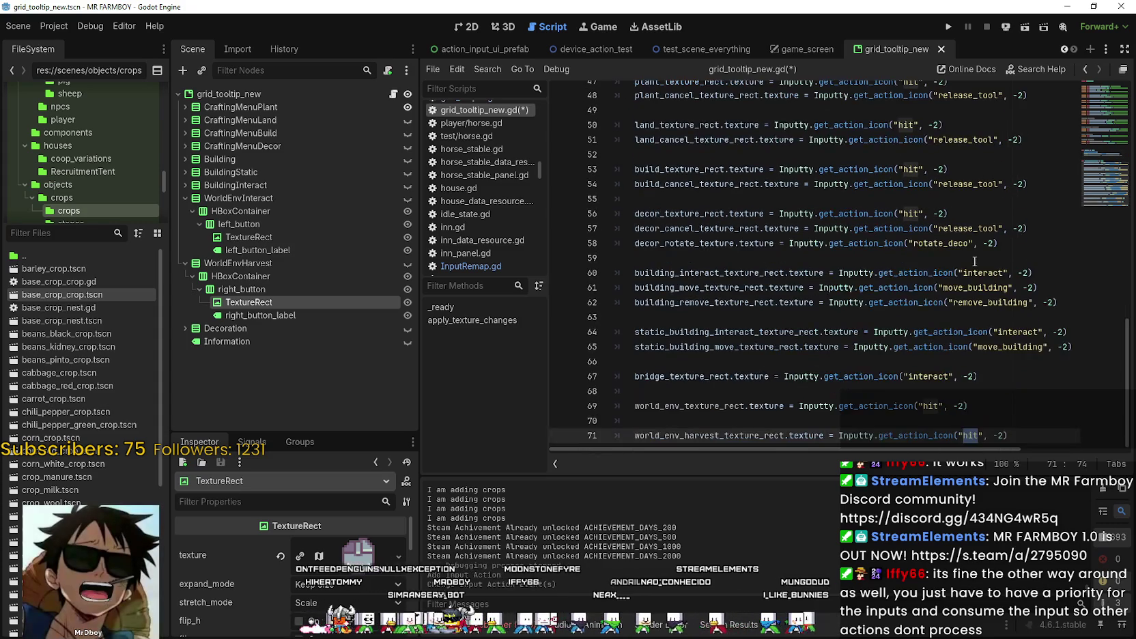
# Recheck the 'hit' action calls on lines 56 and 71, then open the Project menu.
pyautogui.moveTo(1076, 347); pyautogui.dragTo(618, 154)
pyautogui.click(949, 377)
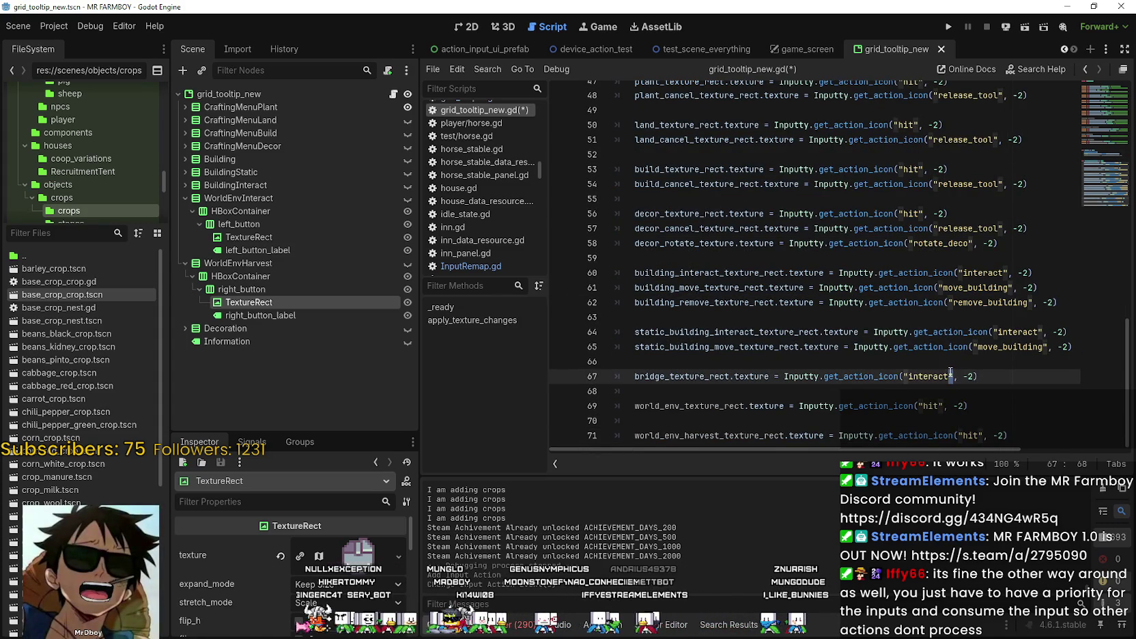
pyautogui.click(915, 214)
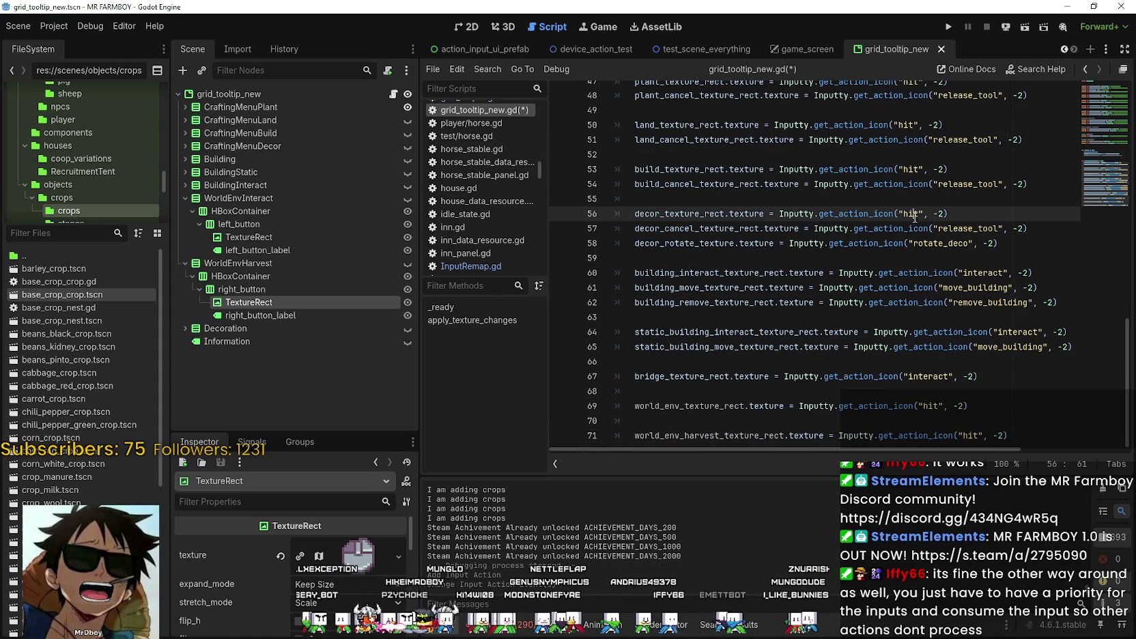
pyautogui.click(1023, 434)
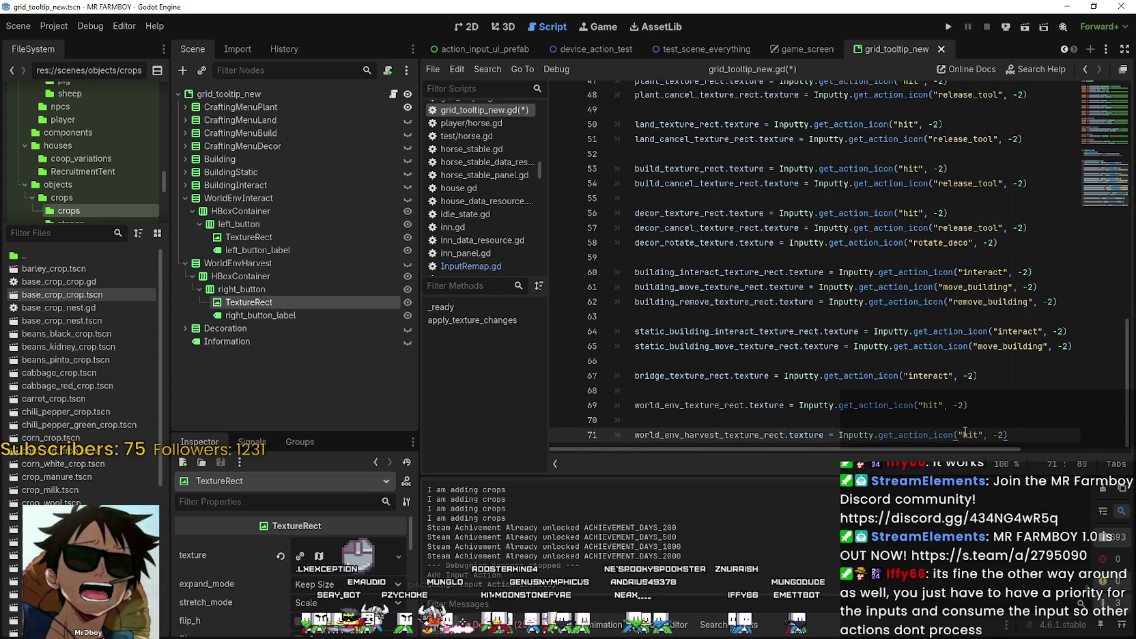
pyautogui.doubleClick(965, 434)
pyautogui.click(65, 26)
pyautogui.click(109, 45)
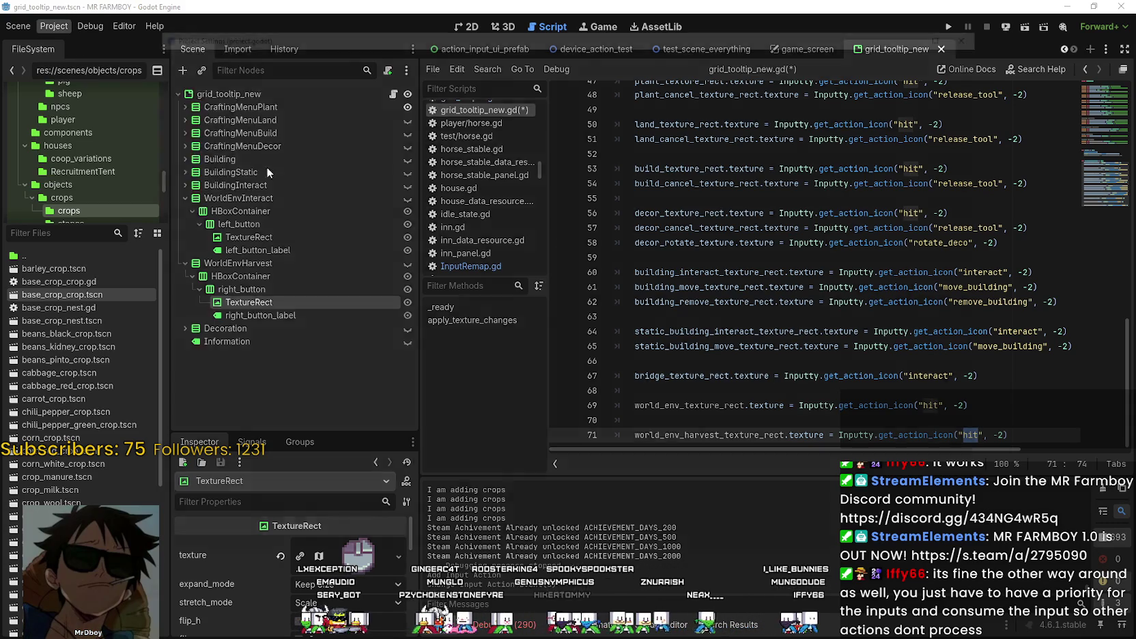
pyautogui.scroll(-5, 547, 371)
pyautogui.scroll(-3, 461, 458)
pyautogui.scroll(-3, 404, 464)
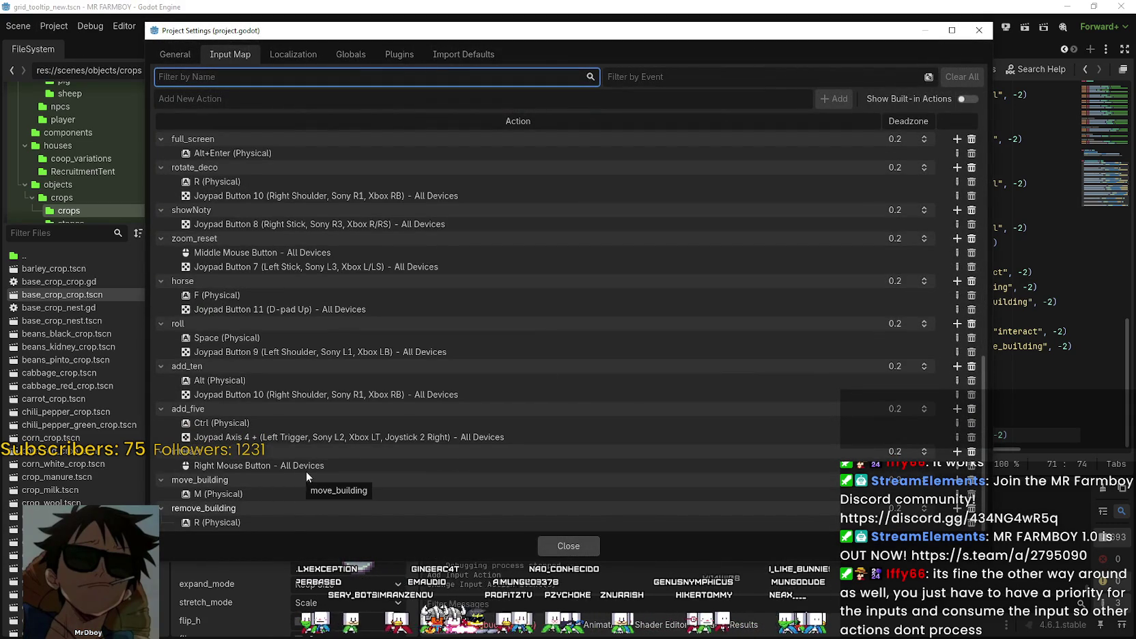
pyautogui.scroll(3, 307, 468)
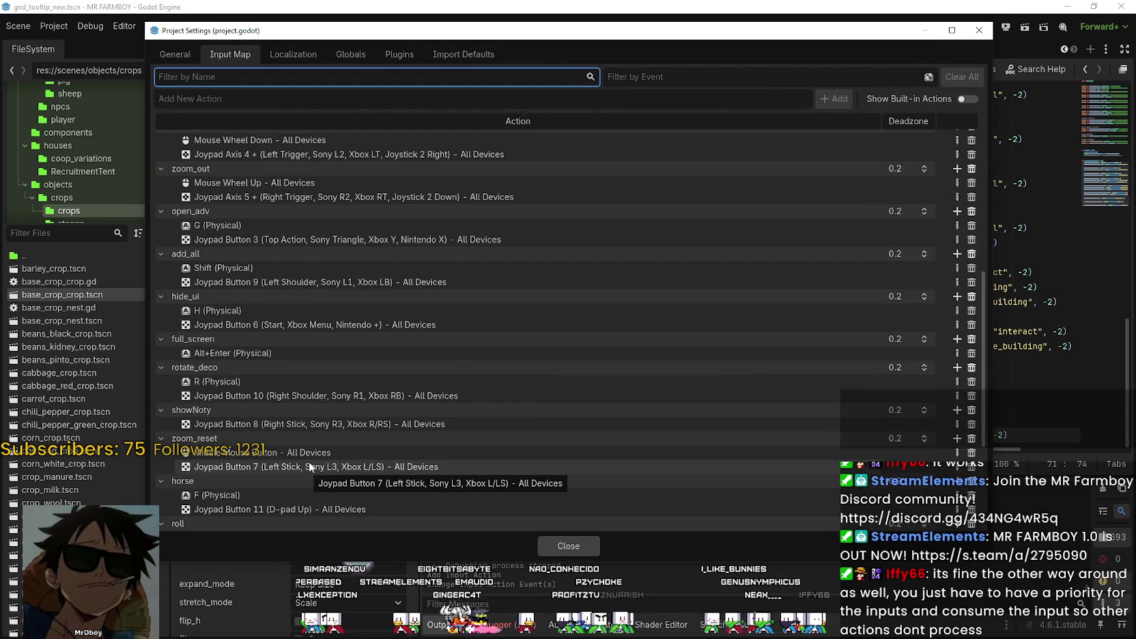
pyautogui.scroll(2, 309, 461)
pyautogui.scroll(2, 309, 460)
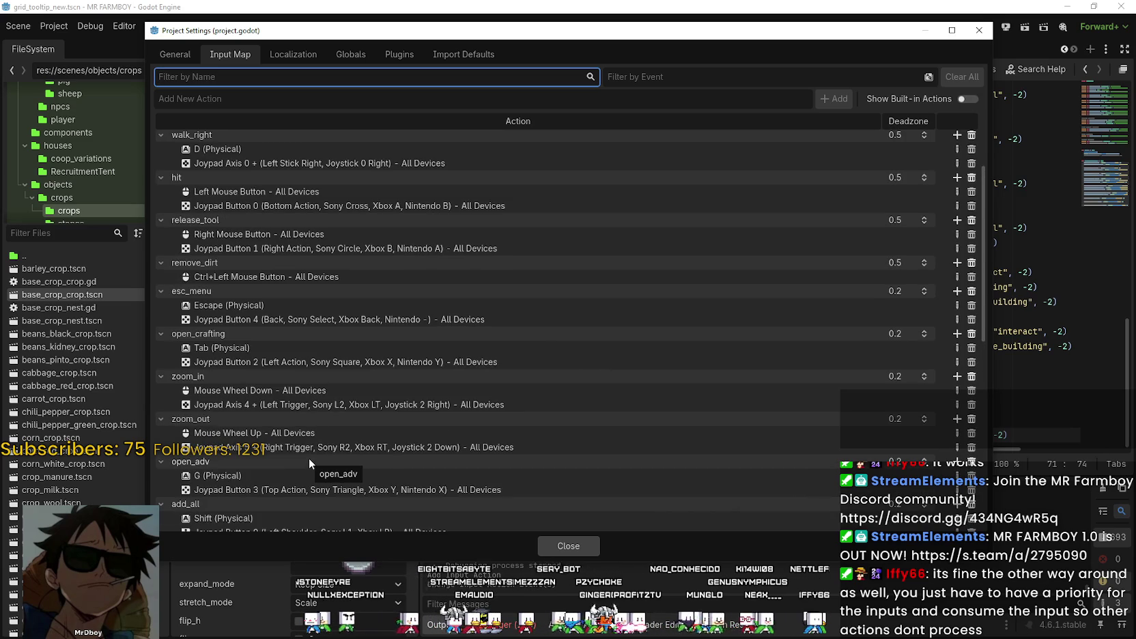
pyautogui.scroll(1, 308, 458)
pyautogui.scroll(1, 309, 456)
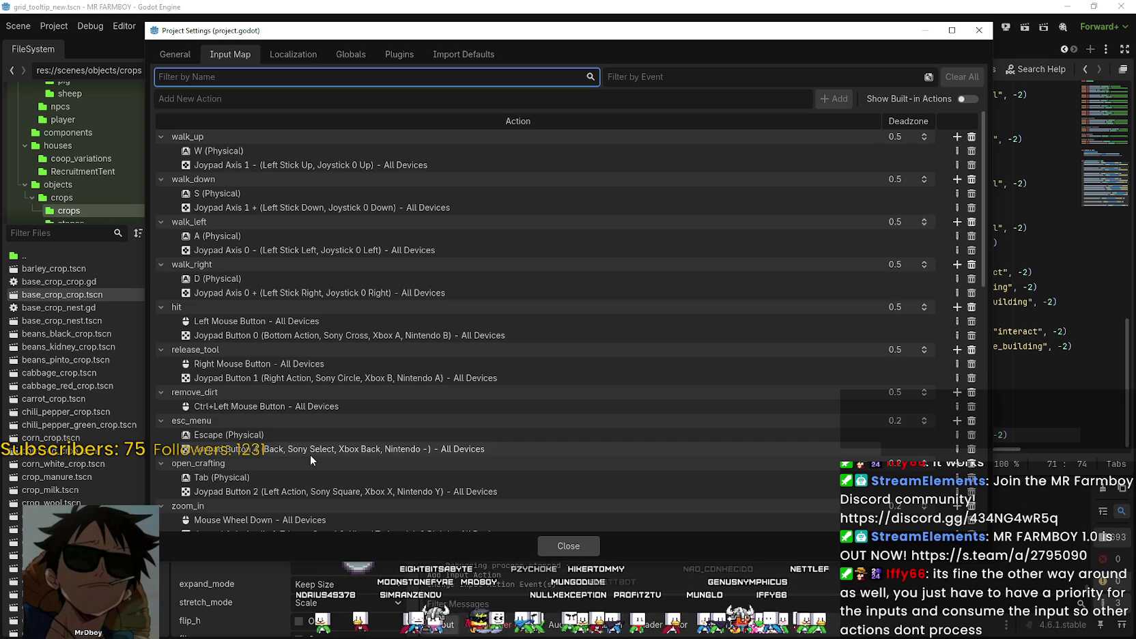
pyautogui.scroll(-3, 309, 455)
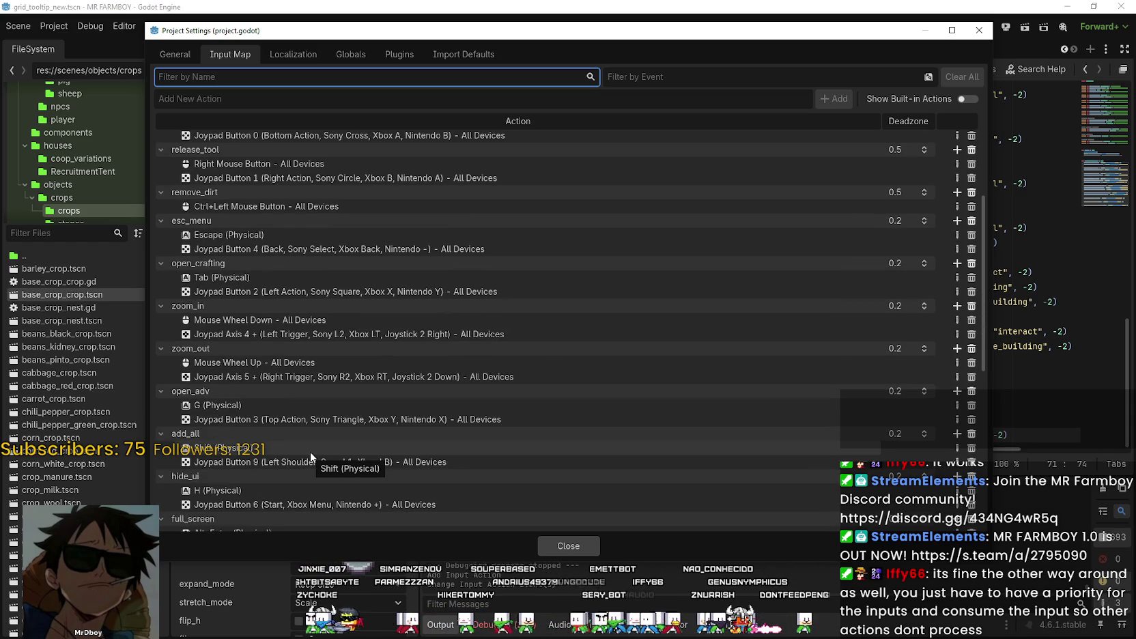
pyautogui.scroll(3, 310, 451)
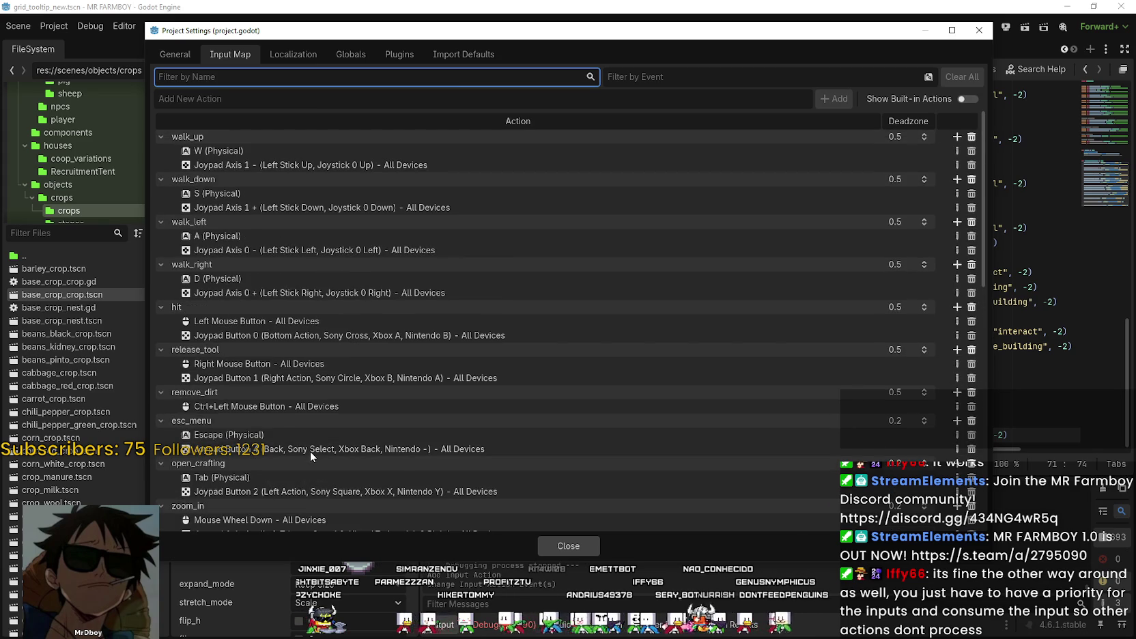
pyautogui.scroll(-3, 310, 450)
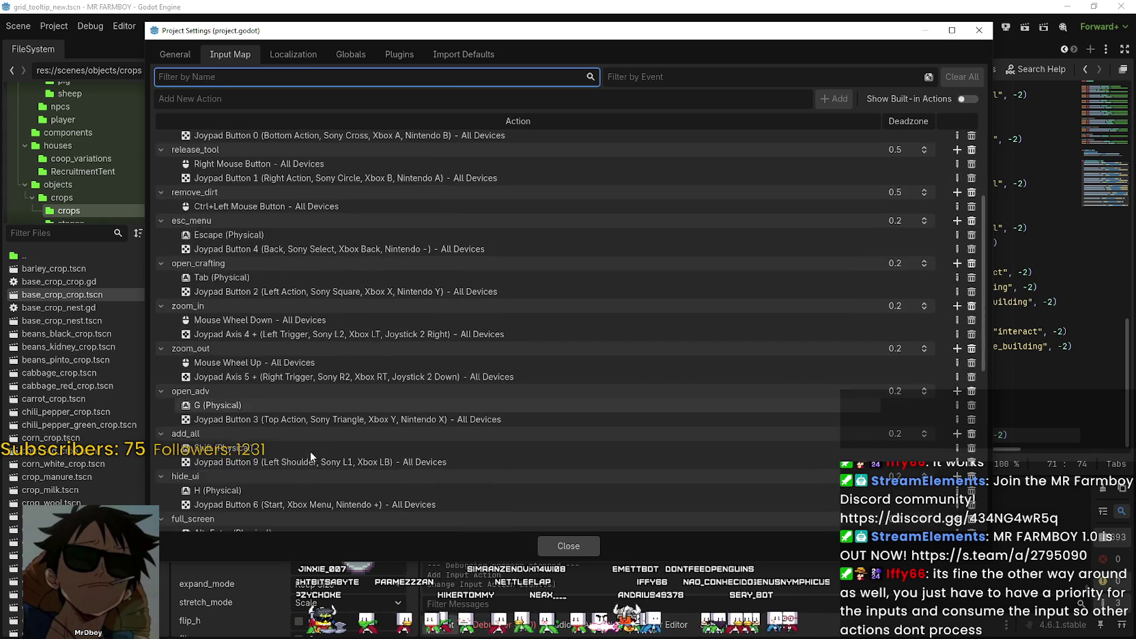
pyautogui.scroll(-2, 309, 451)
pyautogui.scroll(-2, 310, 450)
pyautogui.scroll(-2, 310, 451)
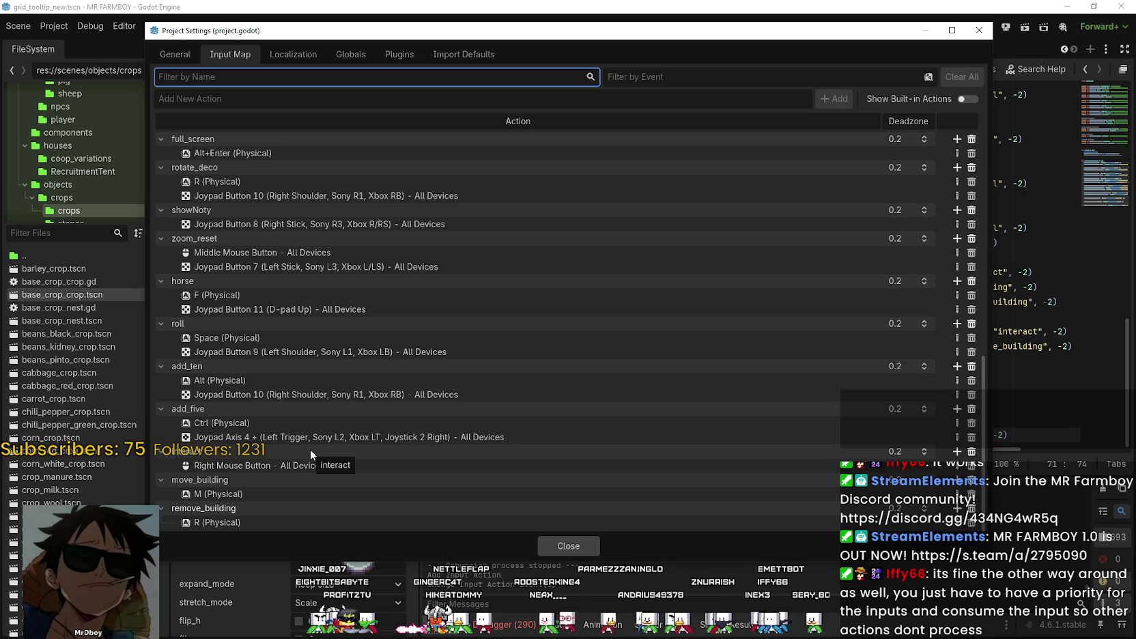
pyautogui.scroll(2, 310, 449)
pyautogui.scroll(2, 310, 449)
pyautogui.scroll(-2, 310, 449)
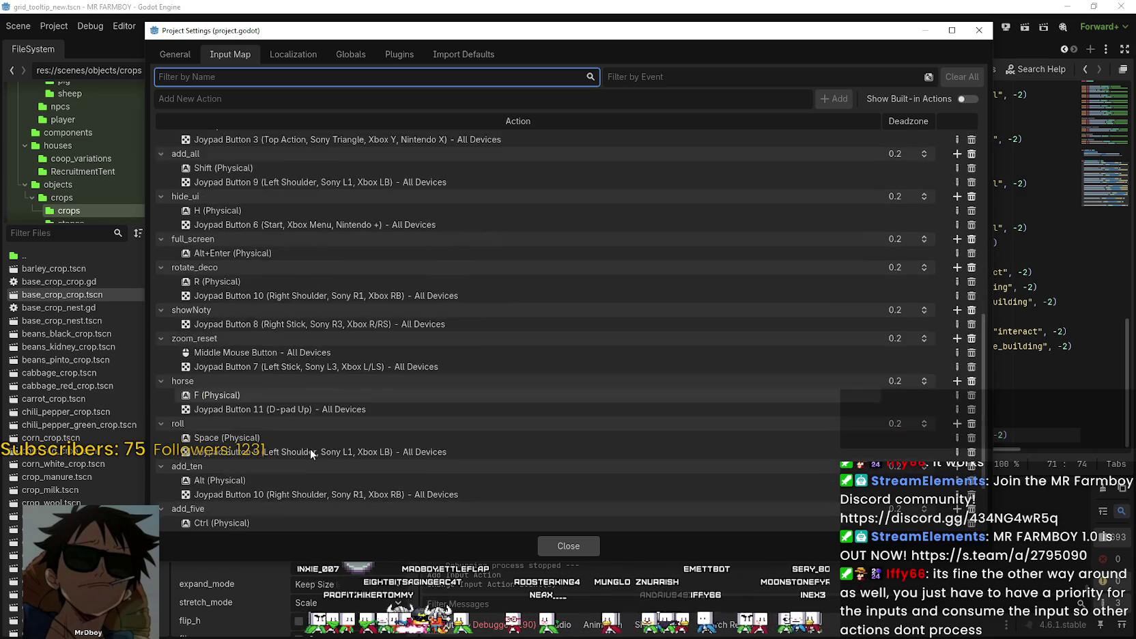
pyautogui.scroll(5, 310, 448)
pyautogui.scroll(5, 310, 448)
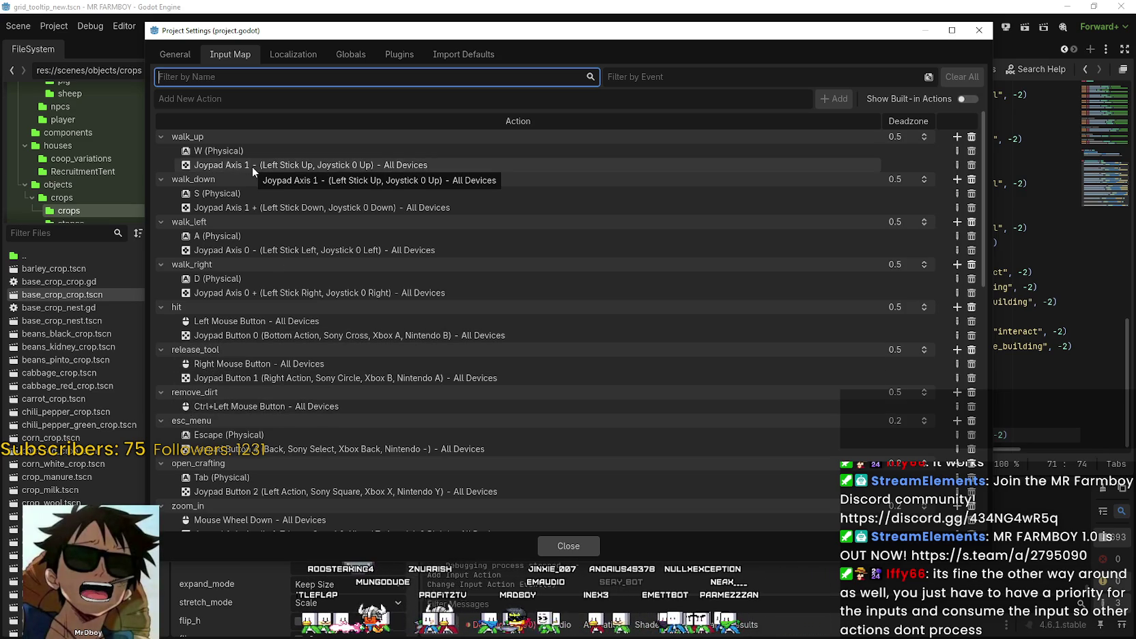
# Close Project Settings and change line 71's icon action from 'hit' to 'release_tool'.
pyautogui.click(556, 546)
pyautogui.click(954, 183)
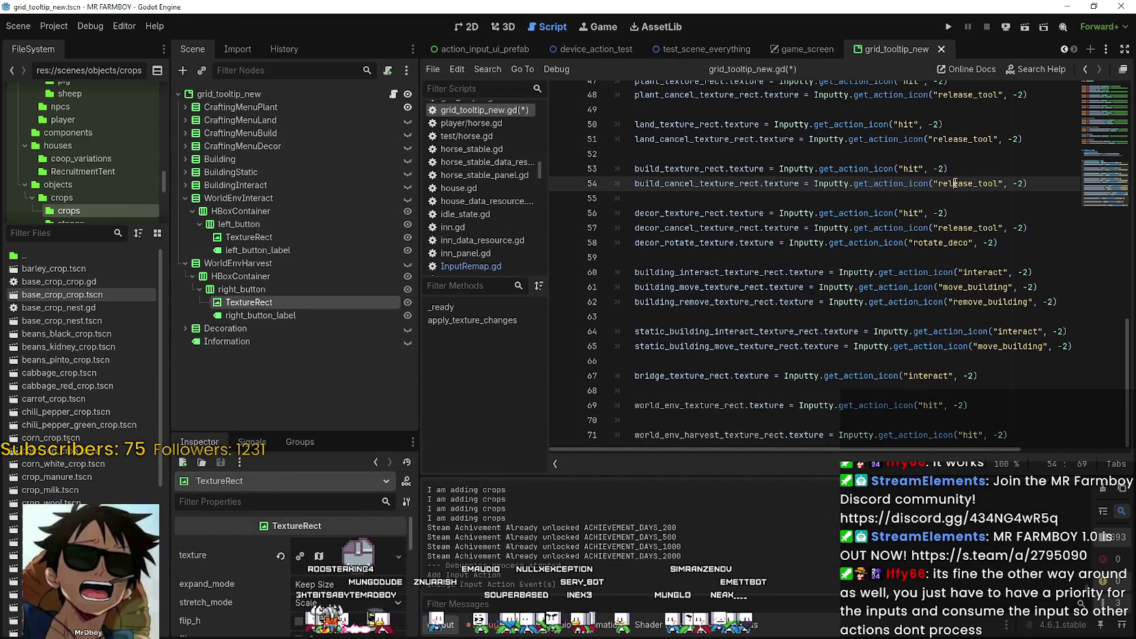
pyautogui.doubleClick(953, 183)
pyautogui.hotkey('ctrl', 'c')
pyautogui.click(962, 435)
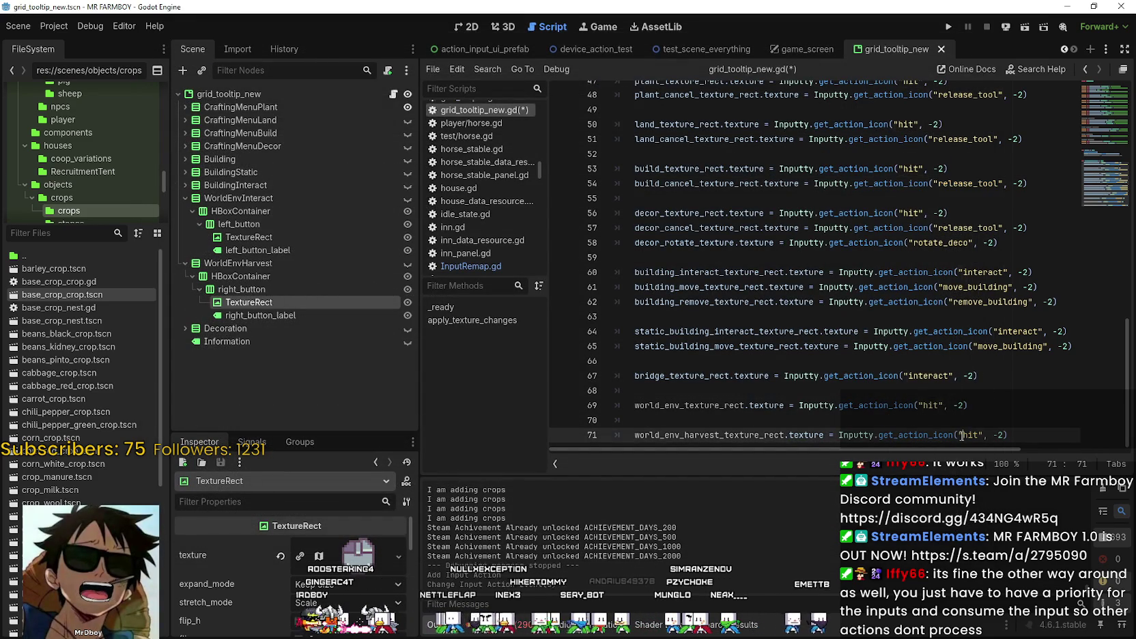
pyautogui.doubleClick(967, 435)
pyautogui.hotkey('ctrl', 'v')
# Save the scene and the grid_tooltip_new.gd script with Ctrl+S.
pyautogui.press('Up')
pyautogui.hotkey('ctrl', 's')
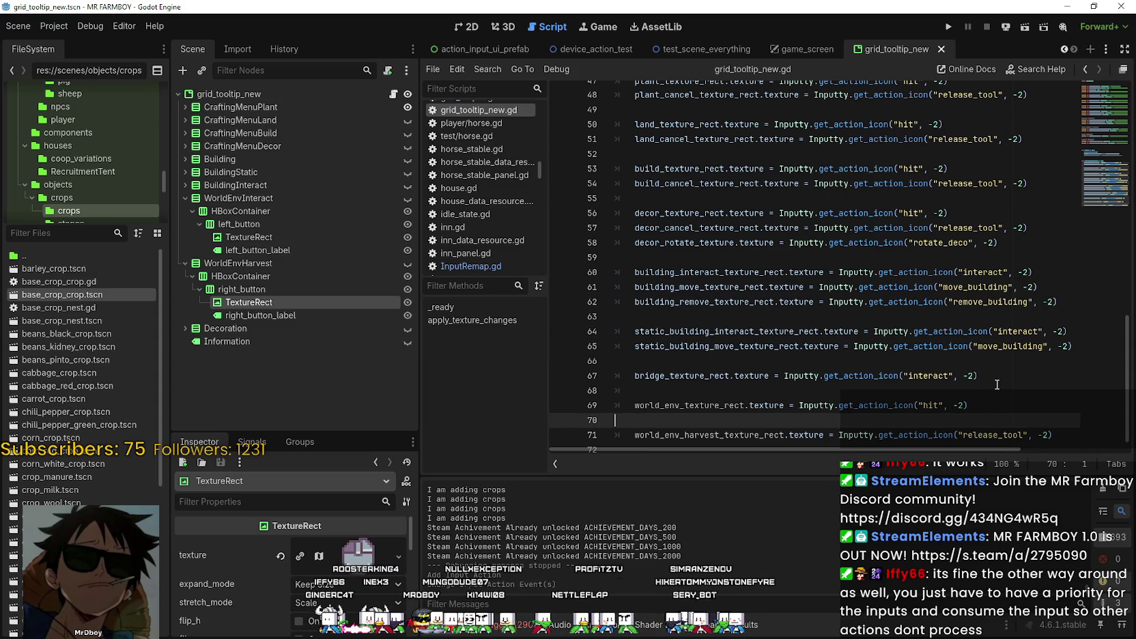
pyautogui.hotkey('ctrl', 's')
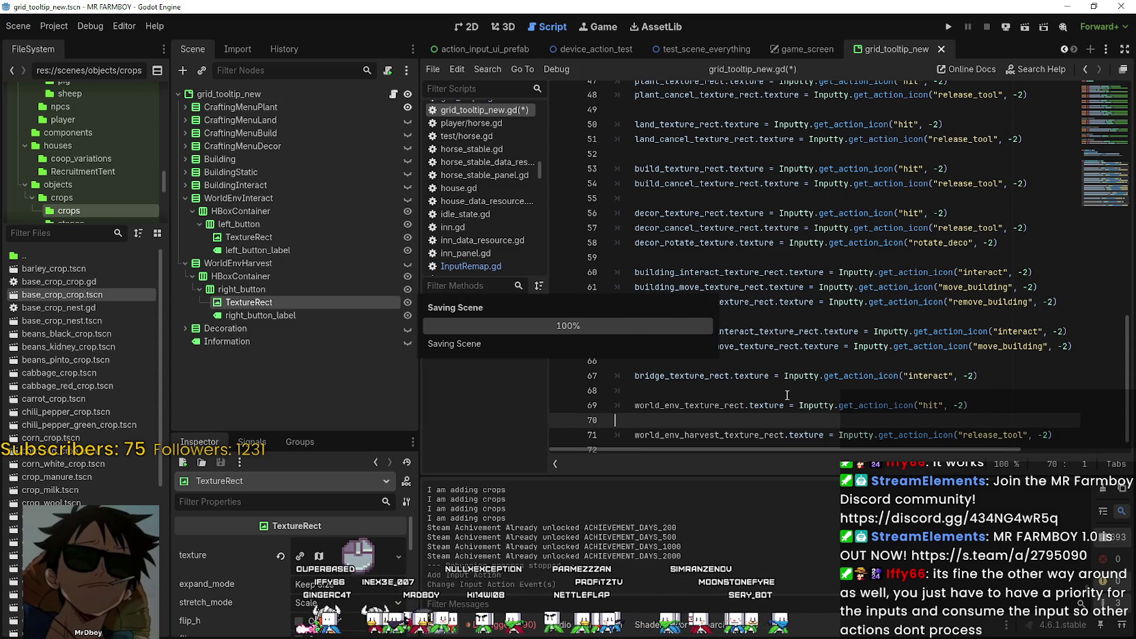
pyautogui.click(764, 361)
pyautogui.hotkey('ctrl', 's')
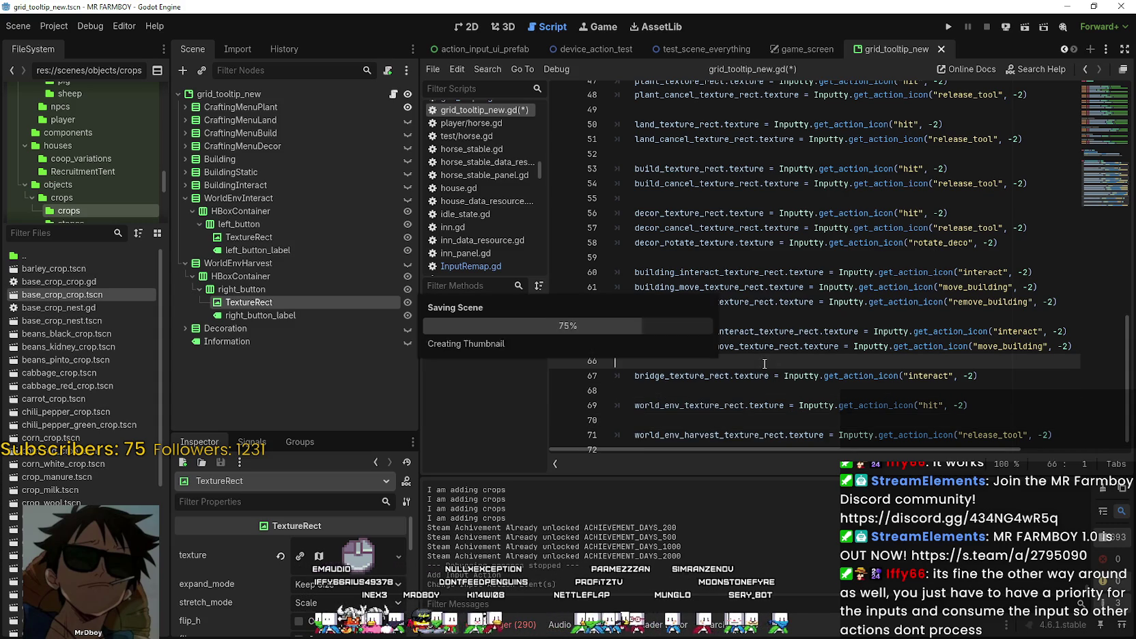
pyautogui.click(910, 399)
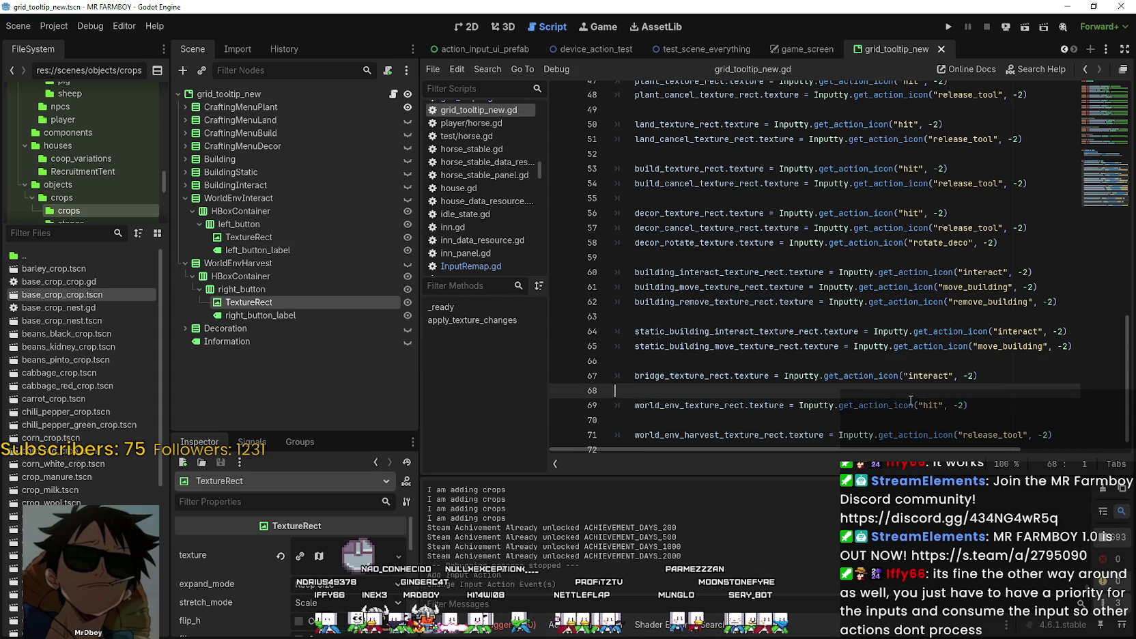
pyautogui.scroll(-1, 909, 401)
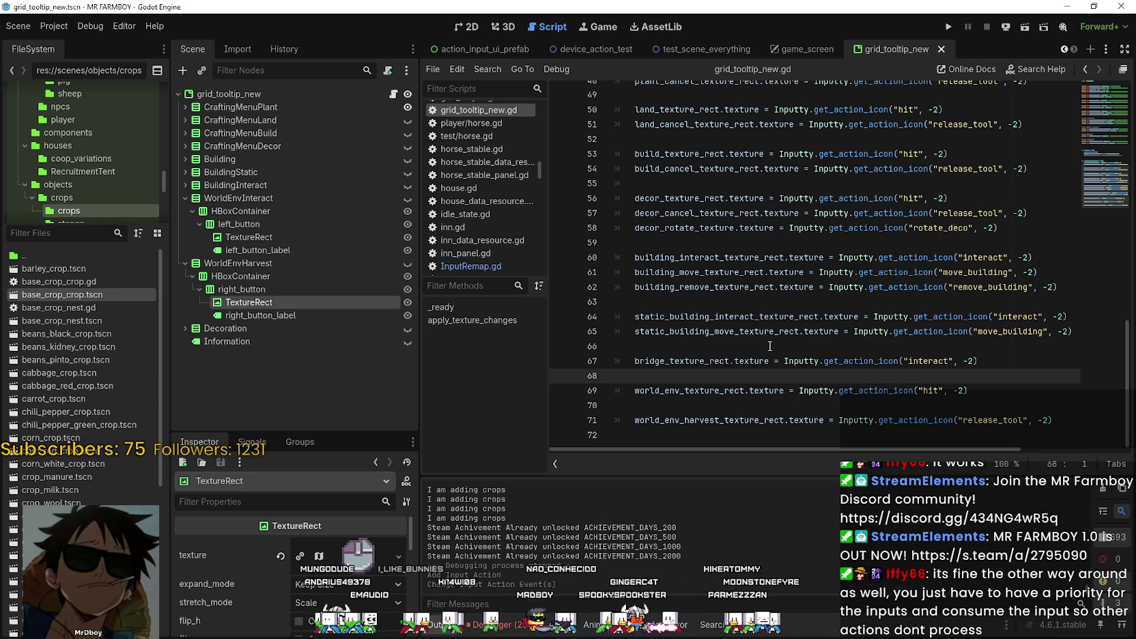
# Expand the Decoration node and inspect its right_button TextureRect and label.
pyautogui.click(185, 327)
pyautogui.scroll(-1, 219, 384)
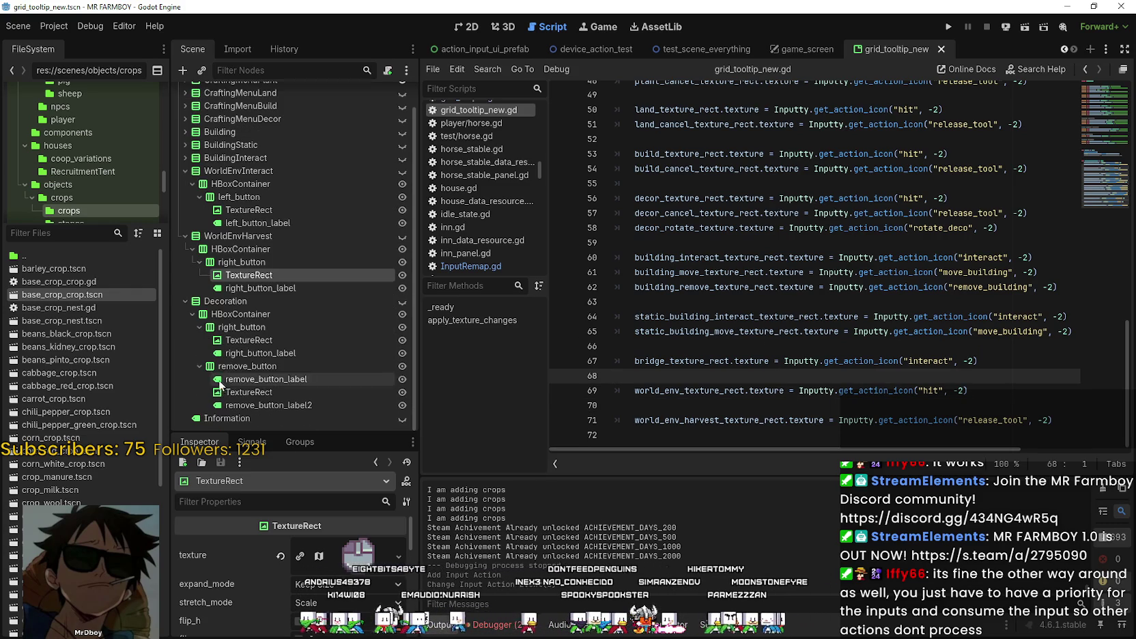
pyautogui.click(251, 344)
pyautogui.click(252, 352)
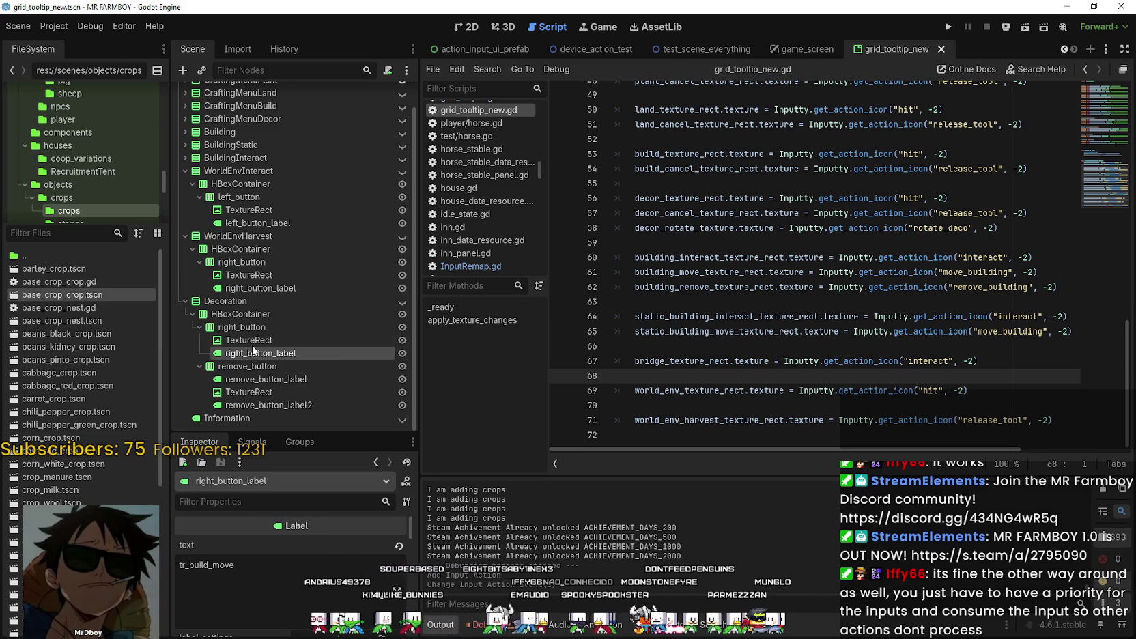
pyautogui.click(250, 340)
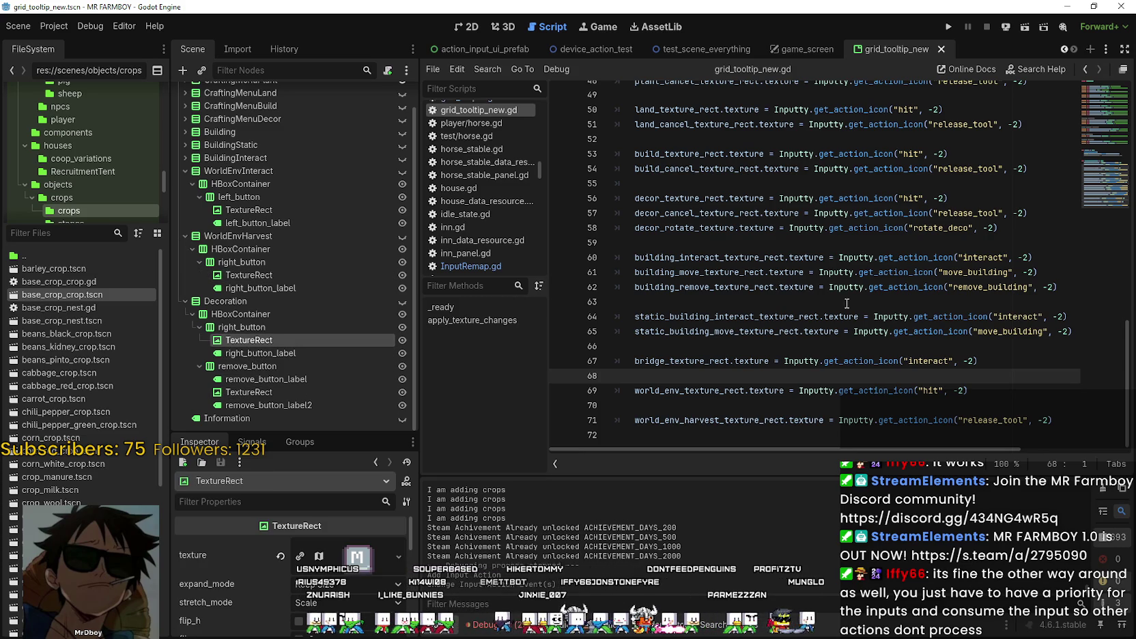
pyautogui.scroll(3, 858, 319)
pyautogui.scroll(3, 858, 318)
pyautogui.scroll(3, 751, 321)
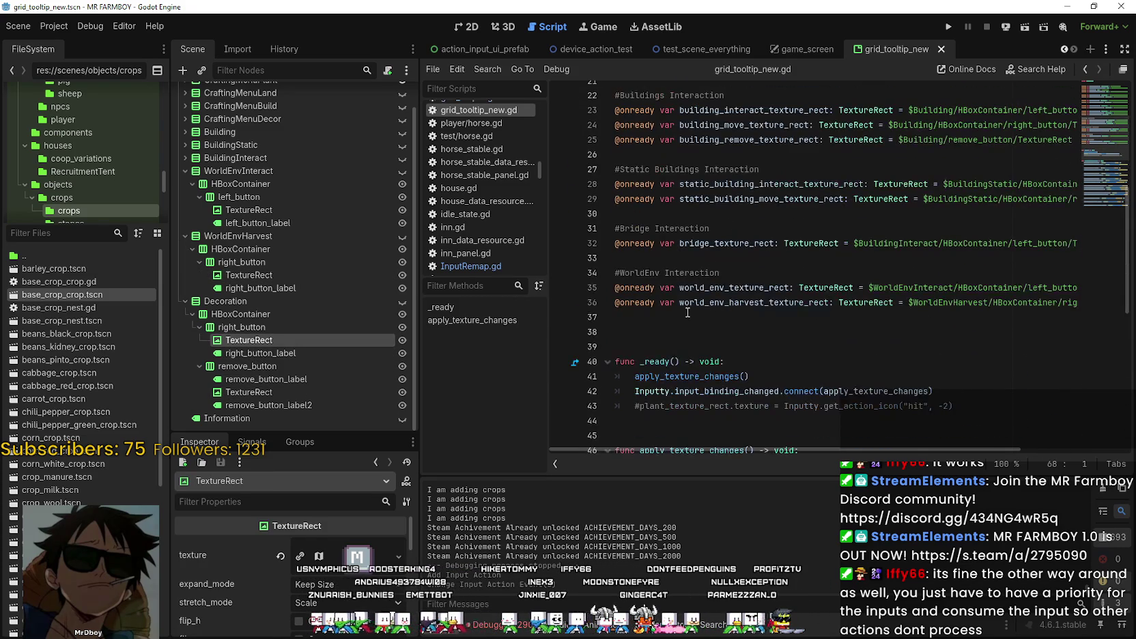
# Delete the stray # on line 38 and insert blank lines after the Bridge Interaction section.
pyautogui.click(688, 317)
pyautogui.click(689, 332)
pyautogui.write('#')
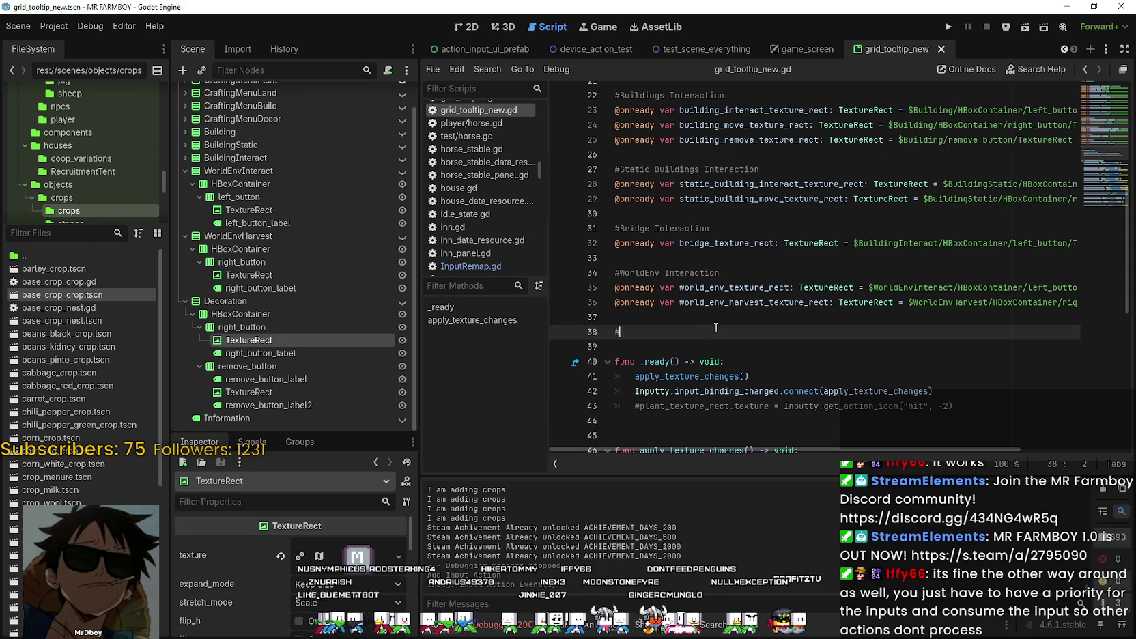
pyautogui.press('BackSpace')
pyautogui.scroll(3, 733, 286)
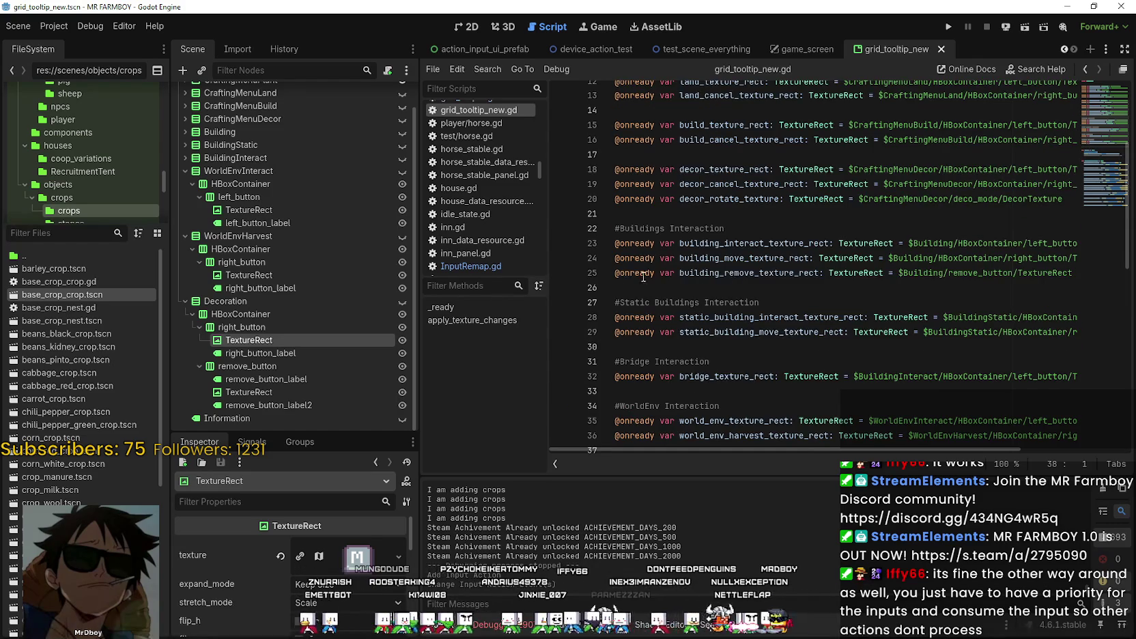
pyautogui.click(643, 287)
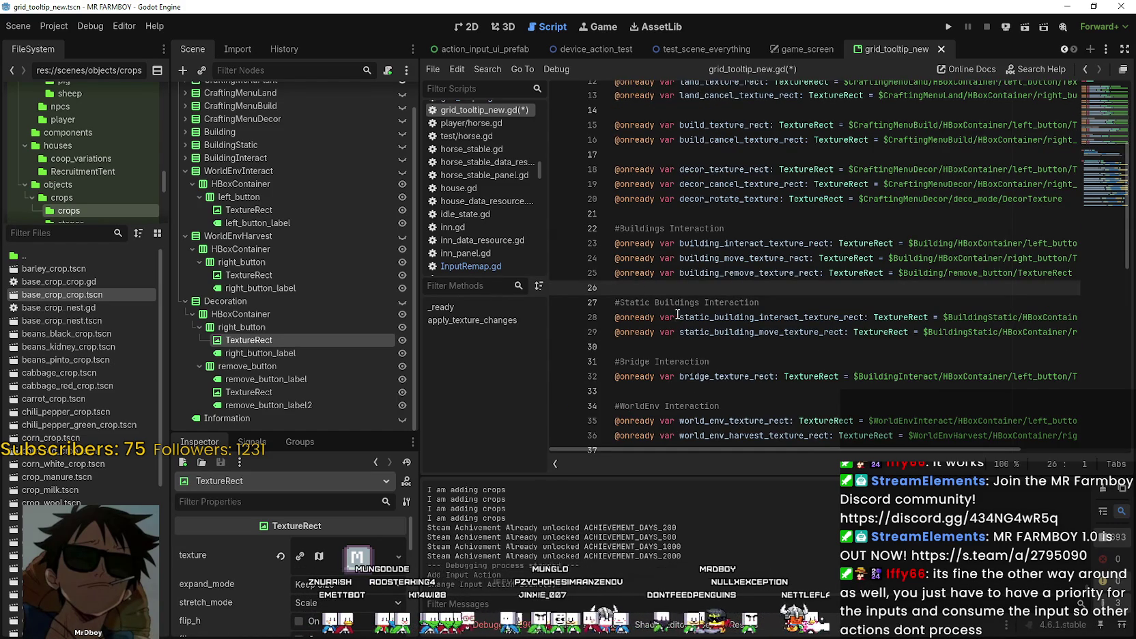
pyautogui.click(678, 392)
pyautogui.press('Return')
pyautogui.press('Return')
pyautogui.press('Return')
pyautogui.scroll(-3, 632, 314)
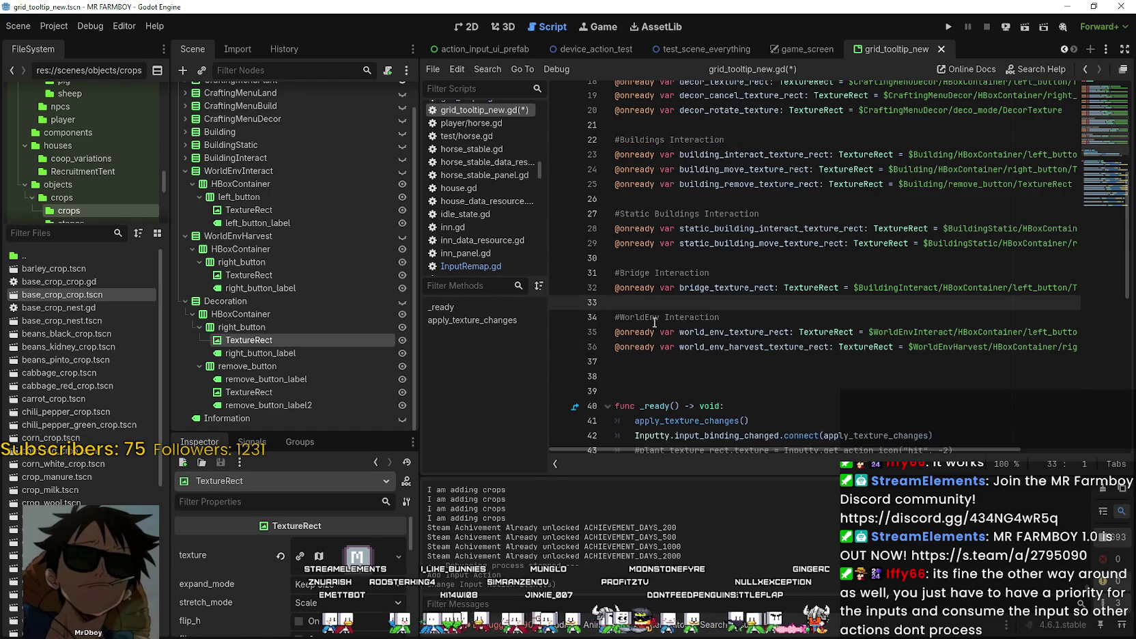
pyautogui.scroll(1, 632, 314)
pyautogui.click(637, 318)
pyautogui.write('#Decoration')
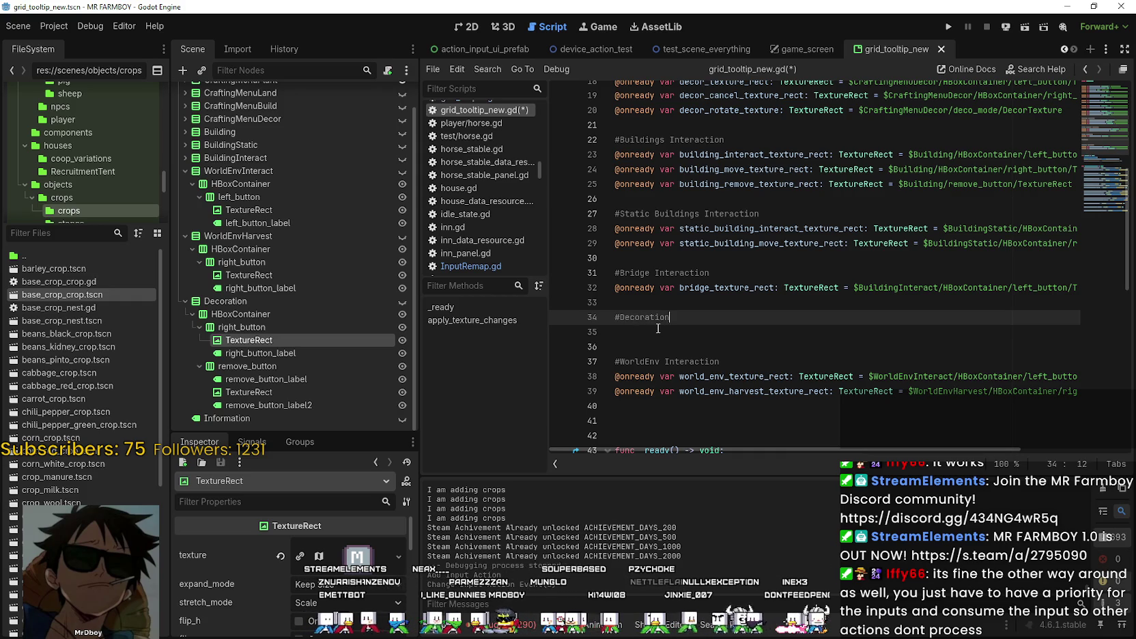
# Add the '#Decoration Interaction' heading and a decoration_texture_rect reference to Decoration's right-button TextureRect.
pyautogui.write(' Interaction')
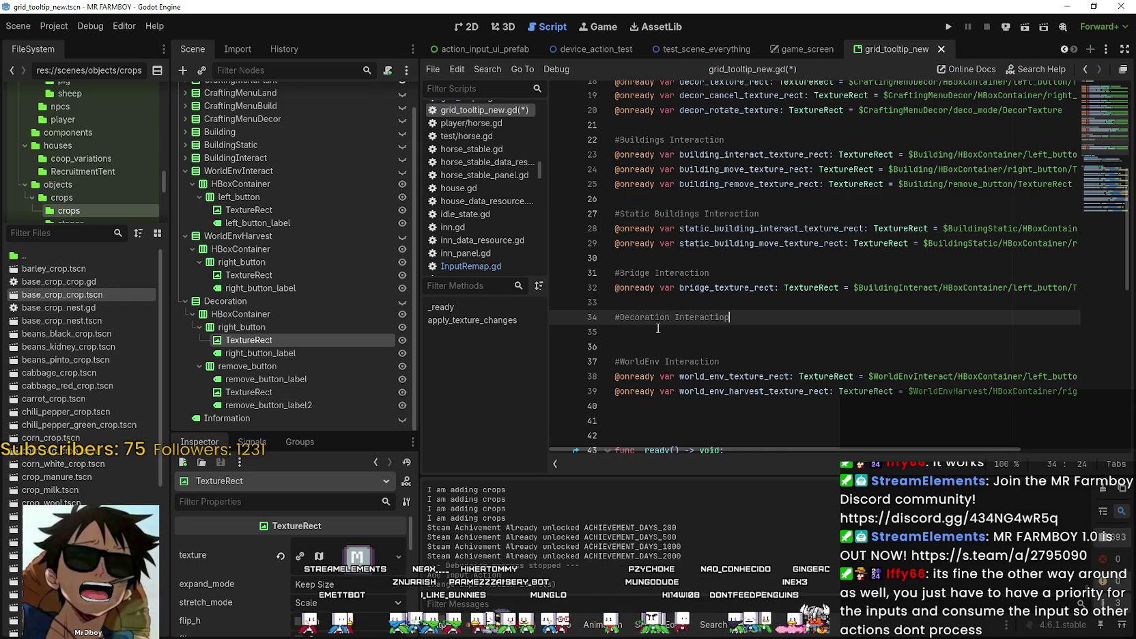
pyautogui.press('BackSpace')
pyautogui.write('n')
pyautogui.press('Return')
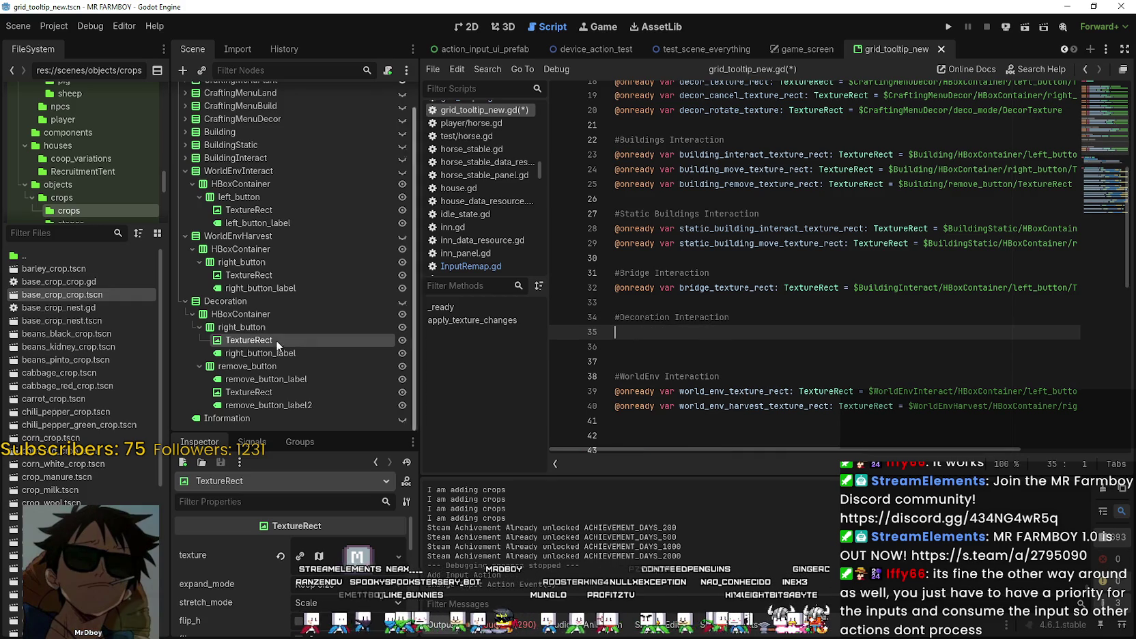
pyautogui.moveTo(241, 344); pyautogui.dragTo(773, 326)
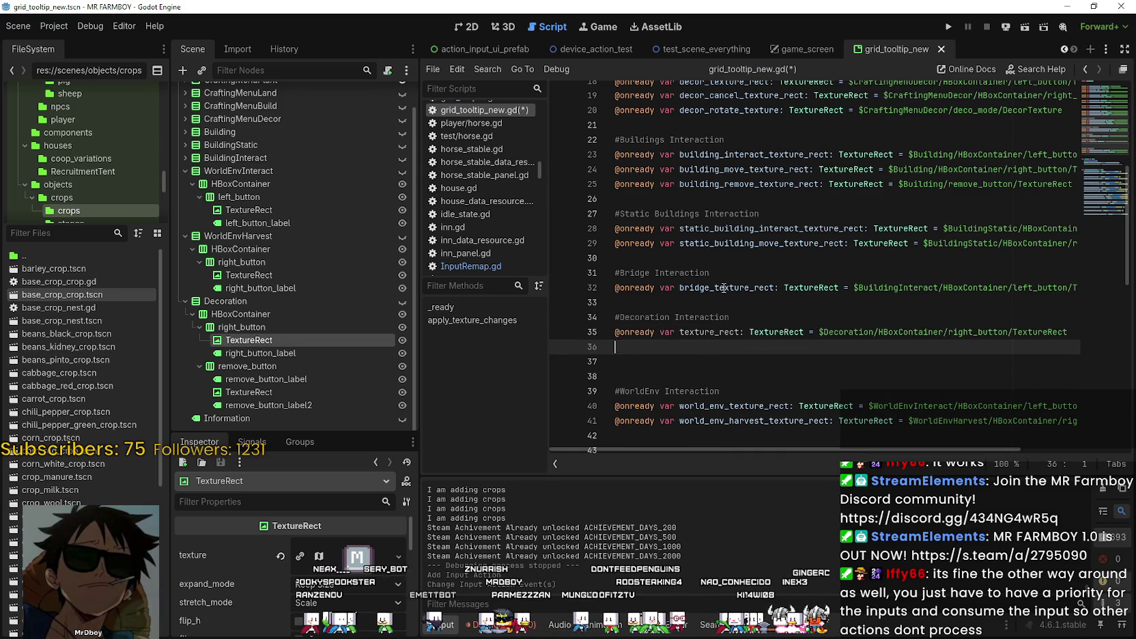
pyautogui.click(679, 332)
pyautogui.write('de')
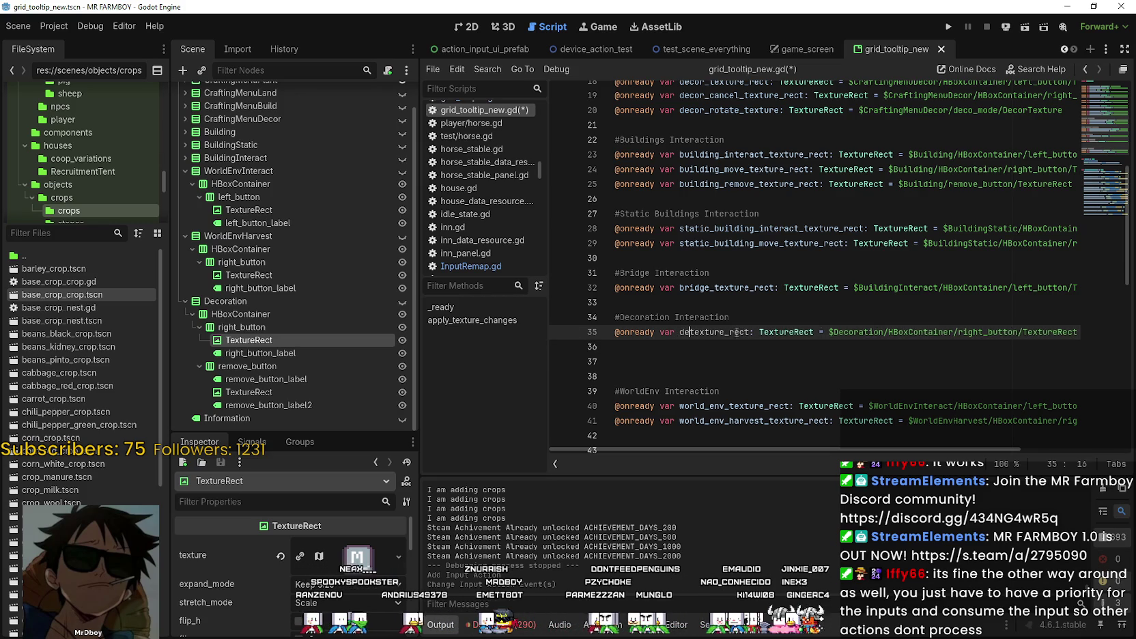
pyautogui.write('coration_')
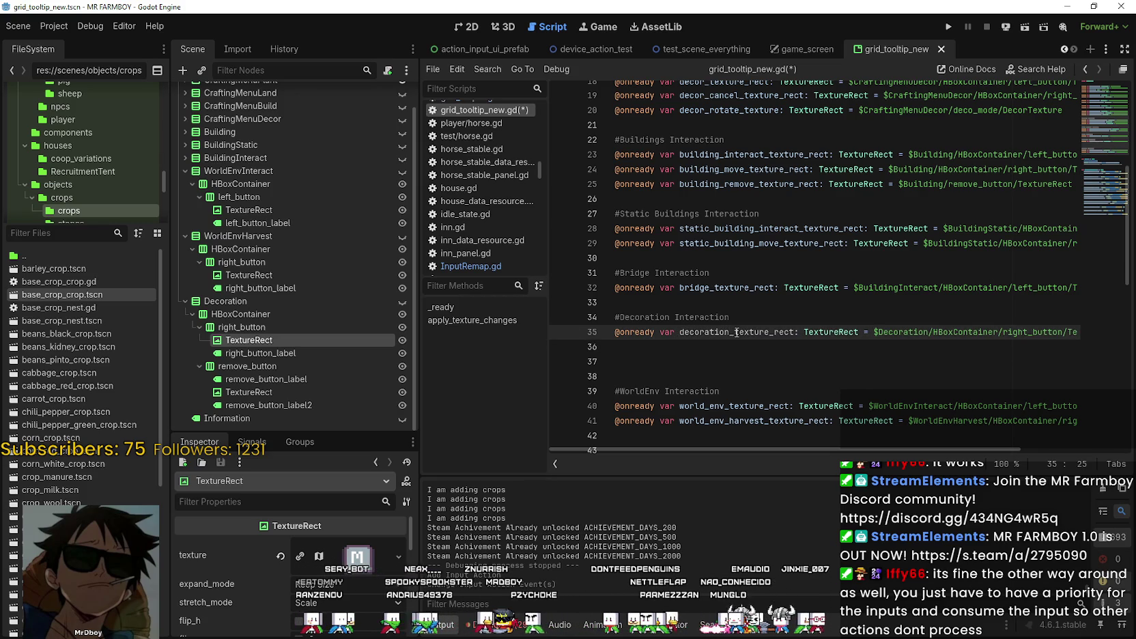
# Add decoration_remove_texture_rect referencing the remove button's TextureRect.
pyautogui.moveTo(250, 392)
pyautogui.mouseDown()
pyautogui.moveTo(675, 361)
pyautogui.moveTo(676, 347)
pyautogui.mouseUp()
pyautogui.click(676, 346)
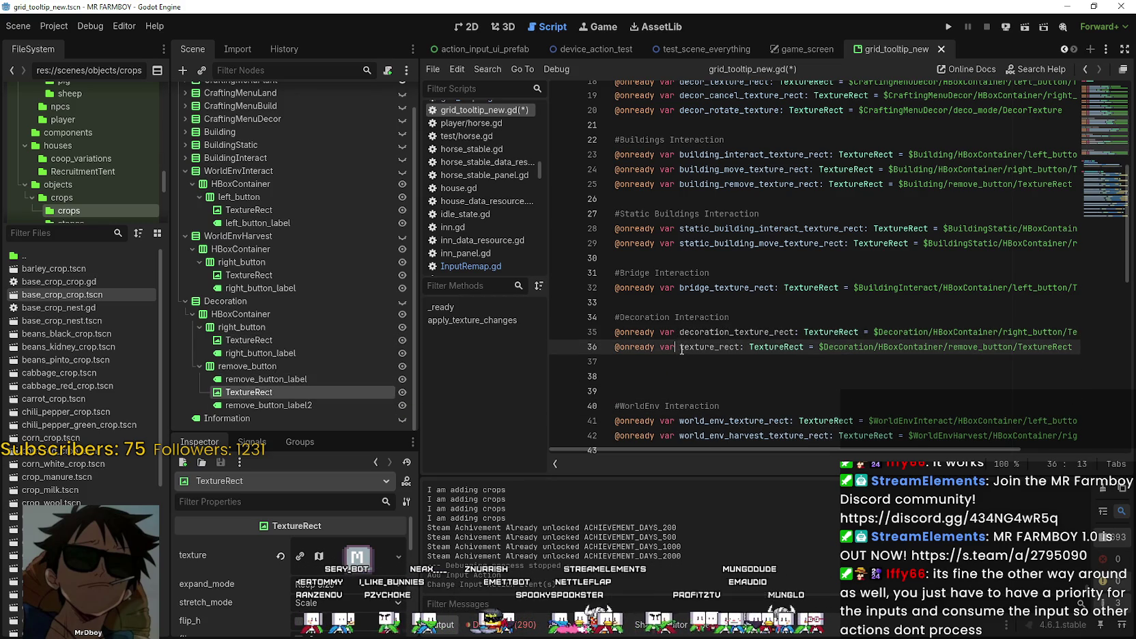
pyautogui.click(682, 349)
pyautogui.write('decoration_')
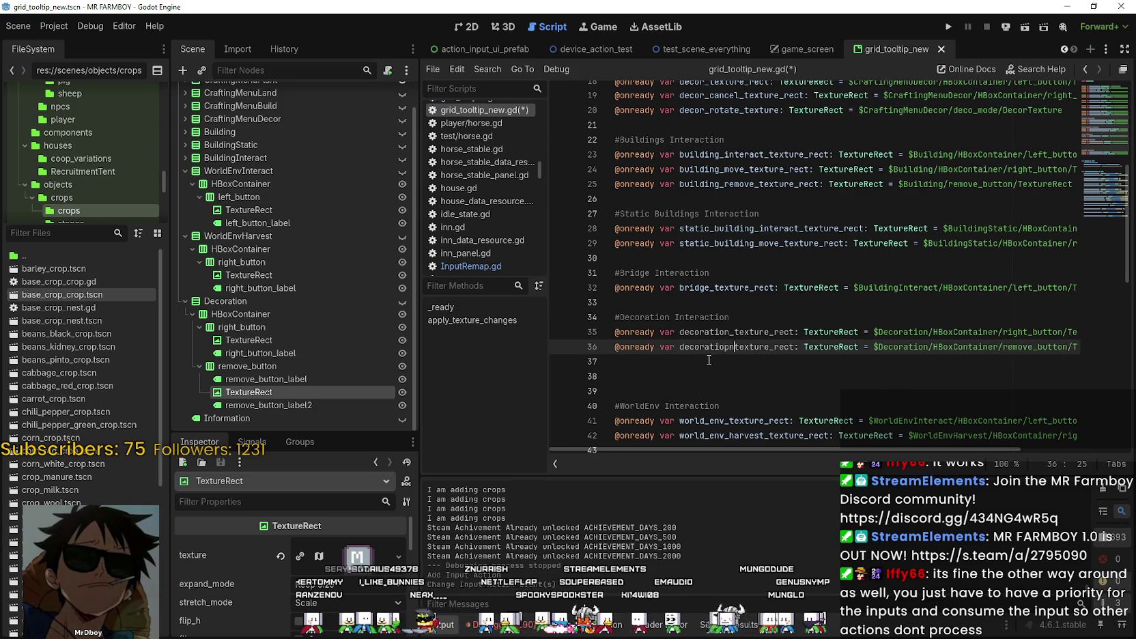
pyautogui.write('remove_')
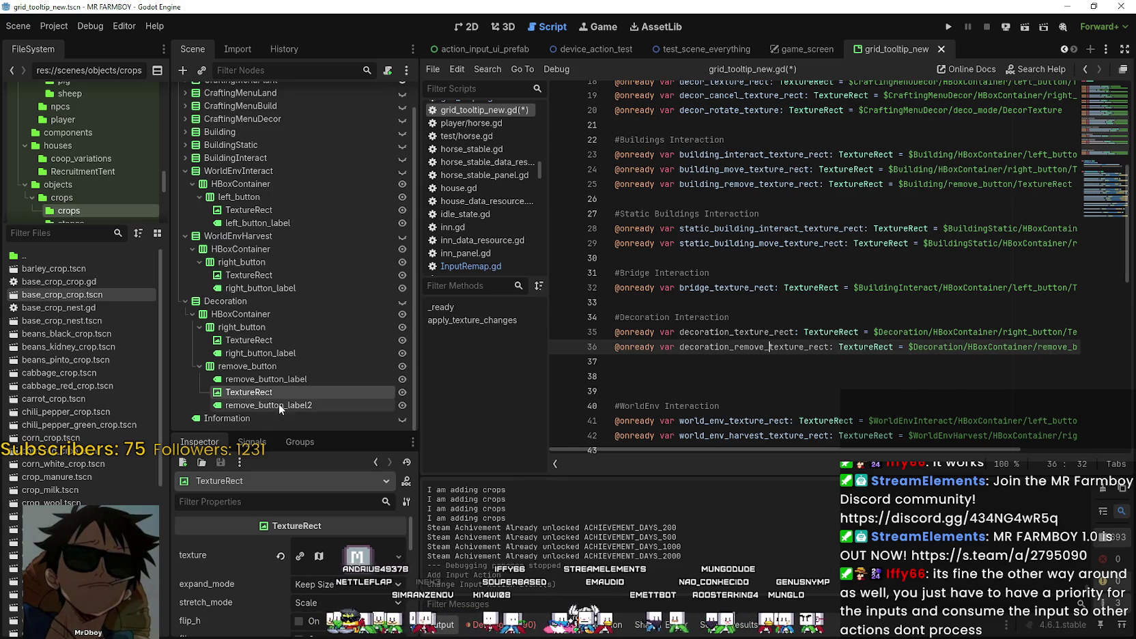
pyautogui.click(768, 373)
pyautogui.doubleClick(714, 331)
pyautogui.scroll(-2, 714, 260)
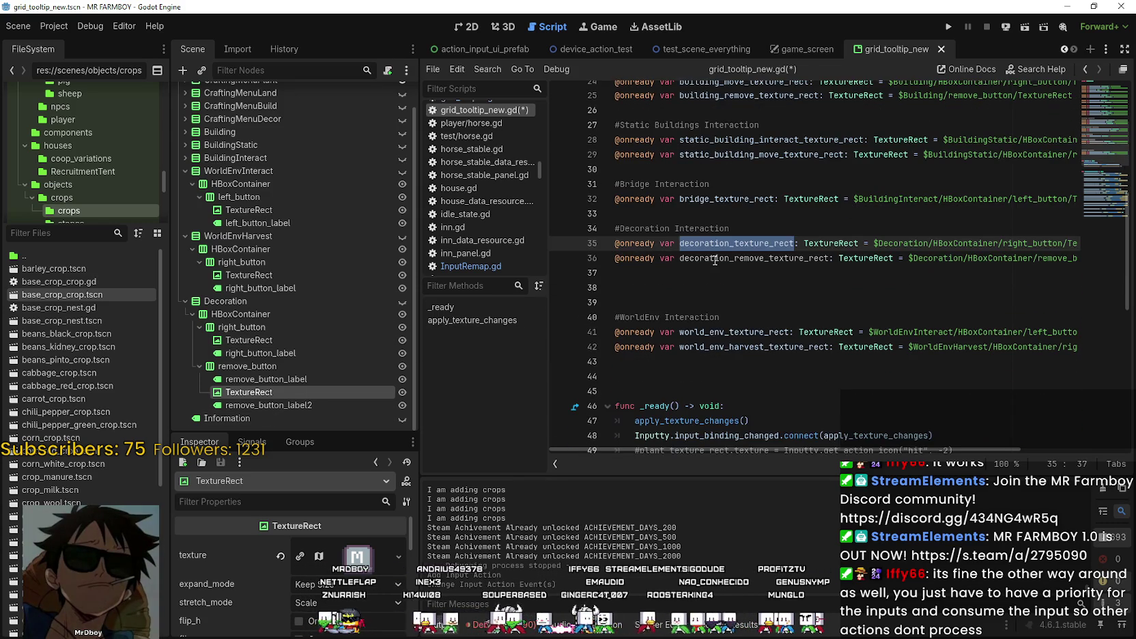
pyautogui.scroll(-3, 719, 266)
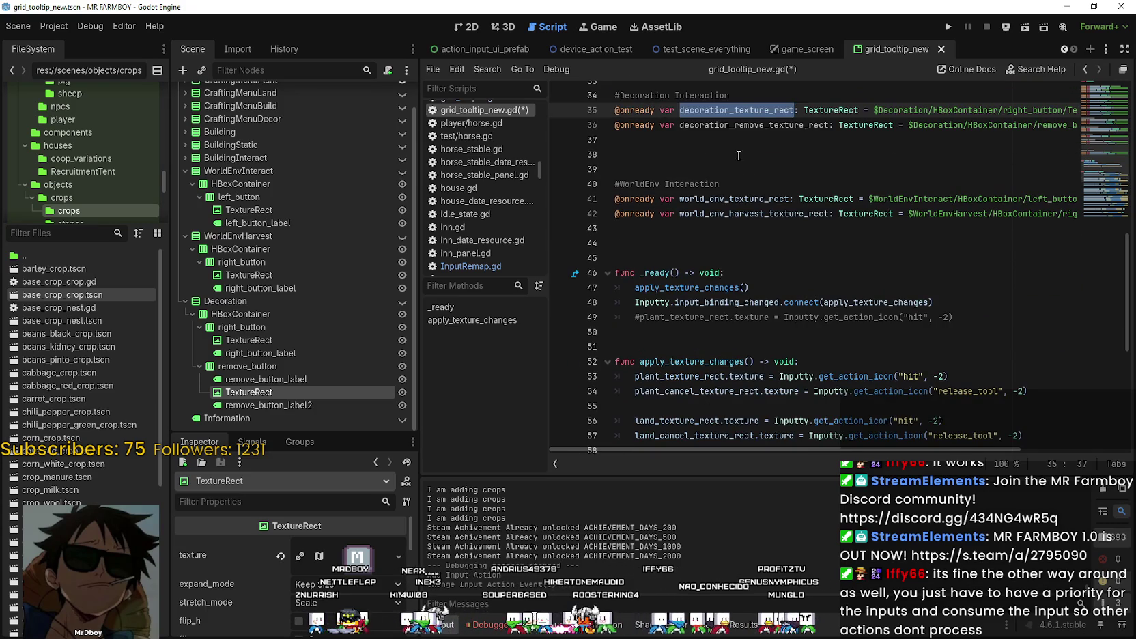
pyautogui.scroll(-4, 738, 156)
pyautogui.scroll(4, 744, 192)
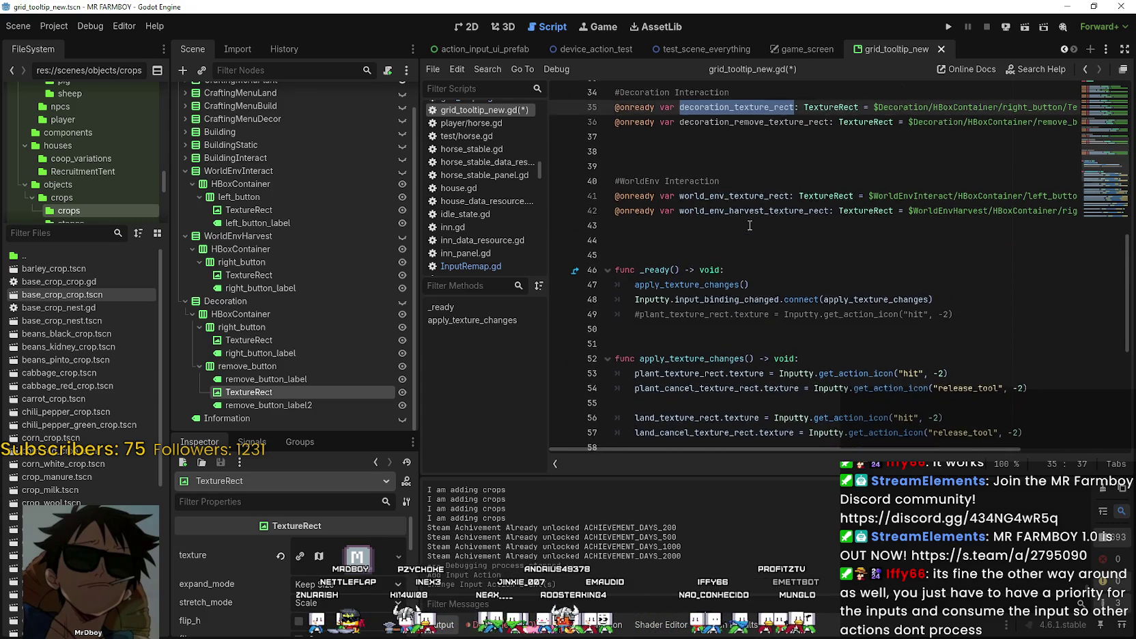
# Try a decoration_texture_rect line at the end of apply_texture_changes, then erase it.
pyautogui.scroll(-7, 741, 307)
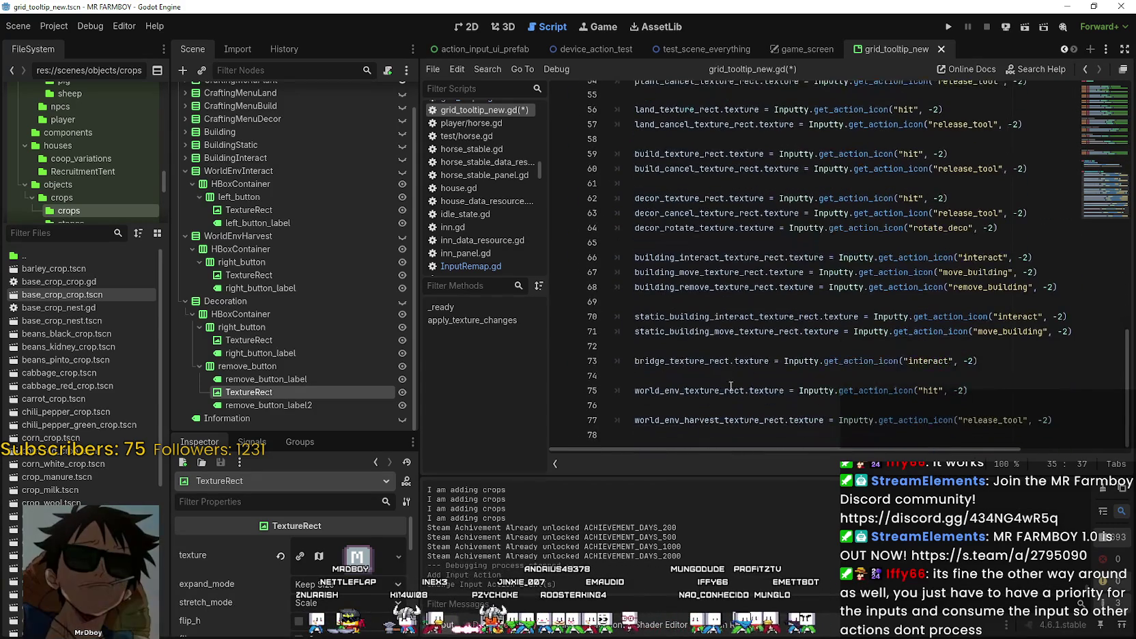
pyautogui.click(715, 435)
pyautogui.press('Return')
pyautogui.write('decoration_texture_rect')
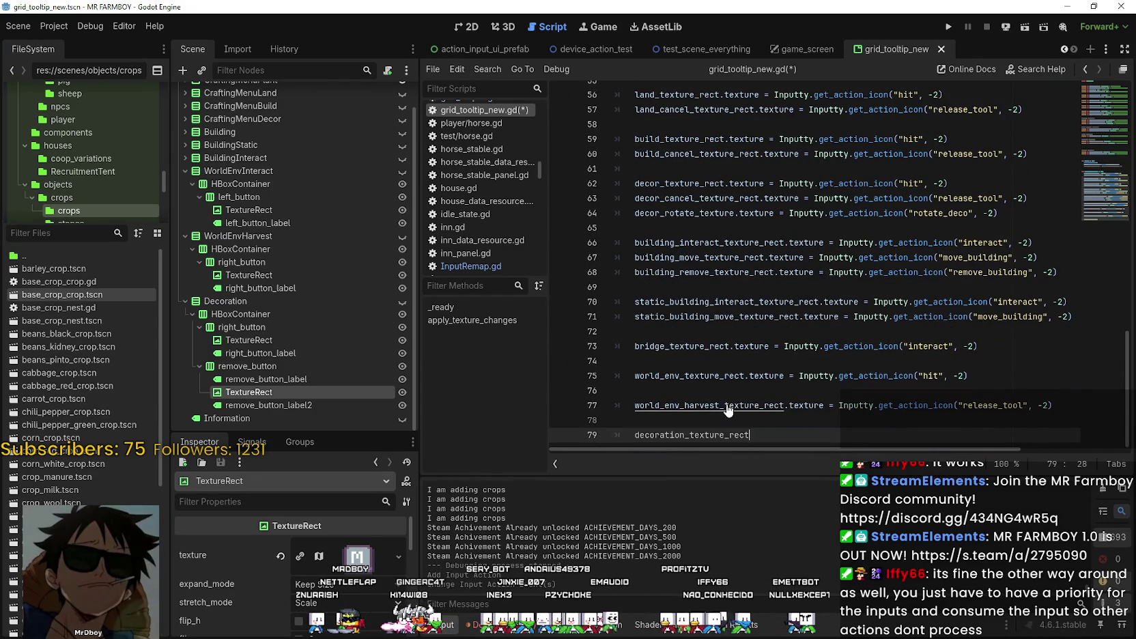
pyautogui.hotkey('ctrl', 'BackSpace')
pyautogui.scroll(2, 749, 396)
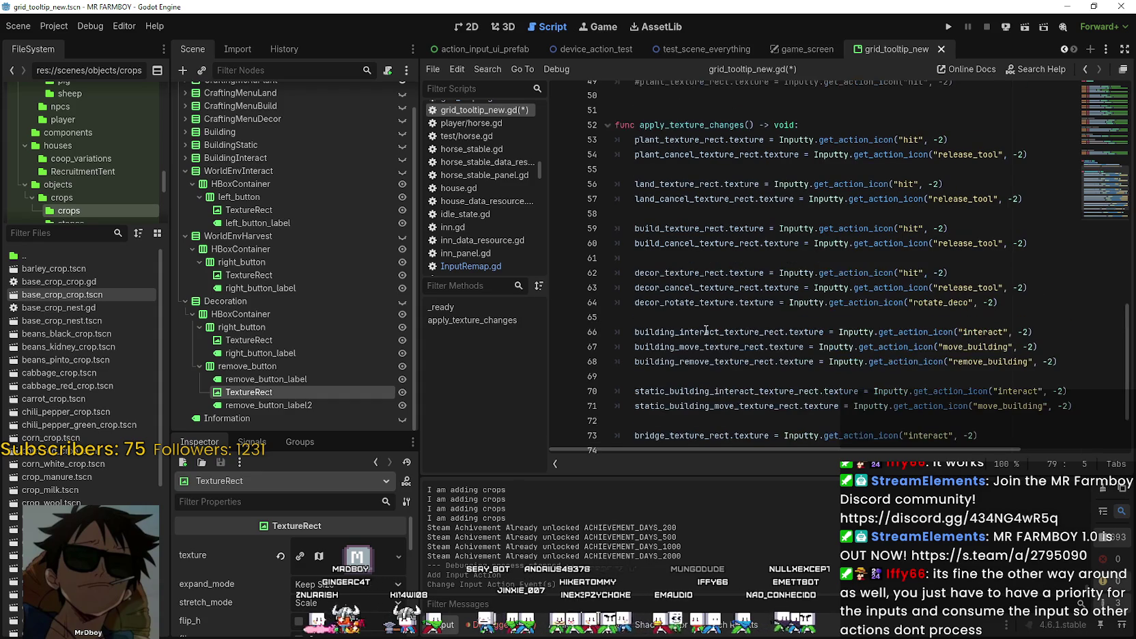
pyautogui.click(670, 287)
pyautogui.doubleClick(690, 302)
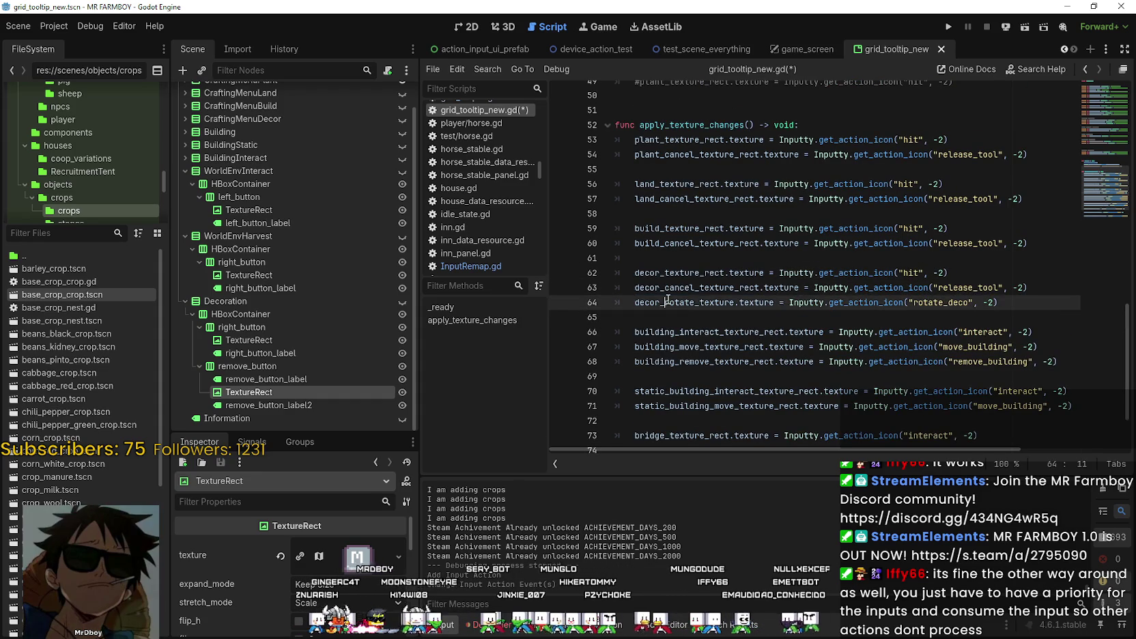
pyautogui.scroll(-2, 710, 327)
# Add an indented decoration_texture_rect line after the static building assignments.
pyautogui.click(709, 335)
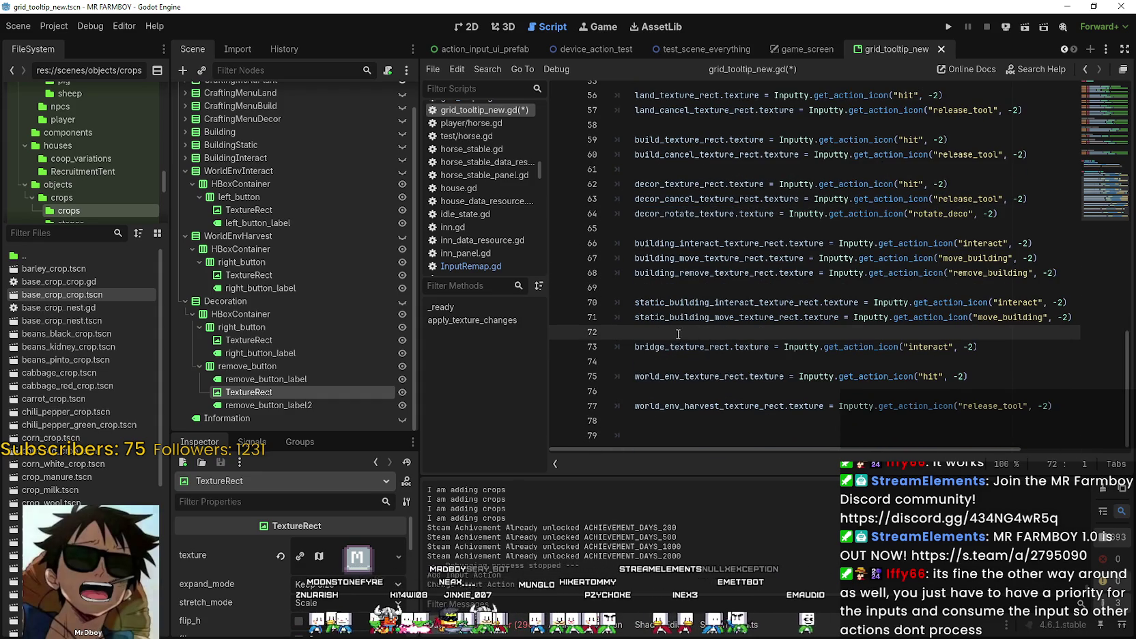
pyautogui.press('Return')
pyautogui.write('decoration_texture_rect')
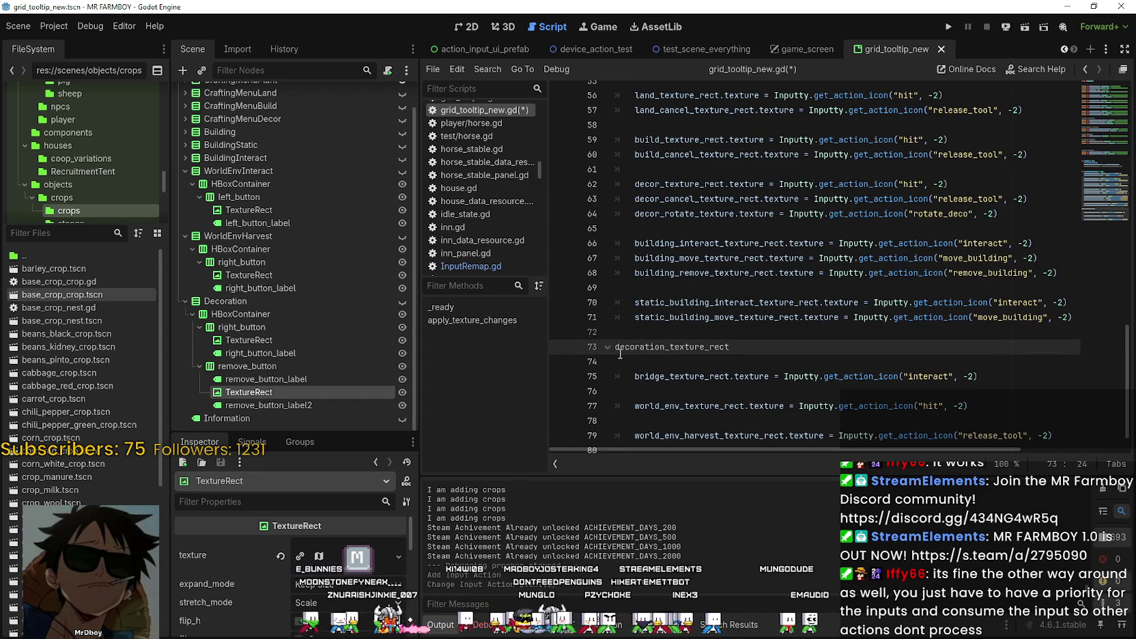
pyautogui.press('Home')
pyautogui.press('Tab')
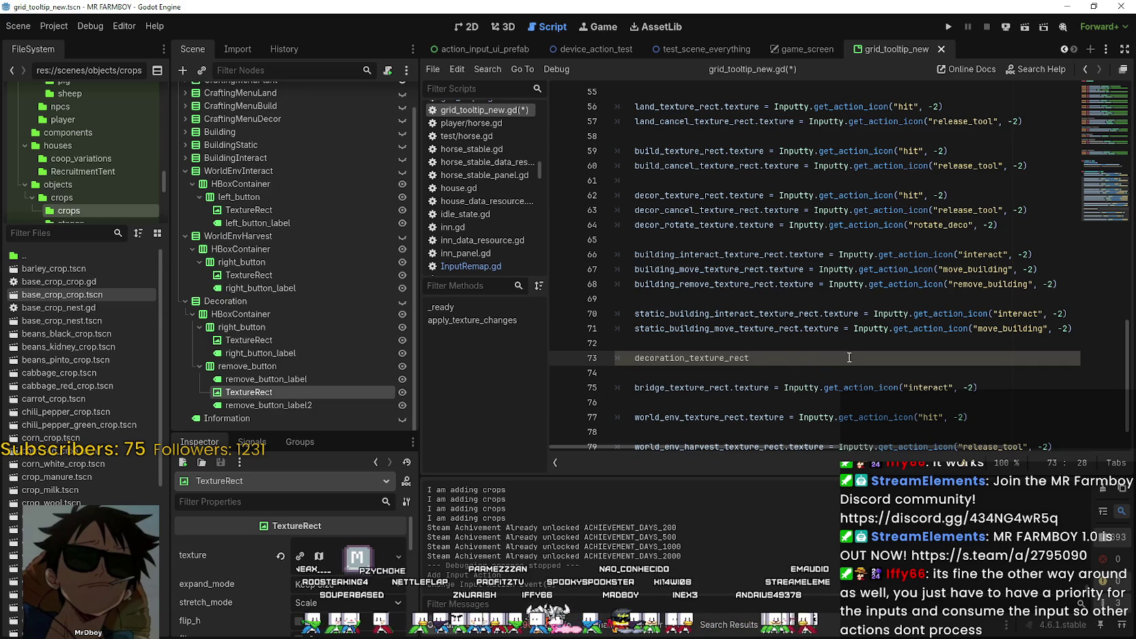
# Paste decoration_remove_texture_rect onto line 74 and put carets at the ends of lines 73–74.
pyautogui.scroll(8, 849, 352)
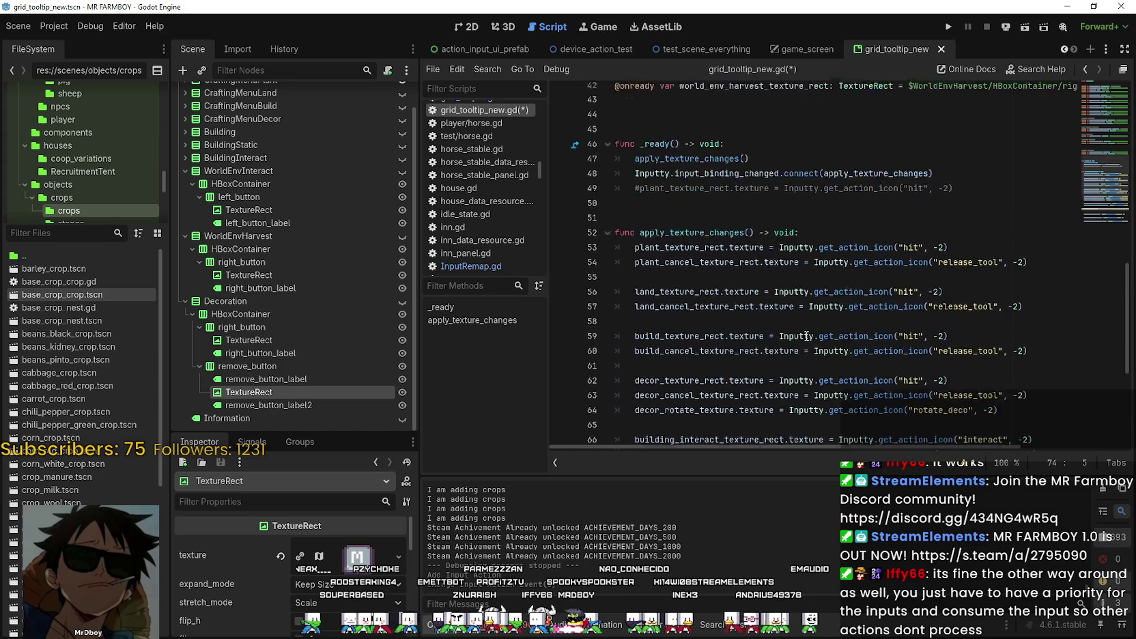
pyautogui.doubleClick(734, 182)
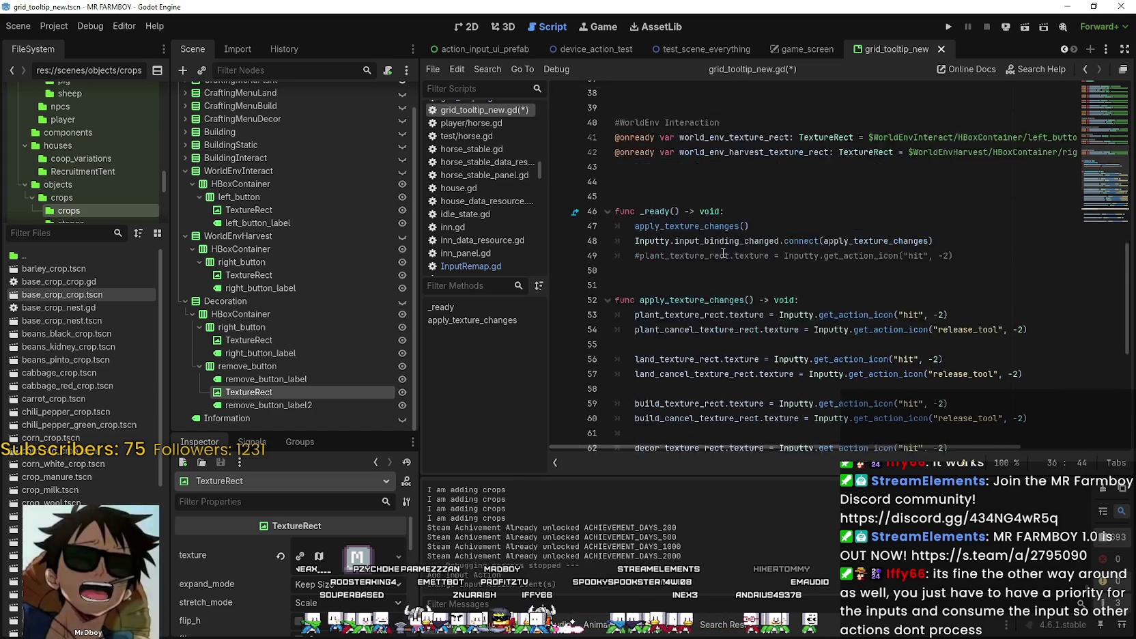
pyautogui.scroll(-8, 692, 315)
pyautogui.click(692, 315)
pyautogui.write('decoration_remove_texture_rect')
pyautogui.click(804, 299)
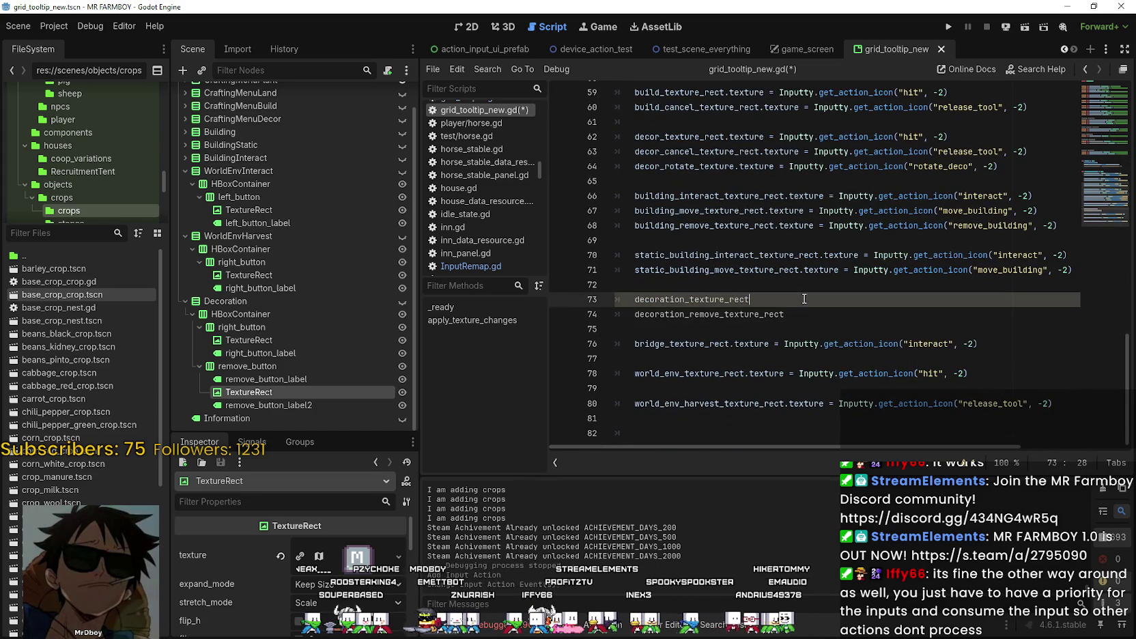
pyautogui.keyDown('alt'); pyautogui.click(808, 317); pyautogui.keyUp('alt')
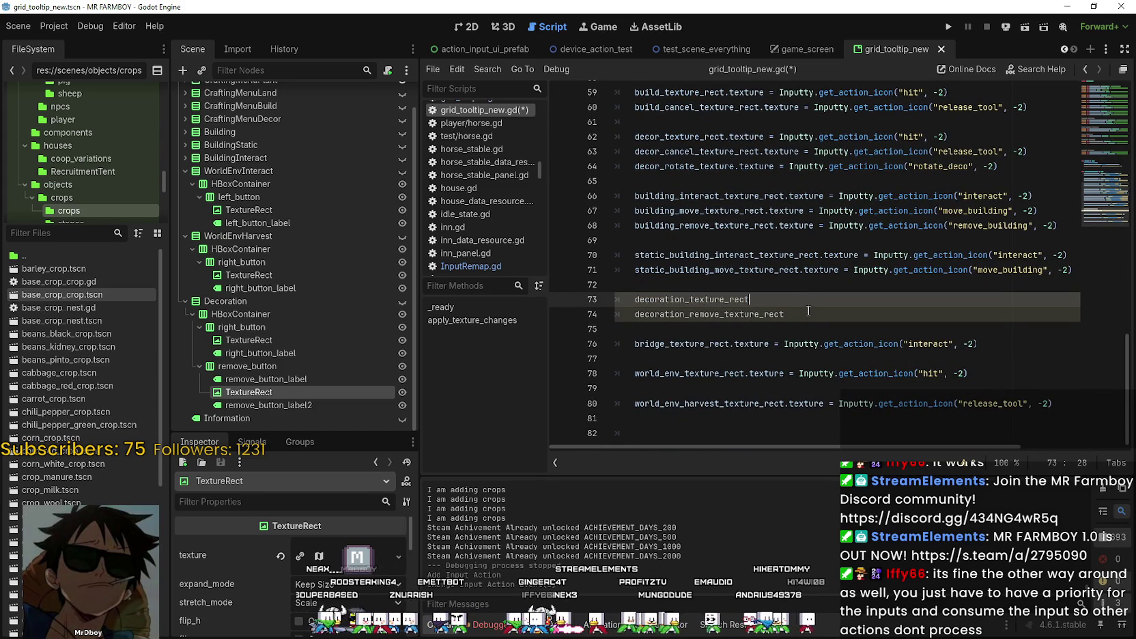
pyautogui.doubleClick(792, 271)
pyautogui.click(786, 315)
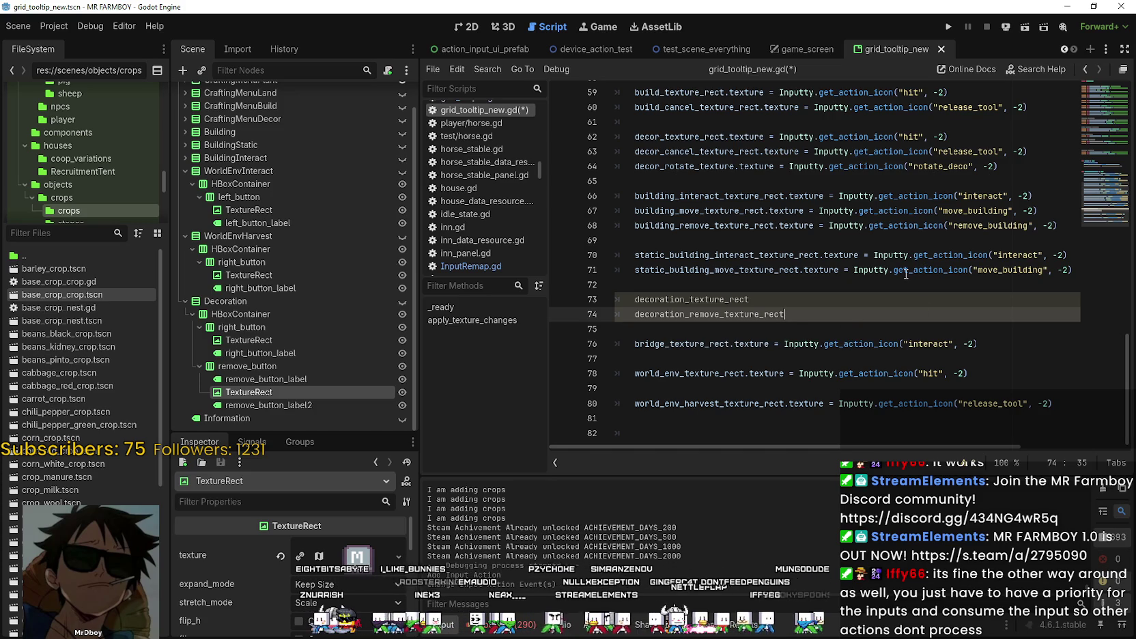
# Copy the interact and move_building icon assignments from lines 70–71 onto lines 73–74.
pyautogui.doubleClick(817, 253)
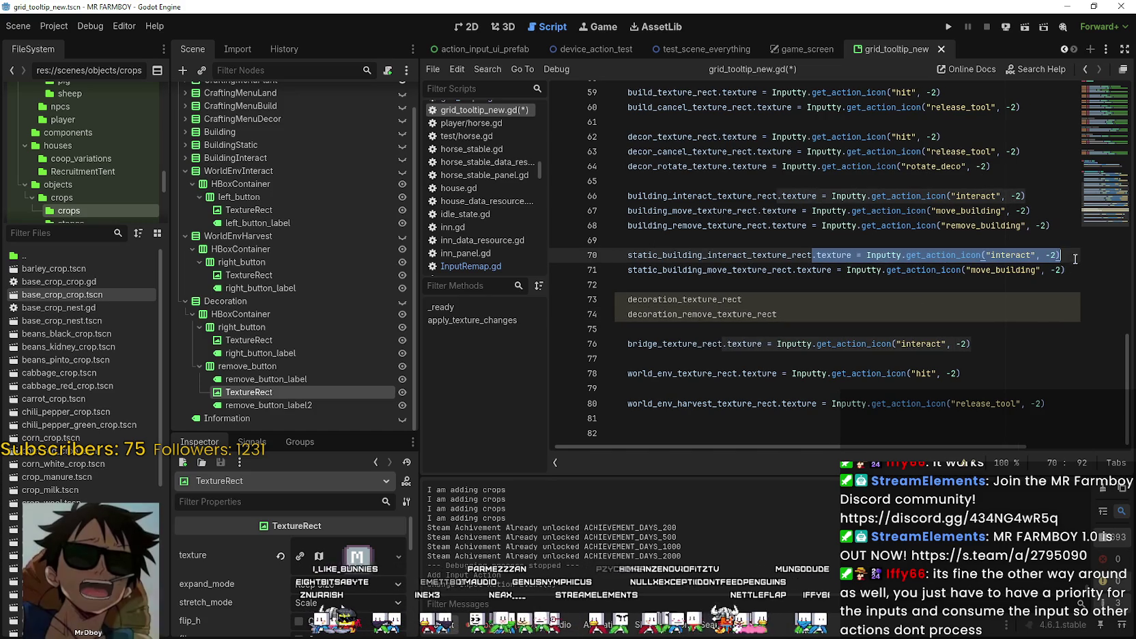
pyautogui.click(809, 304)
pyautogui.write('.texture = Inputty.get_action_icon("interact", -2)')
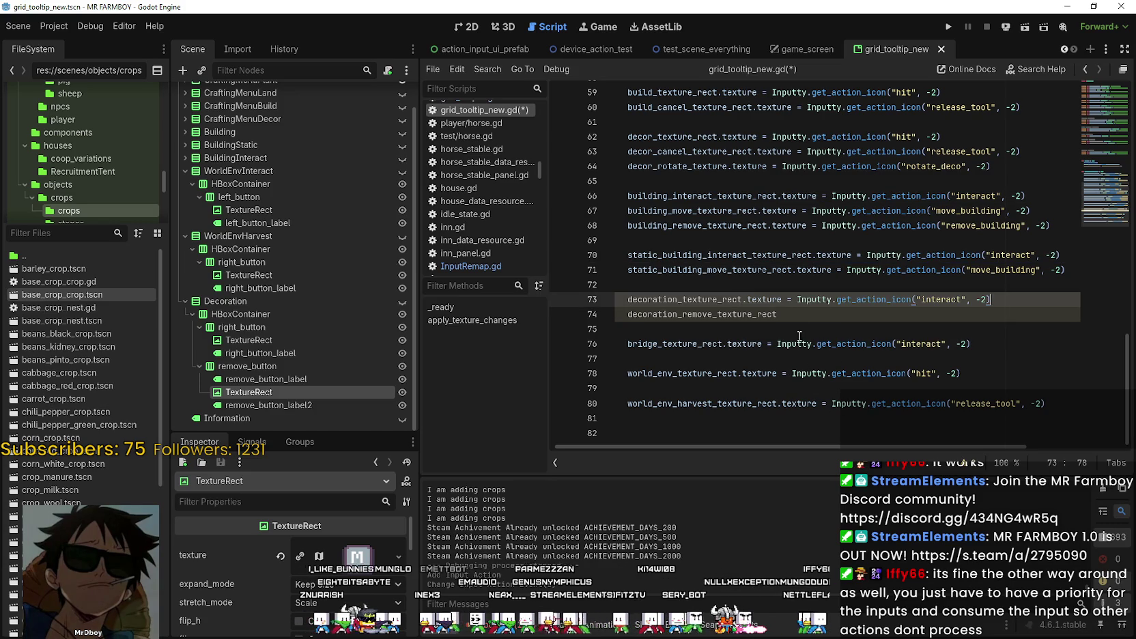
pyautogui.click(794, 314)
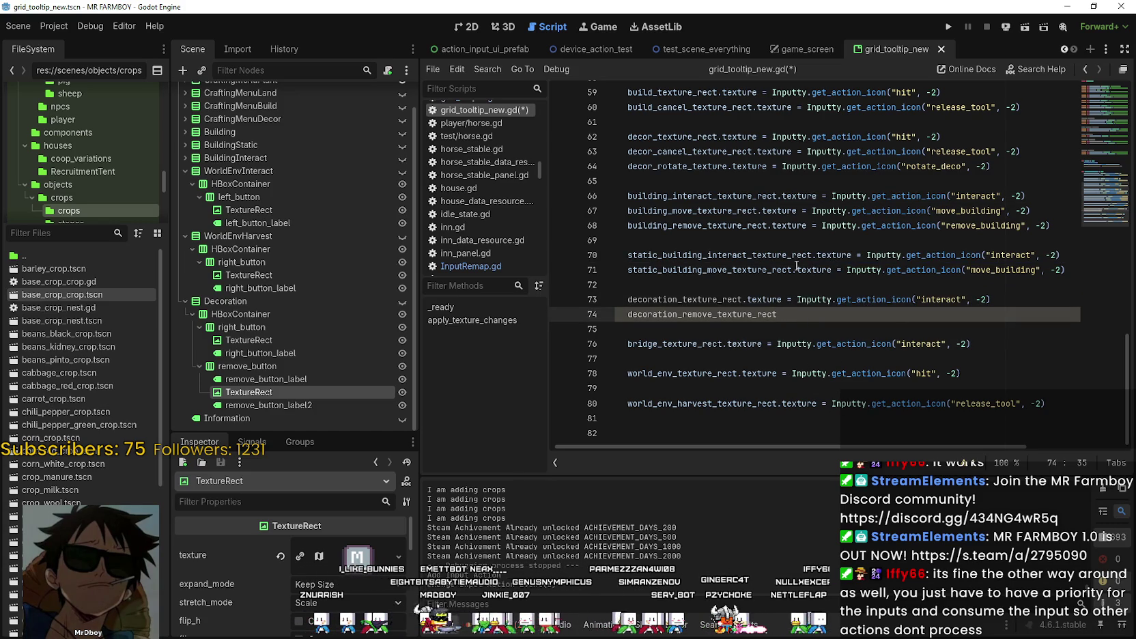
pyautogui.moveTo(796, 268); pyautogui.dragTo(1002, 269)
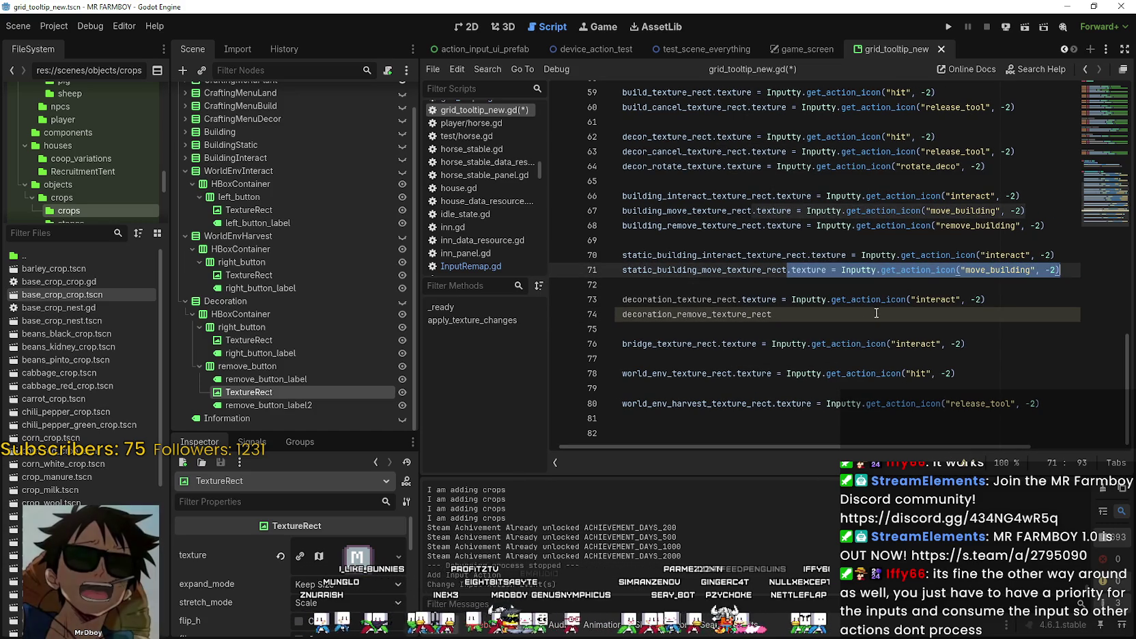
pyautogui.click(848, 325)
pyautogui.click(849, 316)
pyautogui.write('.texture = Inputty.get_action_icon("move_building", -2)')
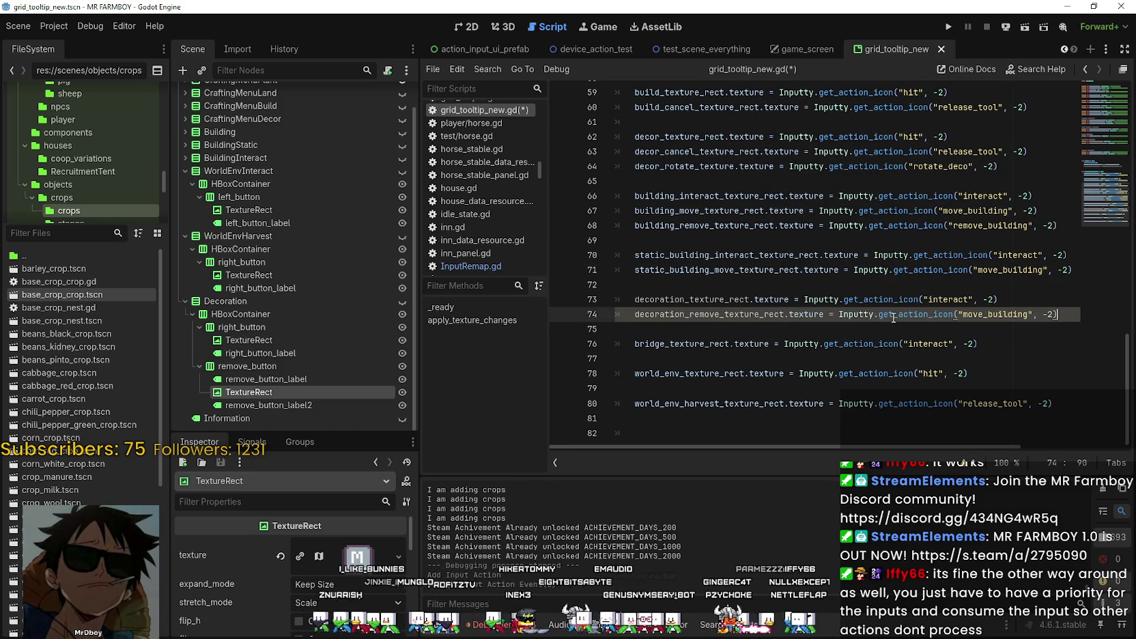
# Change line 74's icon action from move_building to remove_building.
pyautogui.scroll(1, 938, 309)
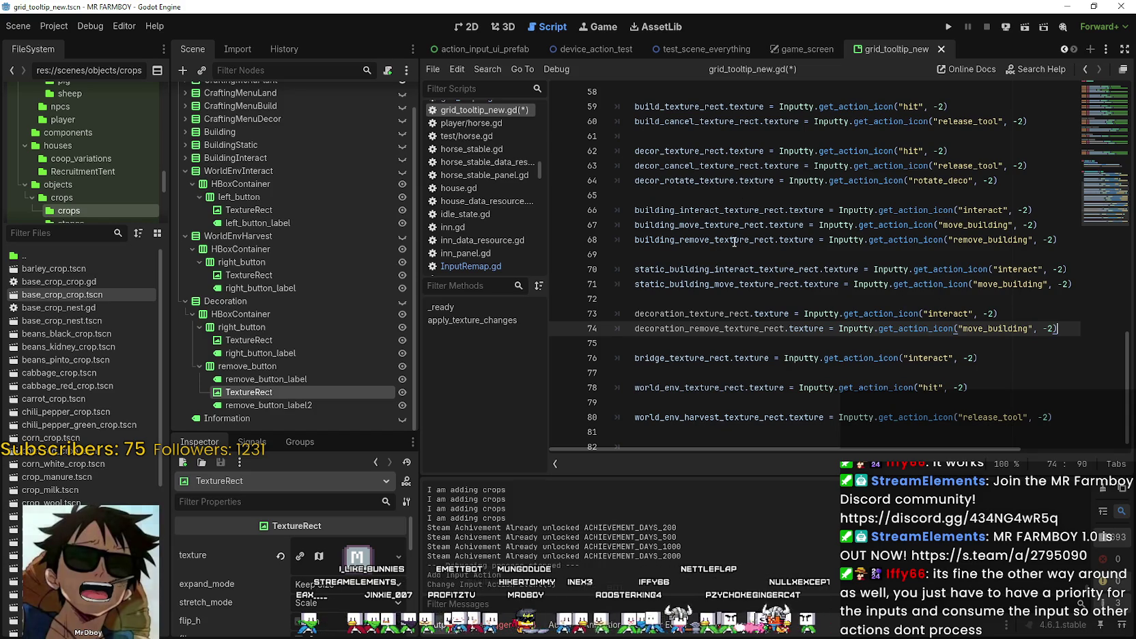
pyautogui.doubleClick(717, 210)
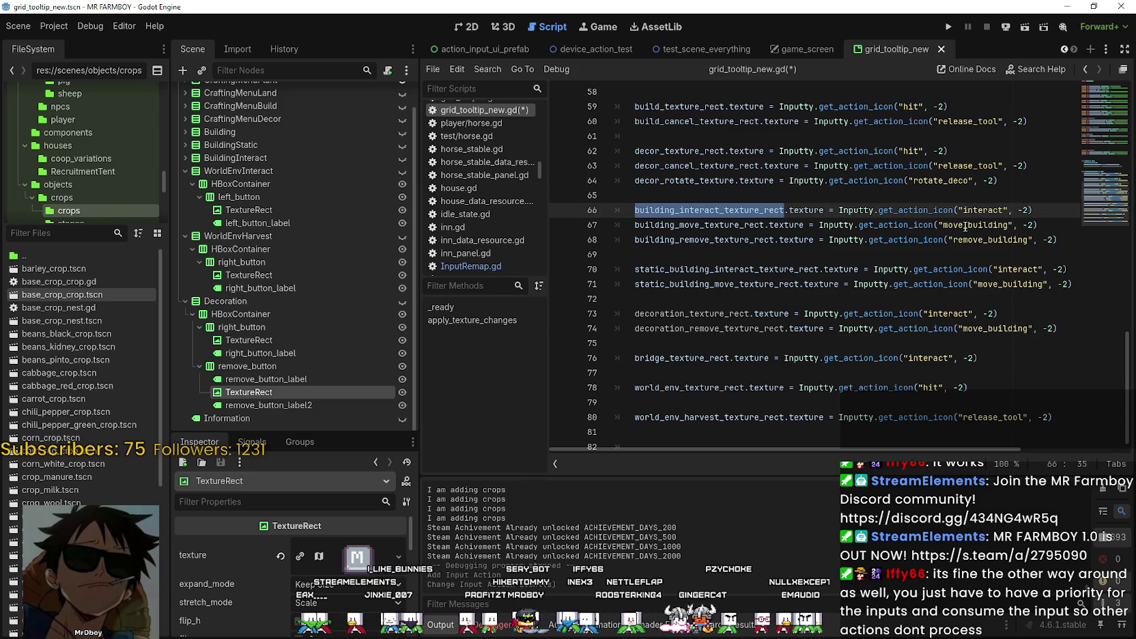
pyautogui.doubleClick(983, 210)
pyautogui.doubleClick(949, 314)
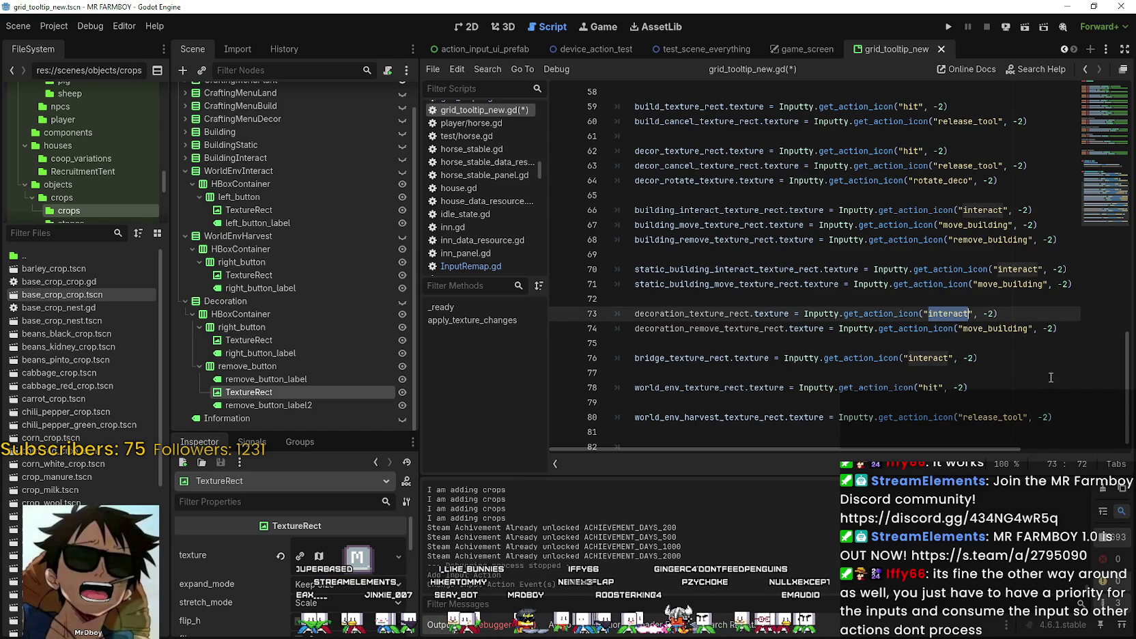
pyautogui.doubleClick(990, 225)
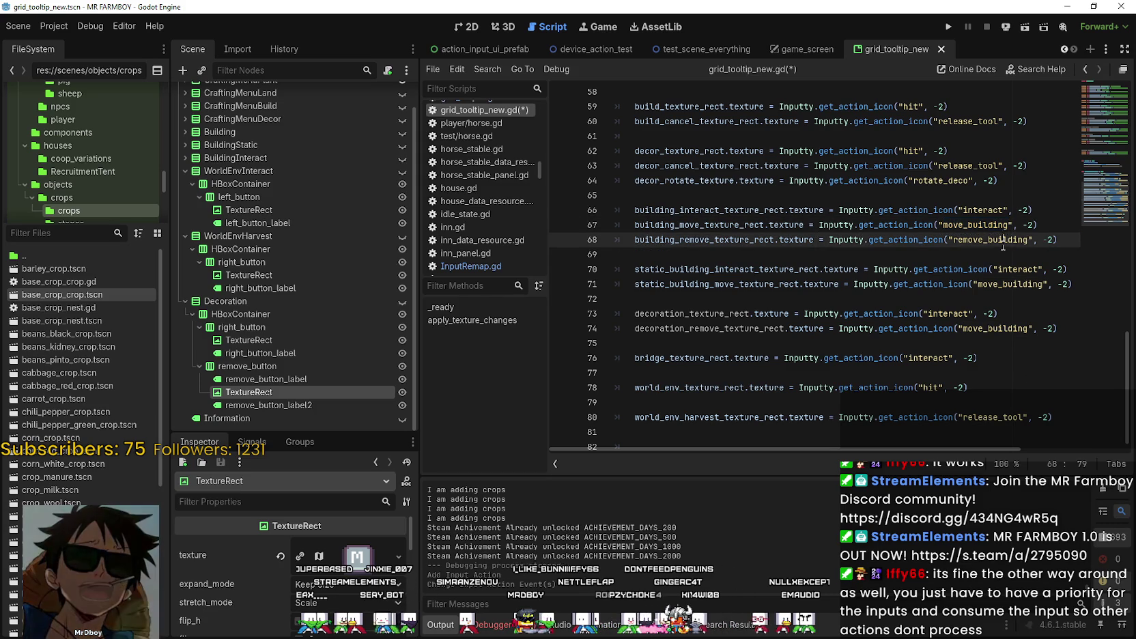
pyautogui.doubleClick(1004, 329)
pyautogui.write('remove_building')
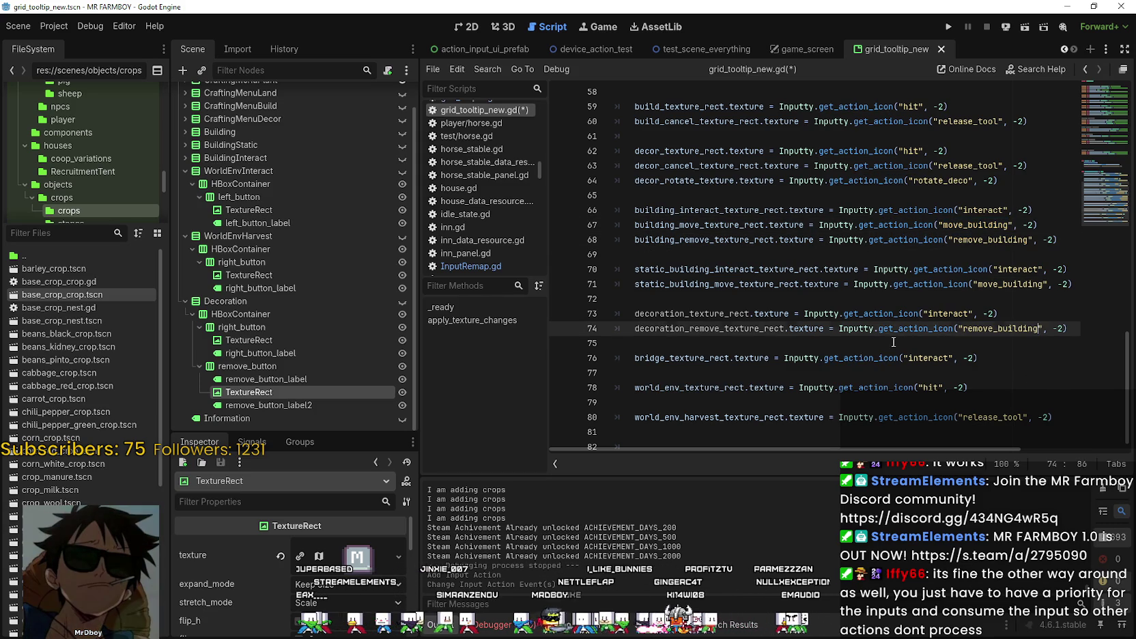
pyautogui.press('Down')
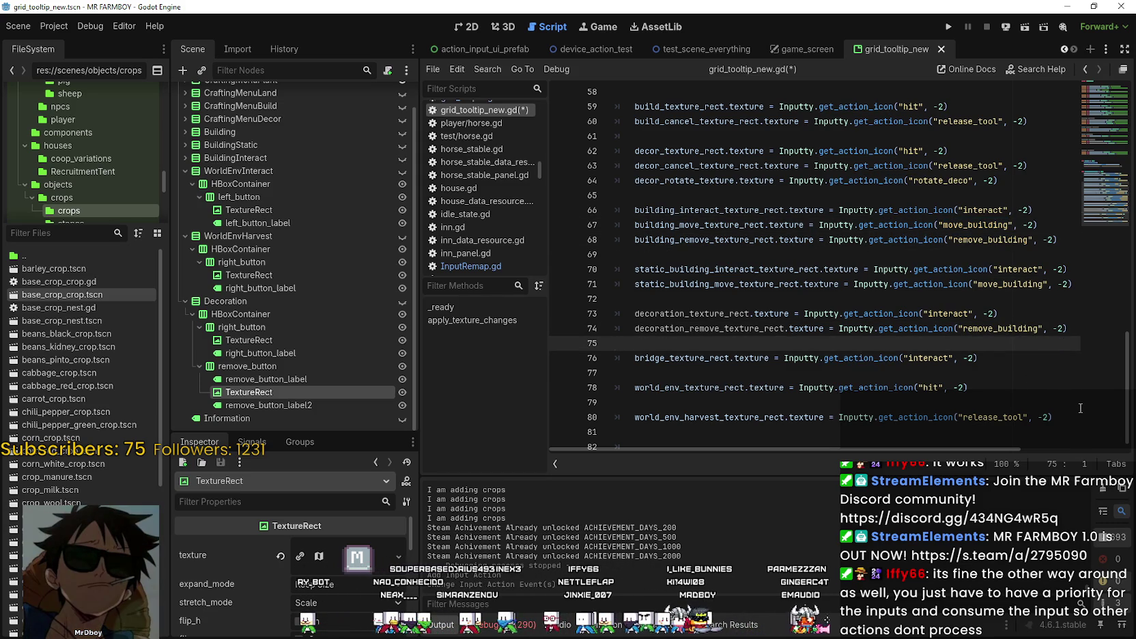
pyautogui.click(1022, 328)
pyautogui.moveTo(686, 214); pyautogui.dragTo(635, 224)
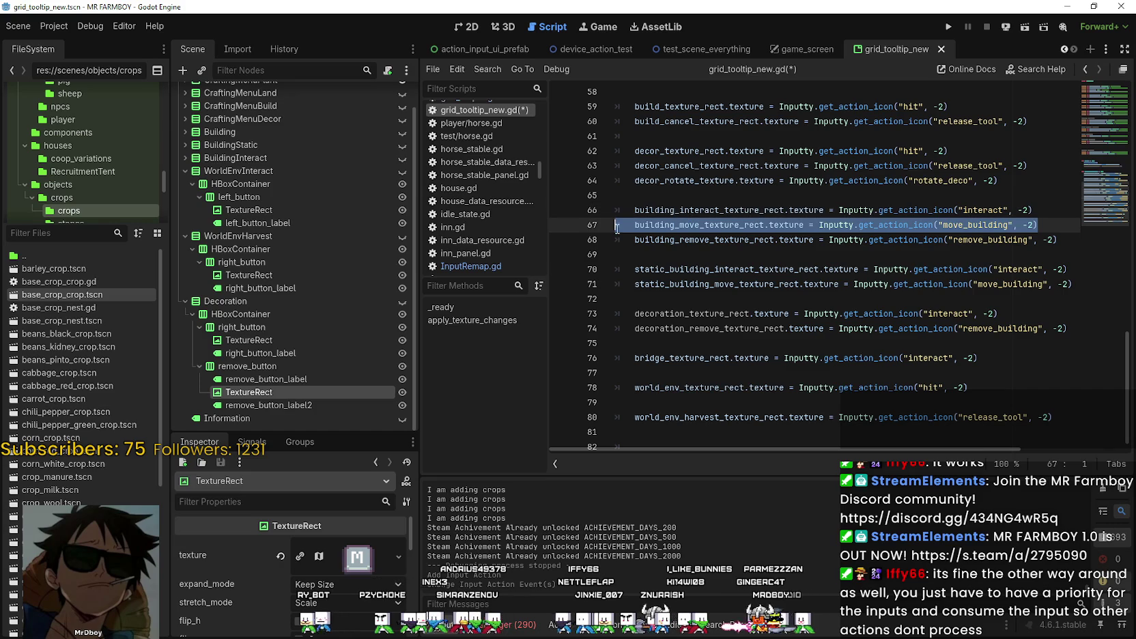
pyautogui.click(227, 366)
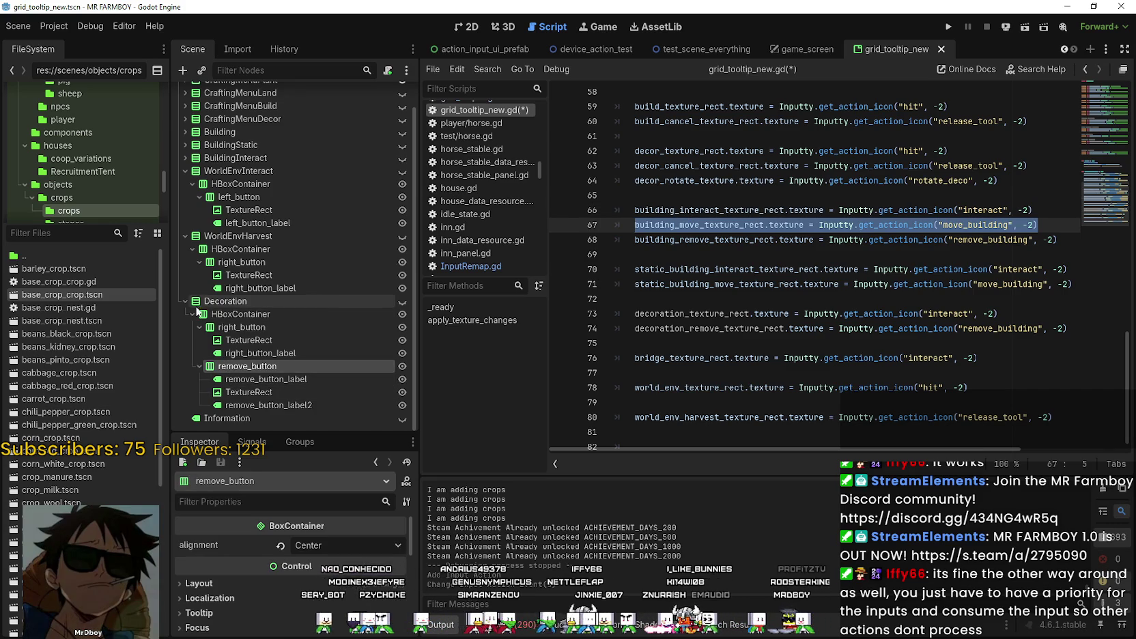
pyautogui.click(185, 132)
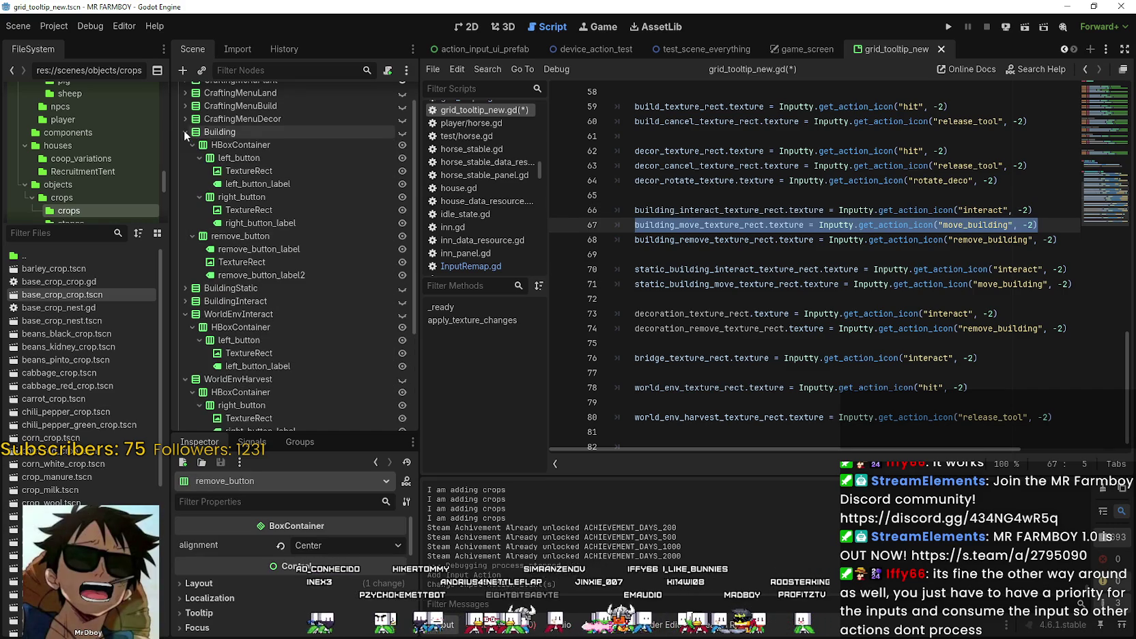
pyautogui.click(265, 208)
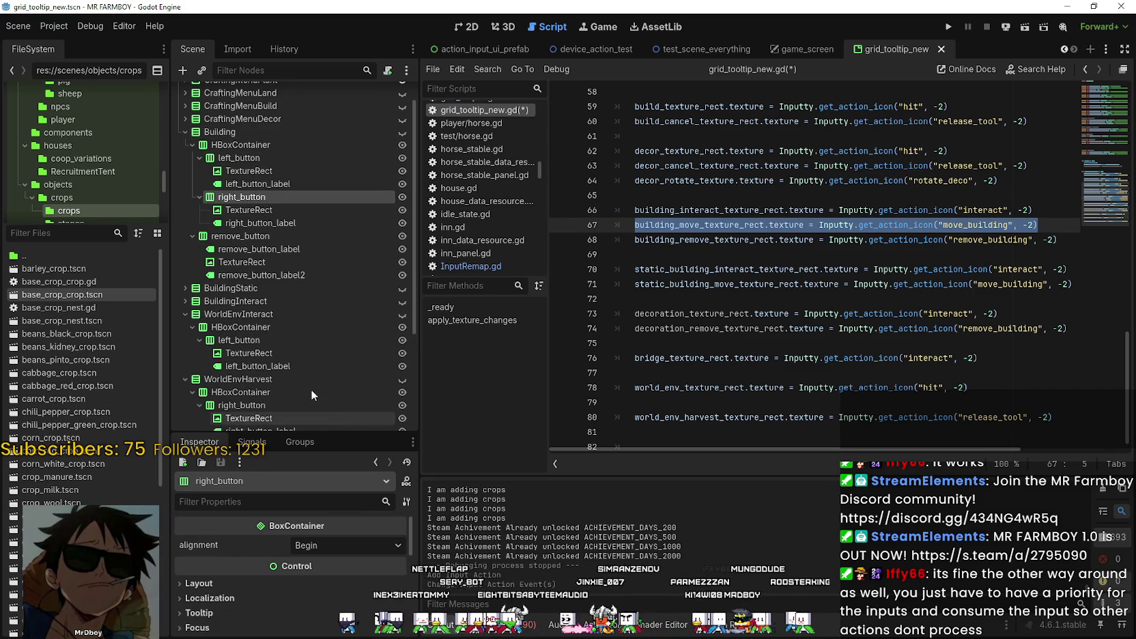
pyautogui.click(252, 209)
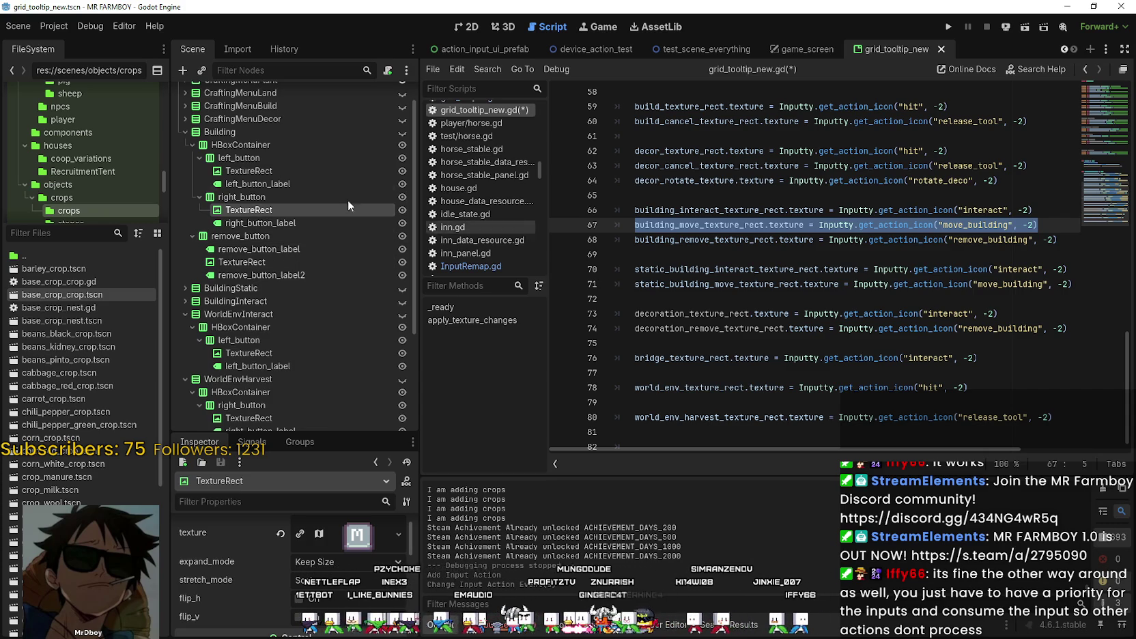
pyautogui.click(237, 196)
pyautogui.rightClick(236, 196)
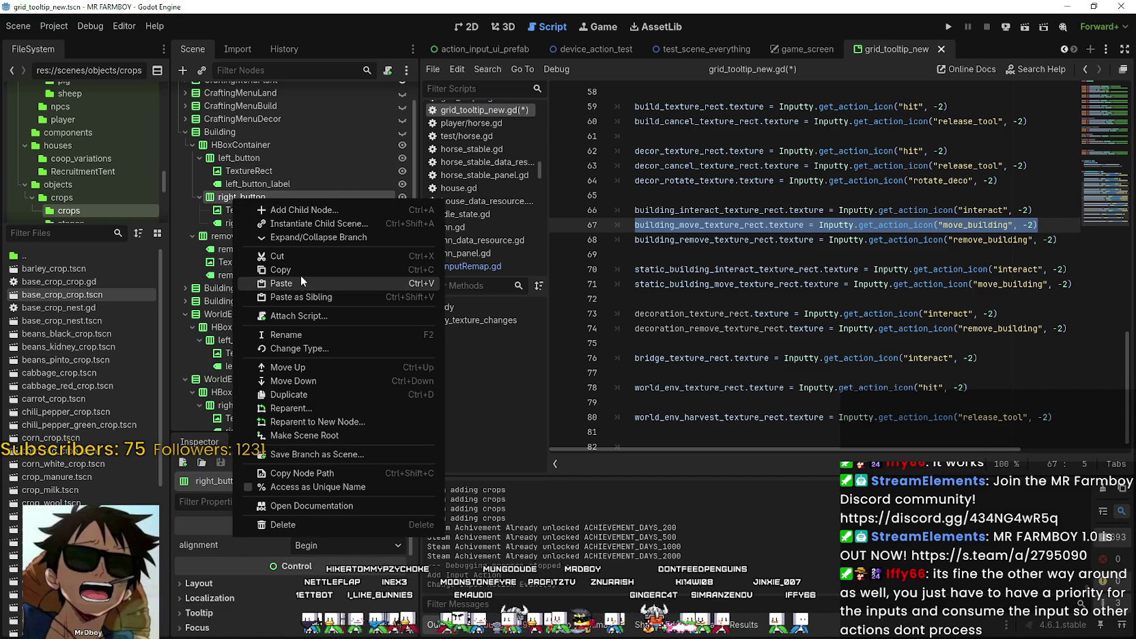
pyautogui.press('Escape')
pyautogui.scroll(-3, 277, 341)
pyautogui.scroll(-3, 266, 379)
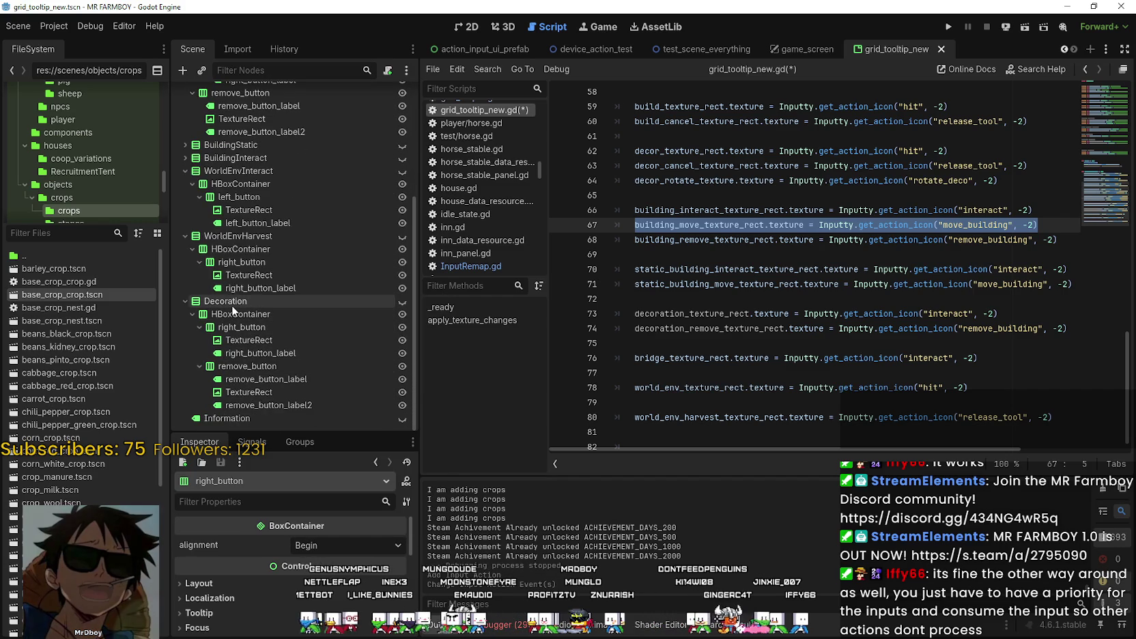
pyautogui.click(700, 255)
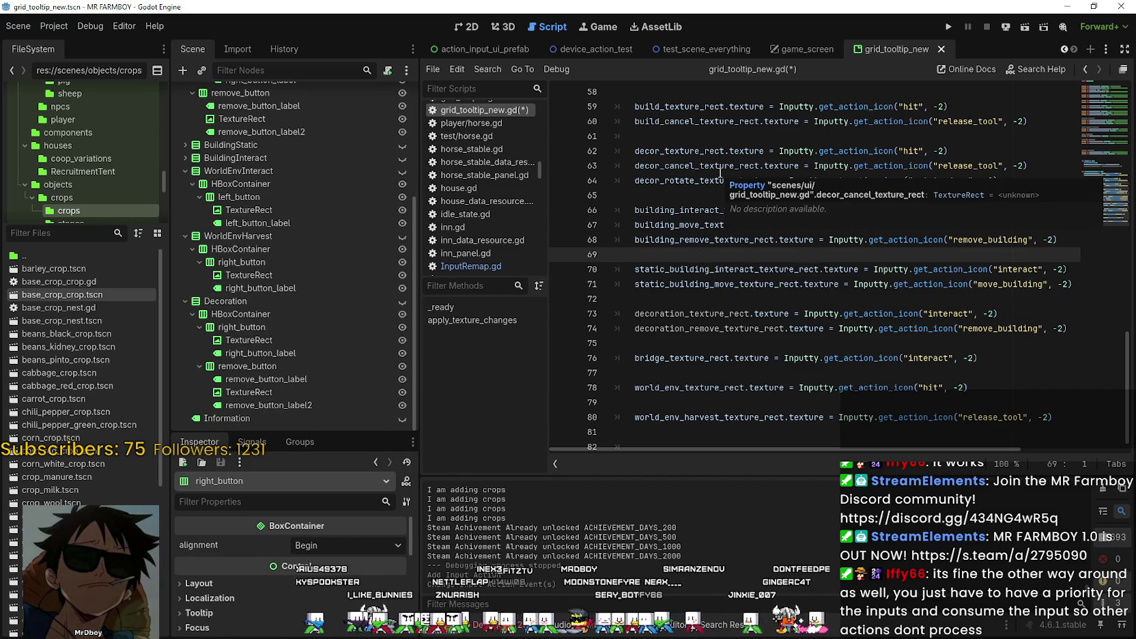
pyautogui.click(856, 358)
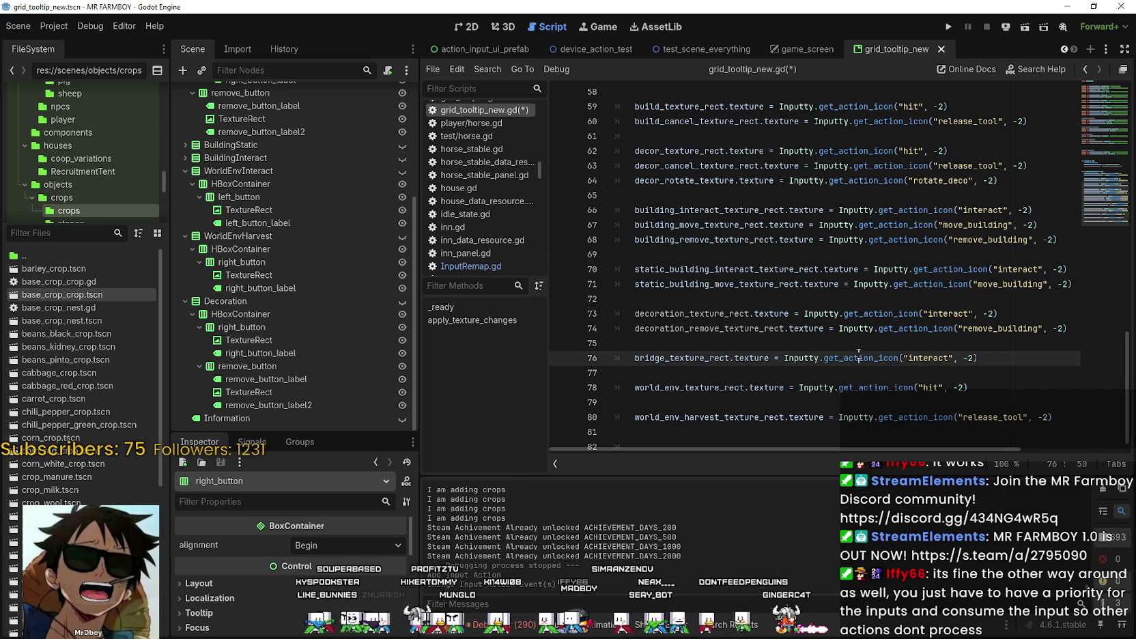
pyautogui.click(854, 347)
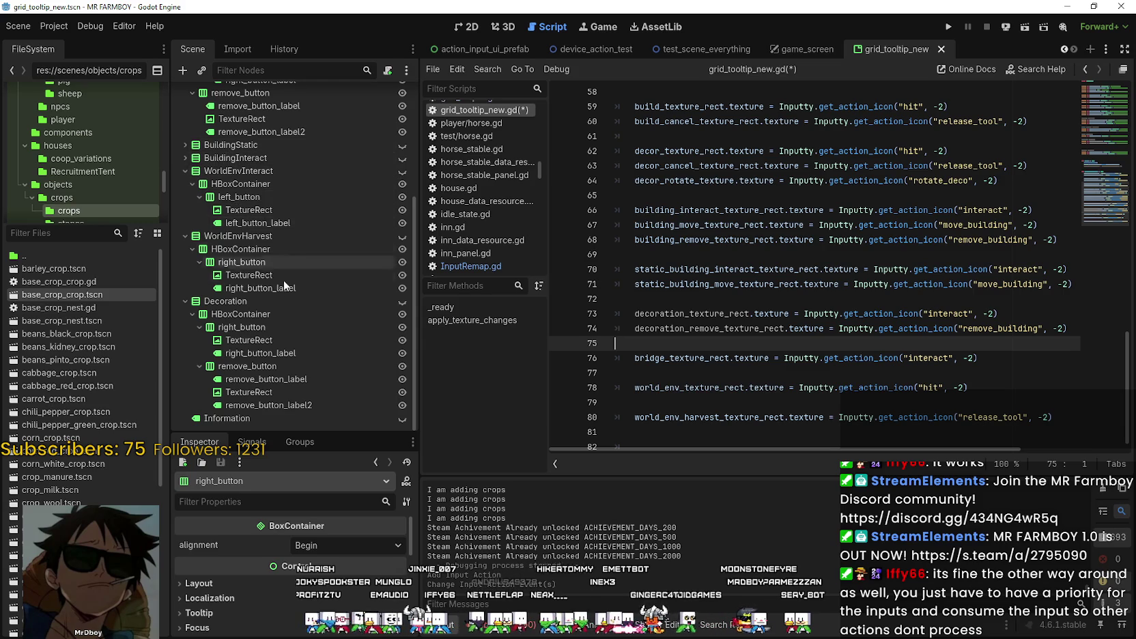
# Expand CraftingMenuDecor and inspect its right_button TextureRect, button label, DecorTexture and deco_mode label.
pyautogui.scroll(3, 232, 185)
pyautogui.scroll(2, 219, 170)
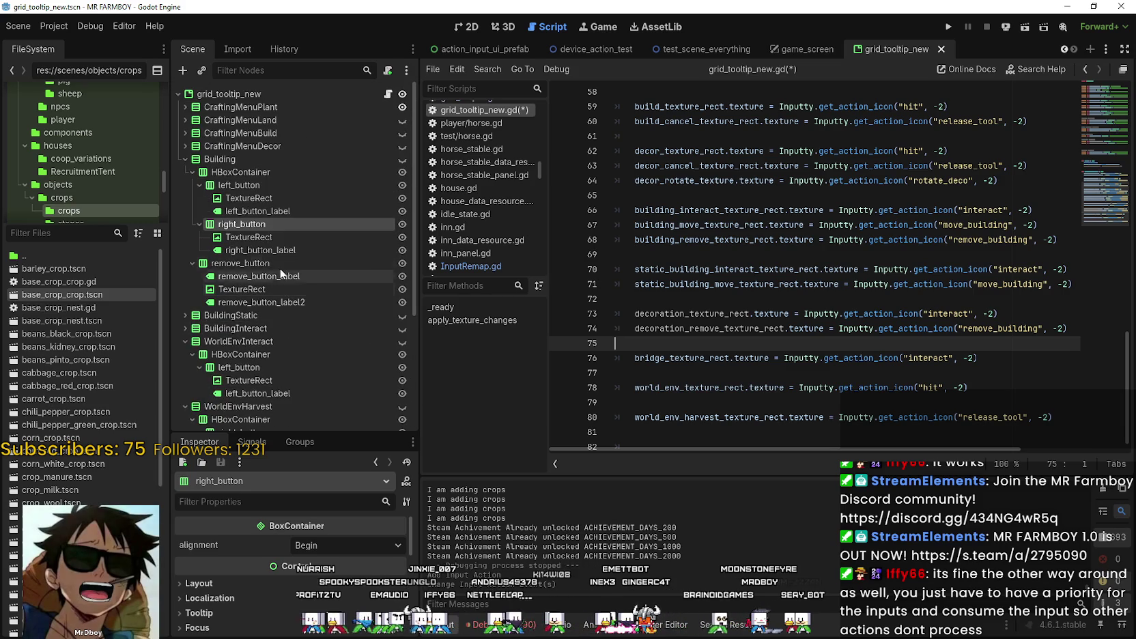
pyautogui.click(181, 145)
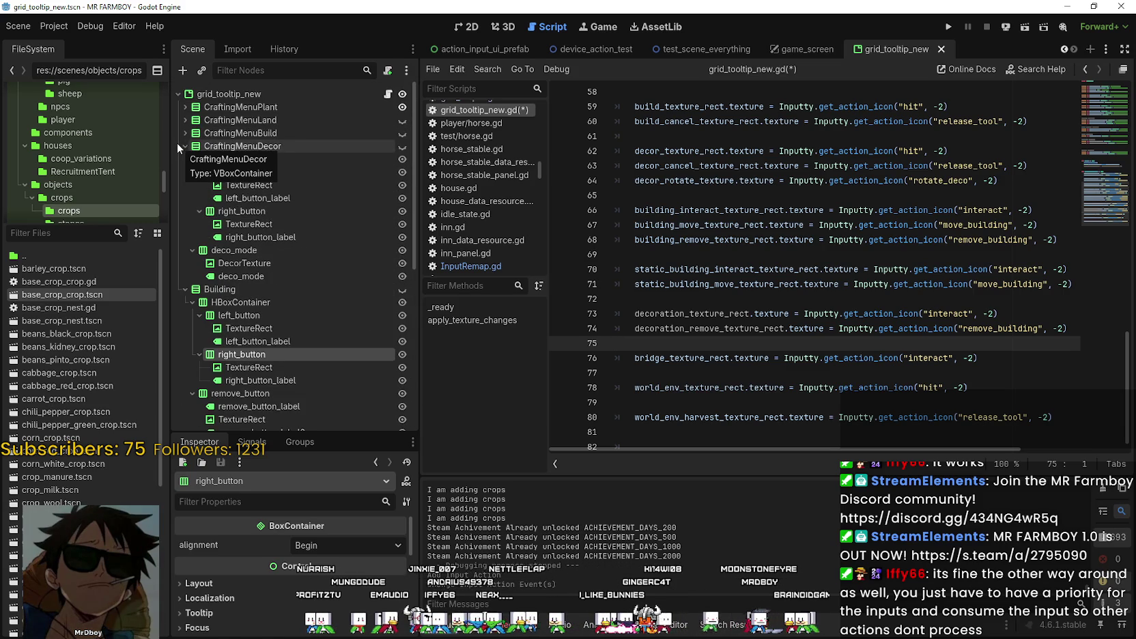
pyautogui.click(250, 225)
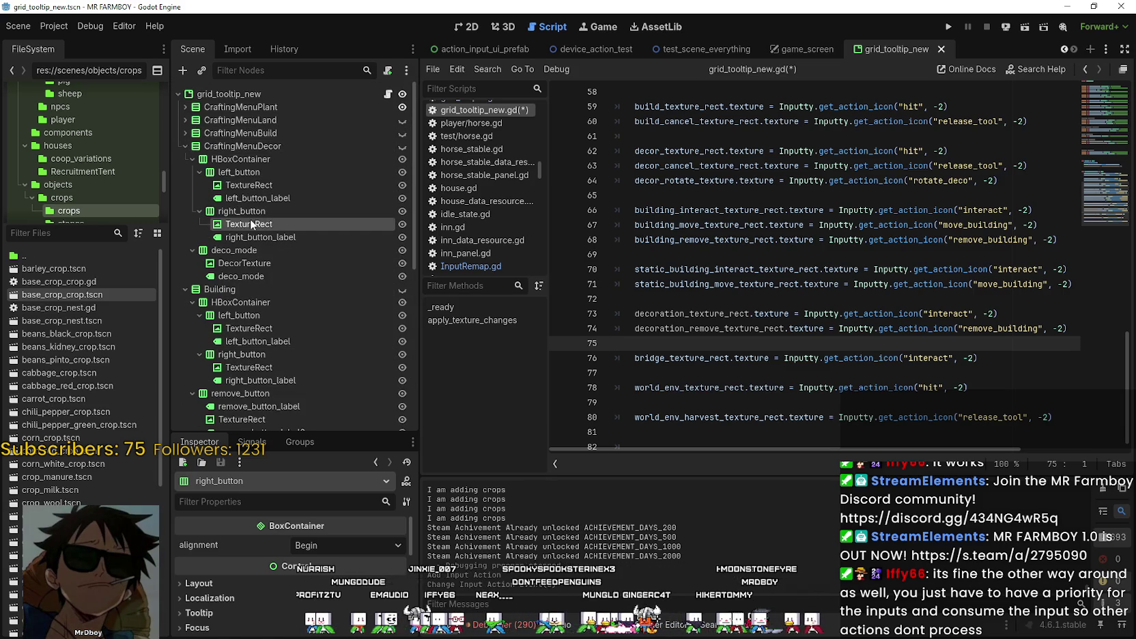
pyautogui.click(253, 234)
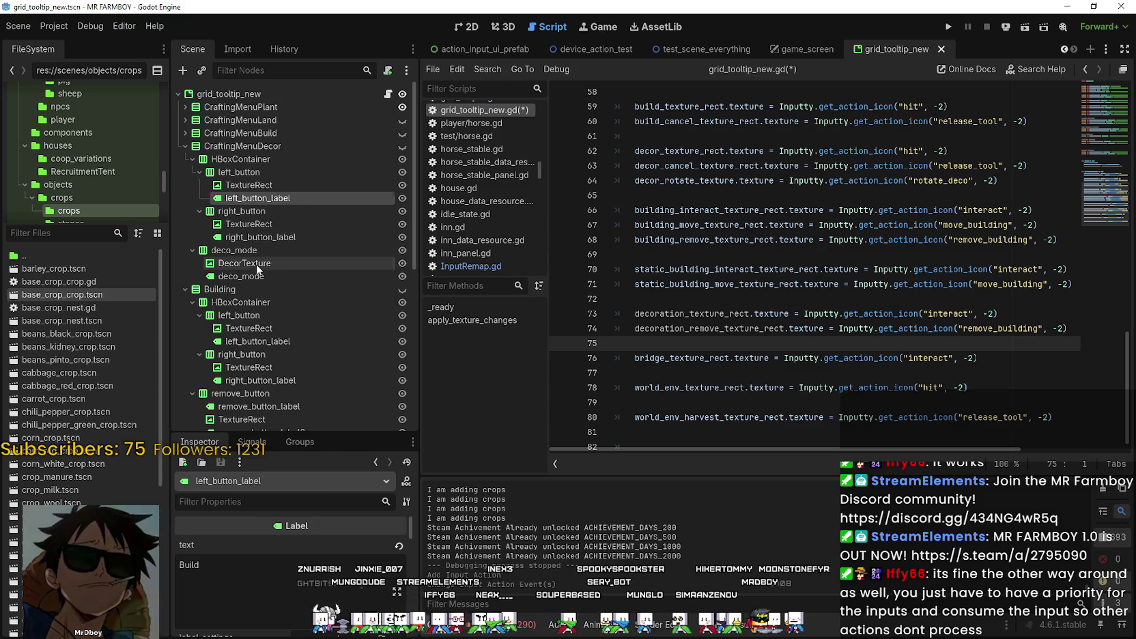
pyautogui.click(256, 263)
pyautogui.click(257, 277)
pyautogui.scroll(-3, 258, 273)
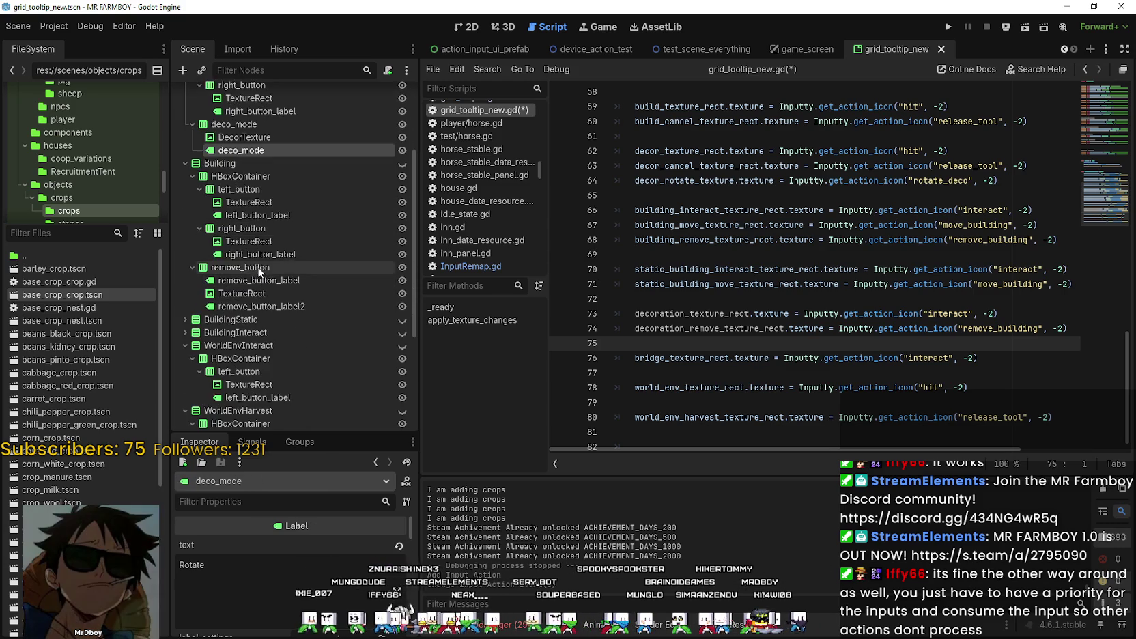
pyautogui.scroll(-3, 258, 270)
pyautogui.scroll(-3, 258, 269)
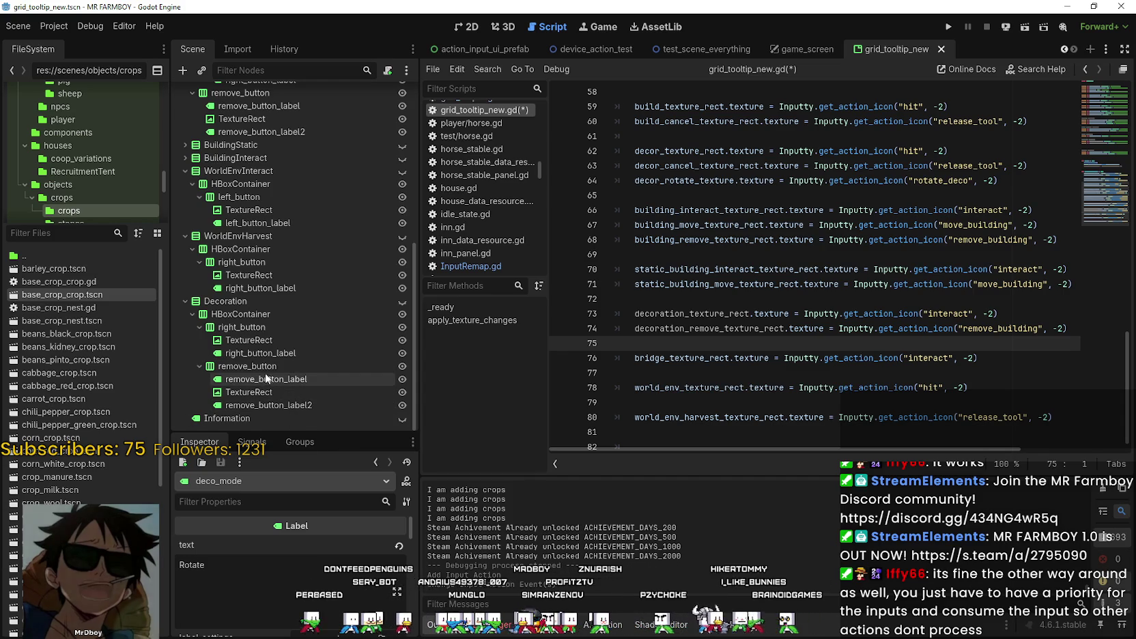
# Paste a duplicate right_button2 into Decoration's HBoxContainer and compare its icon with right_button's.
pyautogui.rightClick(244, 313)
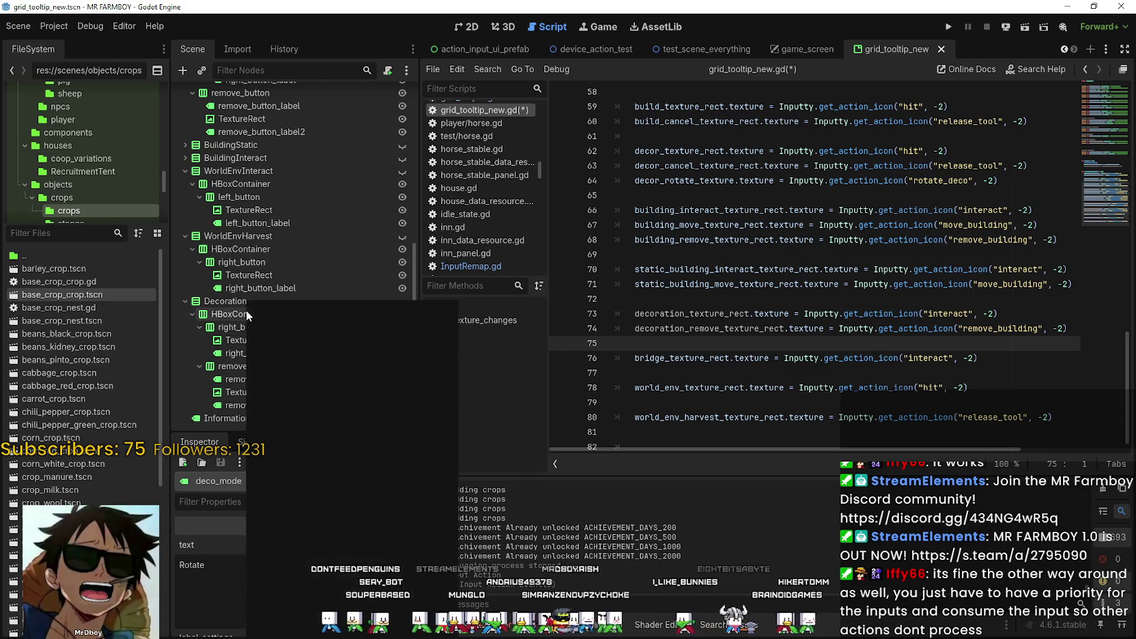
pyautogui.click(308, 396)
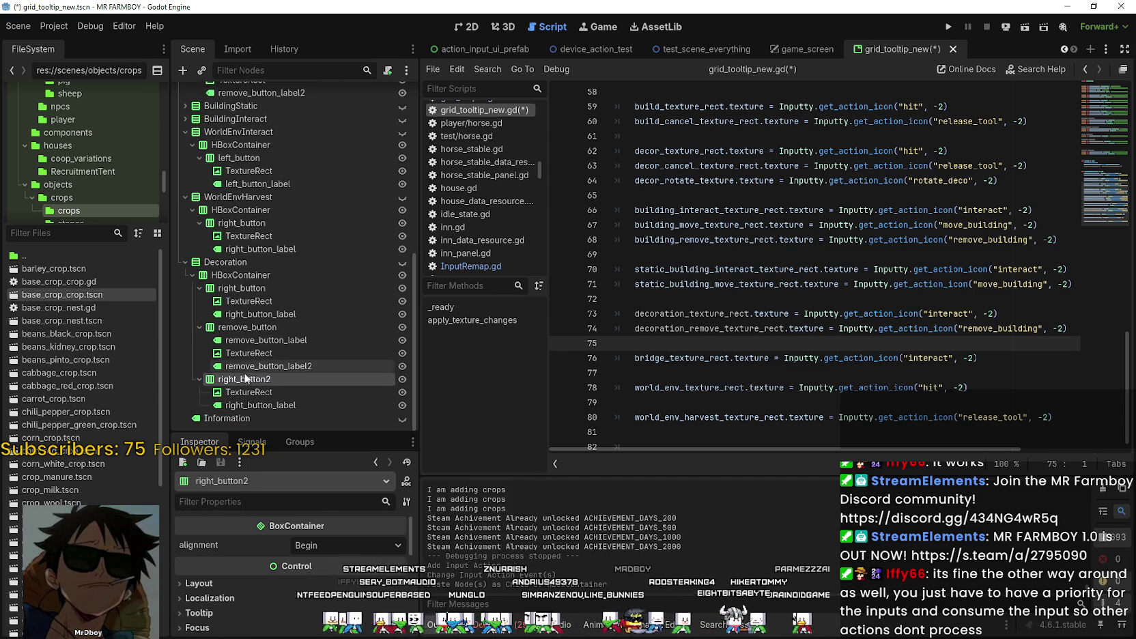
pyautogui.moveTo(245, 379); pyautogui.dragTo(254, 328)
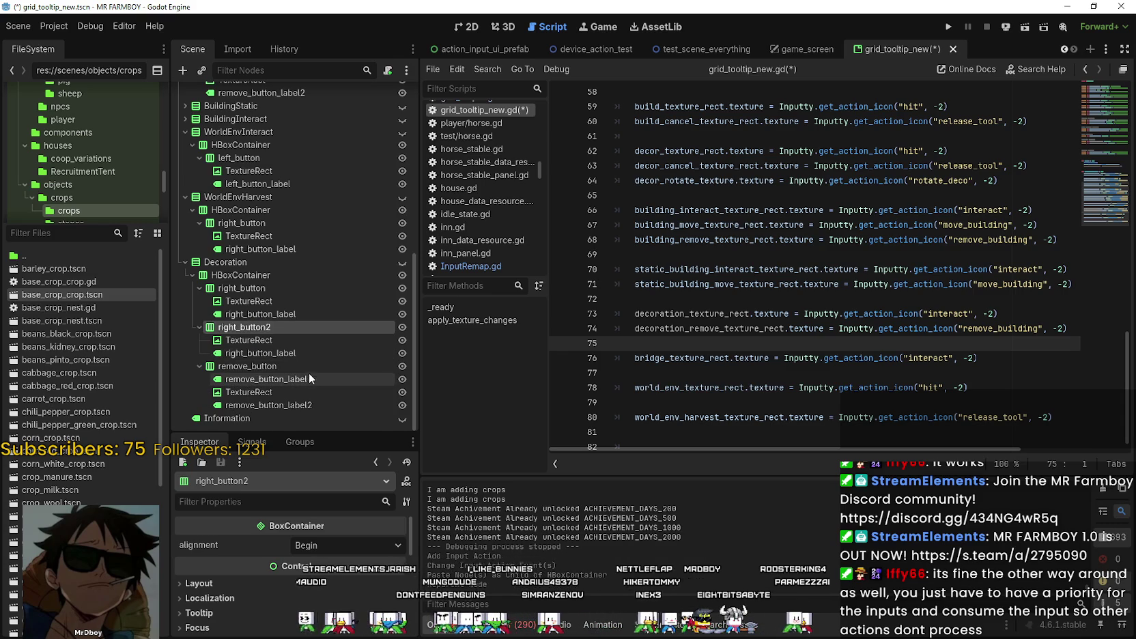
pyautogui.click(286, 342)
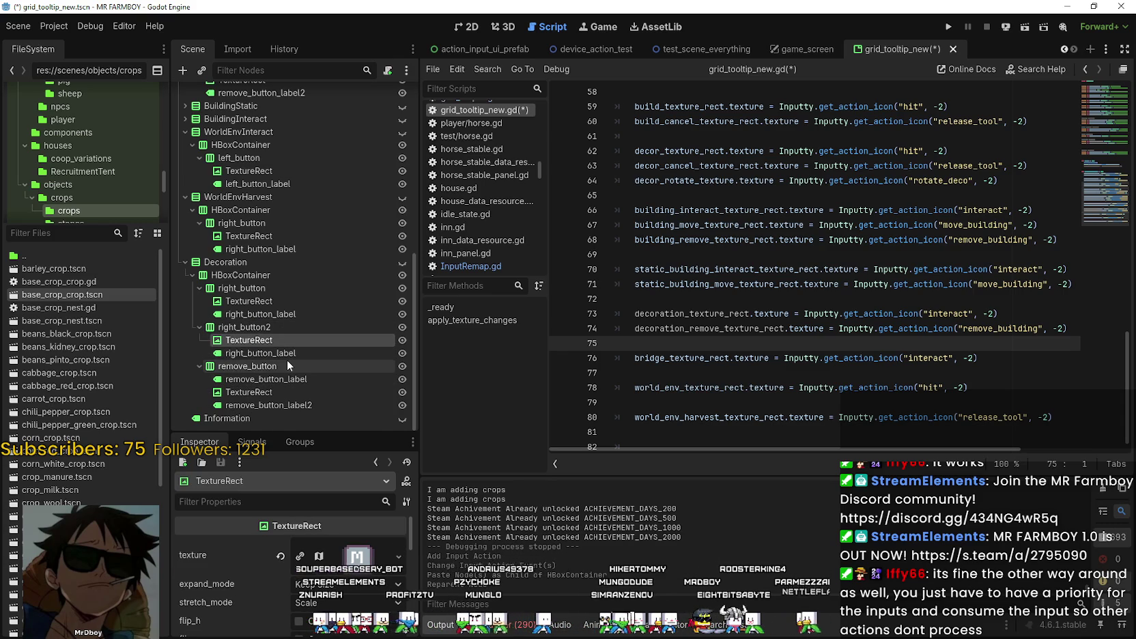
pyautogui.click(286, 301)
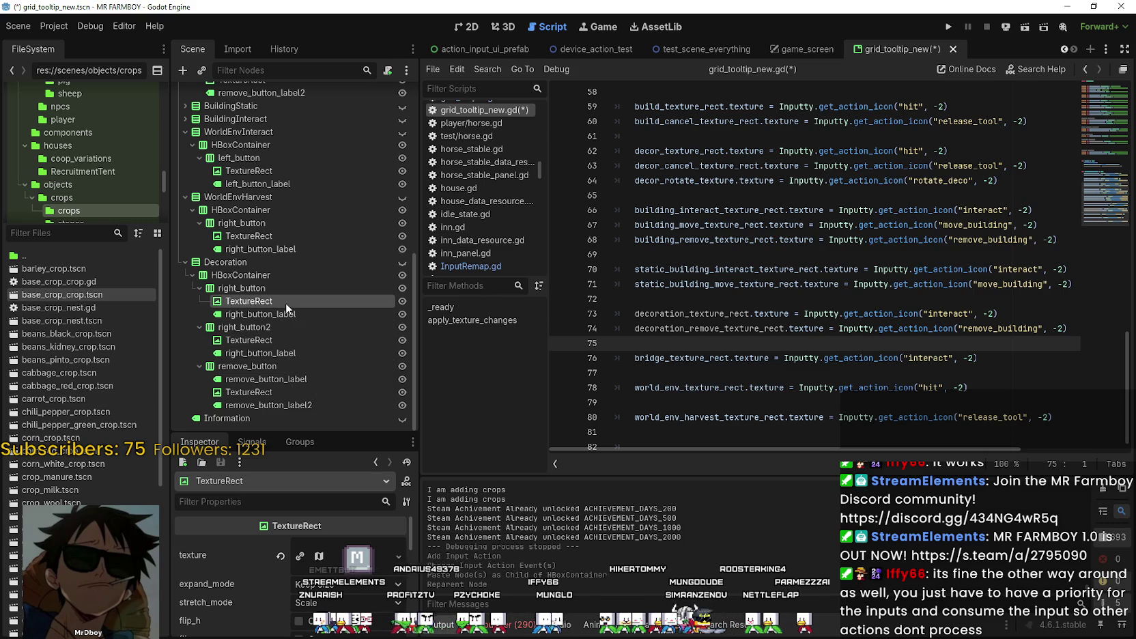
# Delete right_button2 and its children.
pyautogui.rightClick(261, 327)
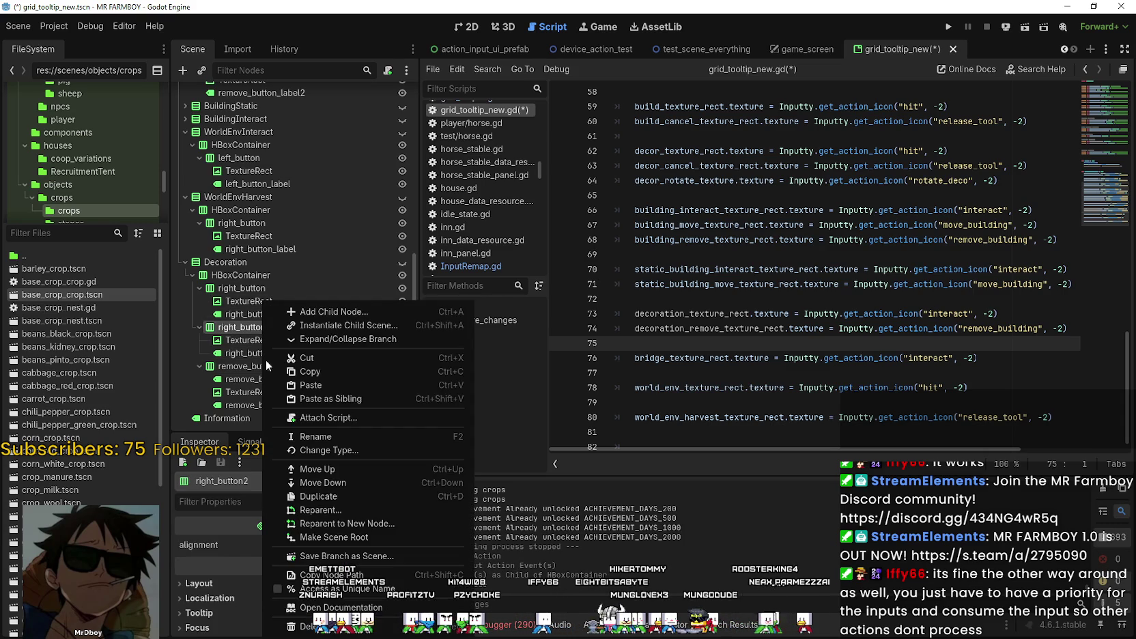
pyautogui.click(307, 626)
pyautogui.click(501, 321)
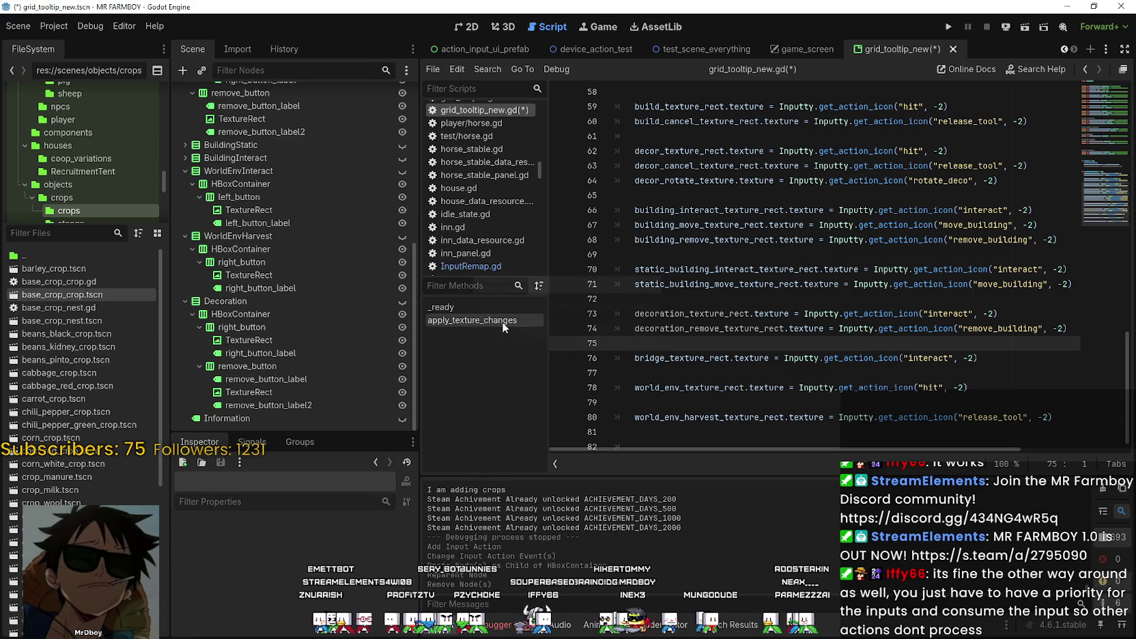
pyautogui.scroll(2, 283, 316)
pyautogui.scroll(2, 296, 271)
pyautogui.scroll(1, 267, 294)
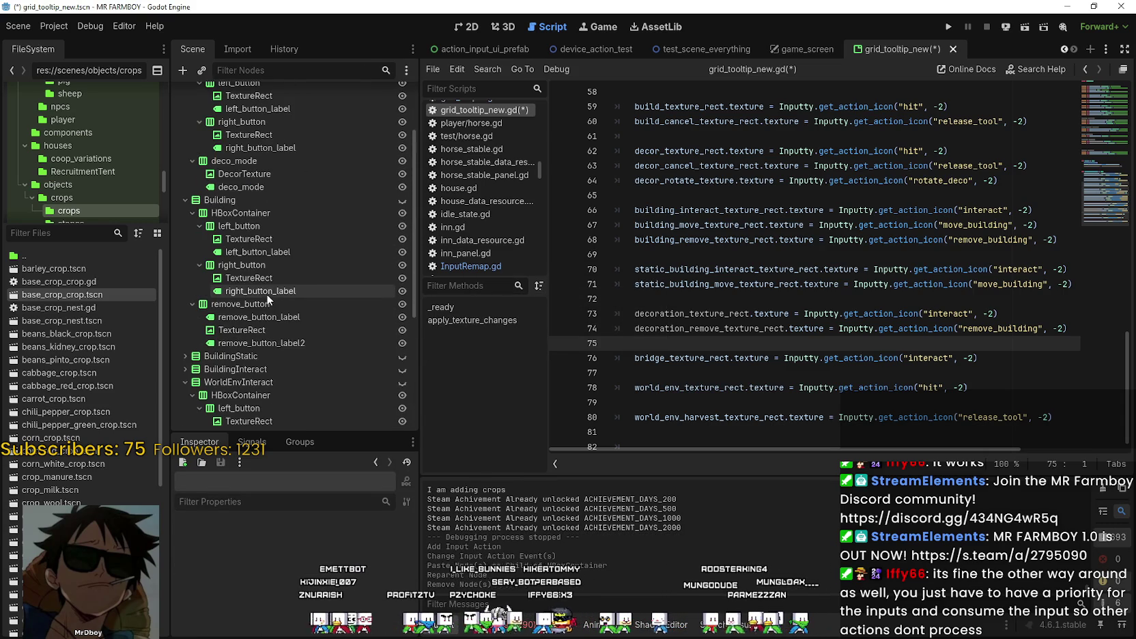
# Copy Building's left_button into Decoration's HBoxContainer, placed before right_button.
pyautogui.rightClick(241, 228)
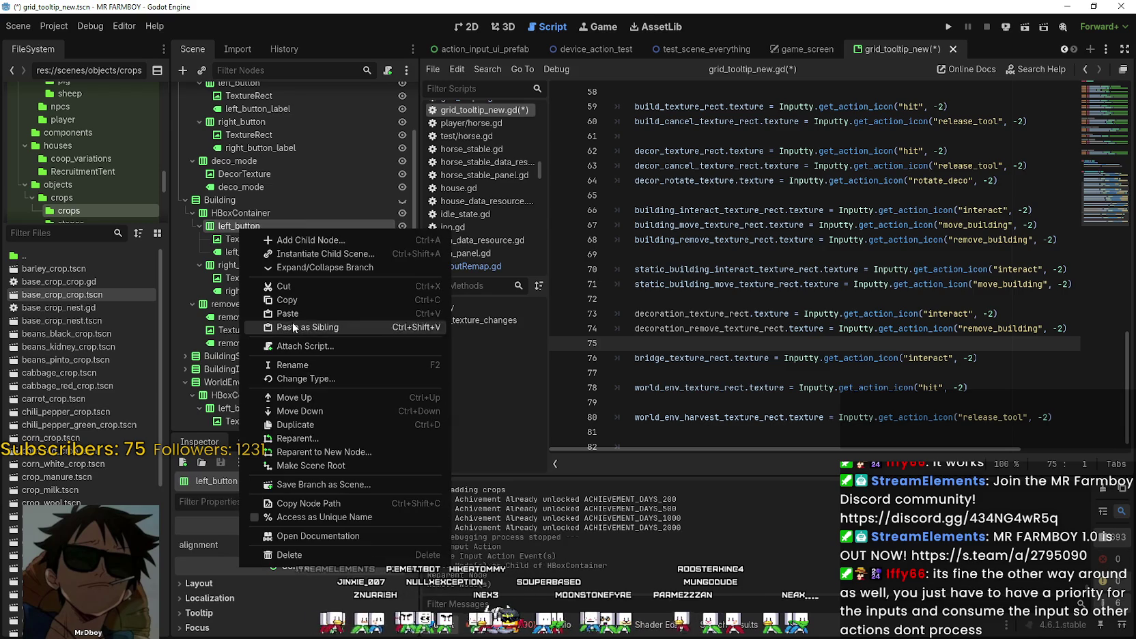
pyautogui.click(299, 299)
pyautogui.scroll(-2, 276, 341)
pyautogui.scroll(-3, 271, 396)
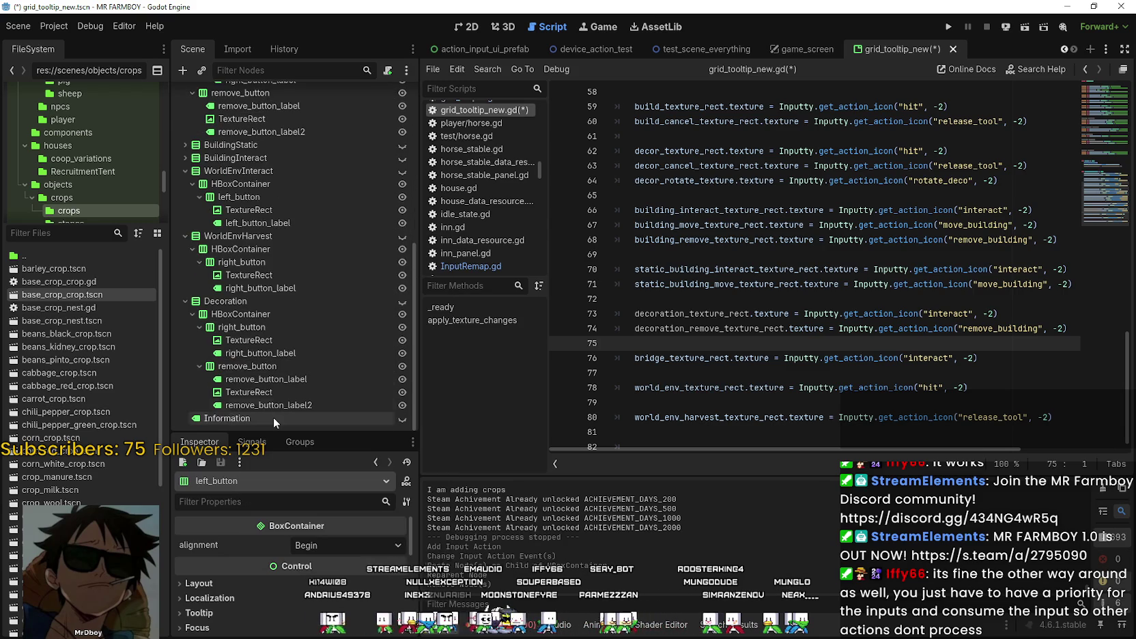
pyautogui.rightClick(240, 314)
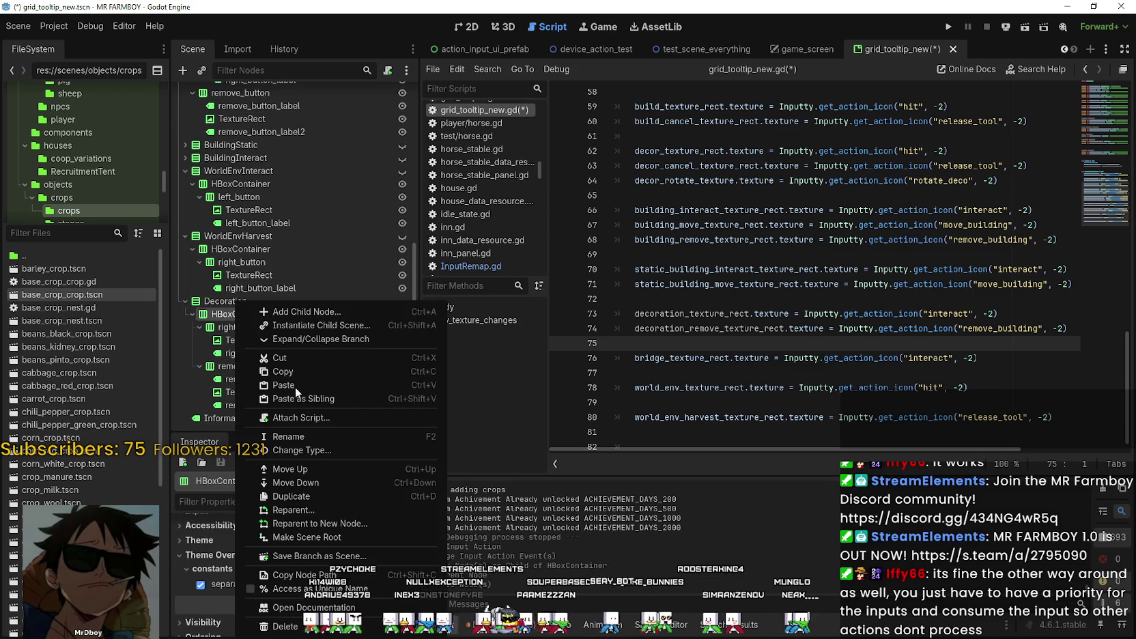
pyautogui.click(295, 387)
pyautogui.moveTo(239, 418); pyautogui.dragTo(243, 322)
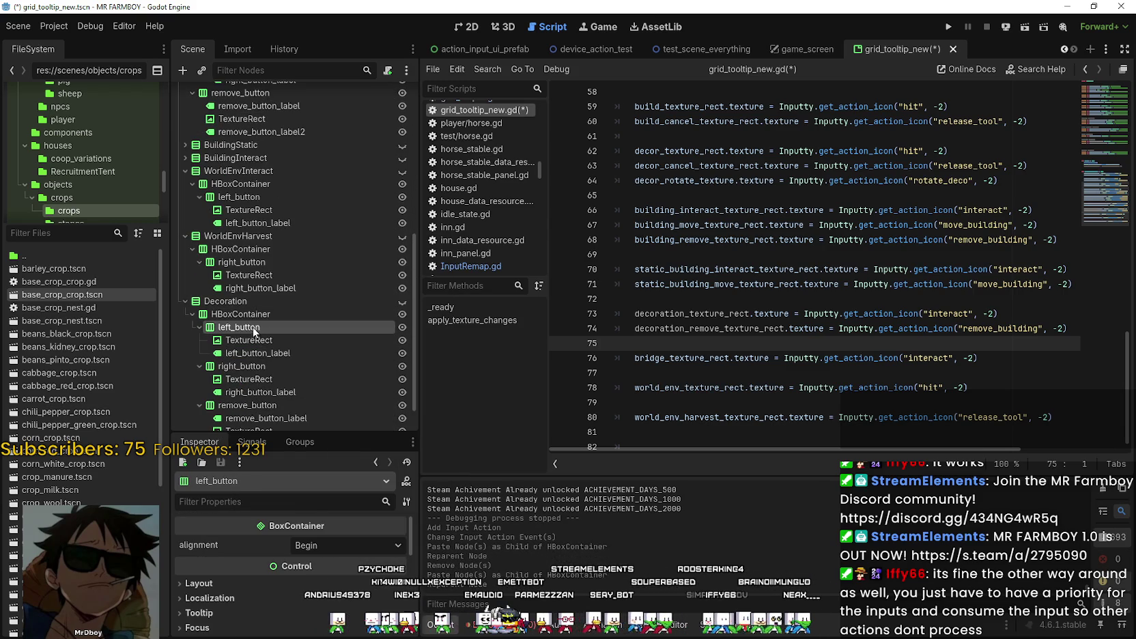
pyautogui.click(280, 353)
pyautogui.scroll(5, 739, 316)
pyautogui.scroll(5, 739, 316)
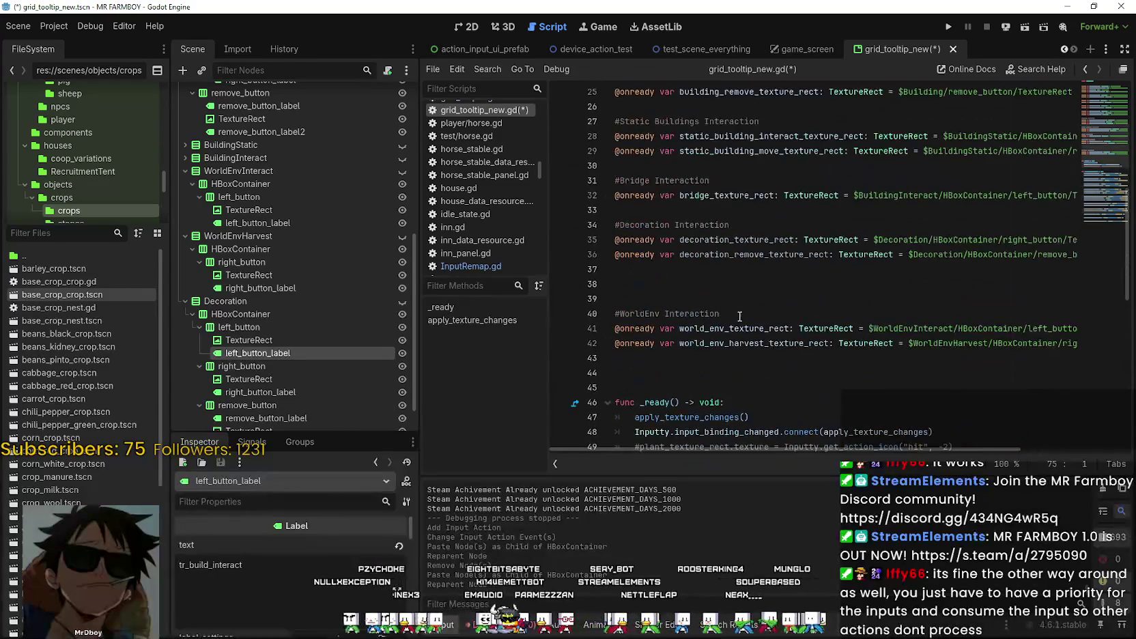
pyautogui.moveTo(273, 353); pyautogui.dragTo(704, 273)
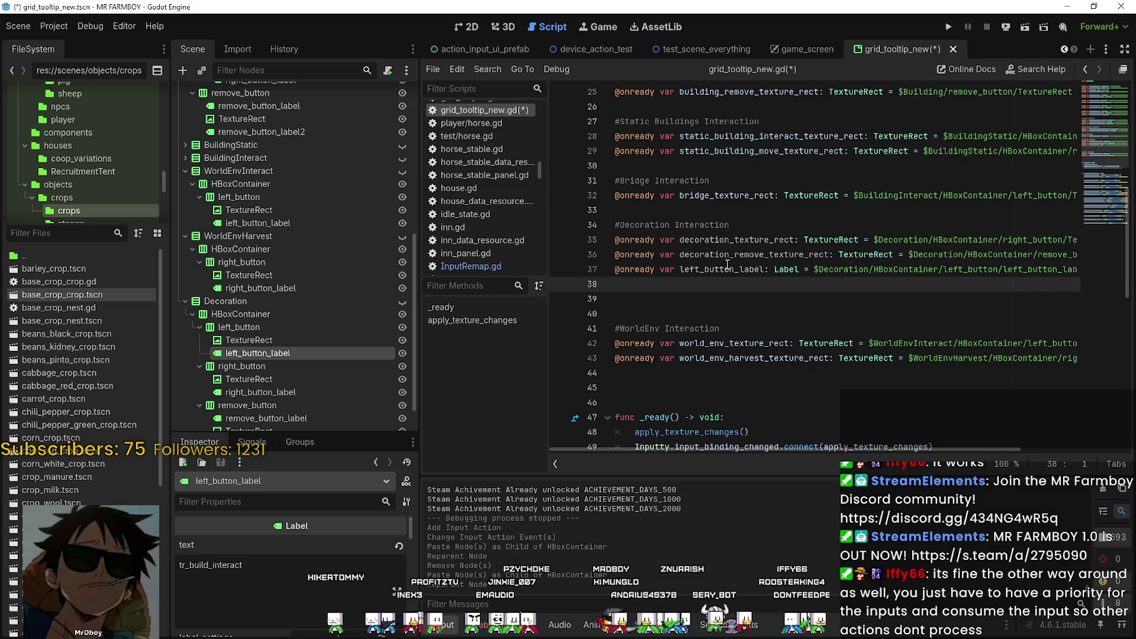
pyautogui.scroll(-8, 727, 264)
pyautogui.scroll(-2, 805, 341)
pyautogui.click(805, 331)
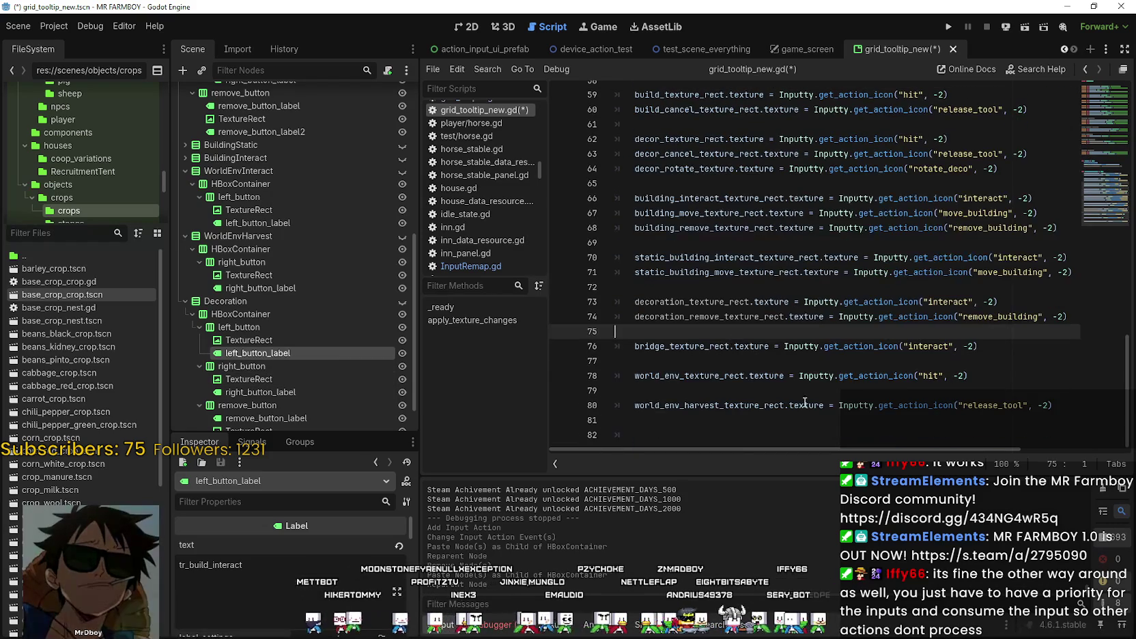
pyautogui.click(1103, 140)
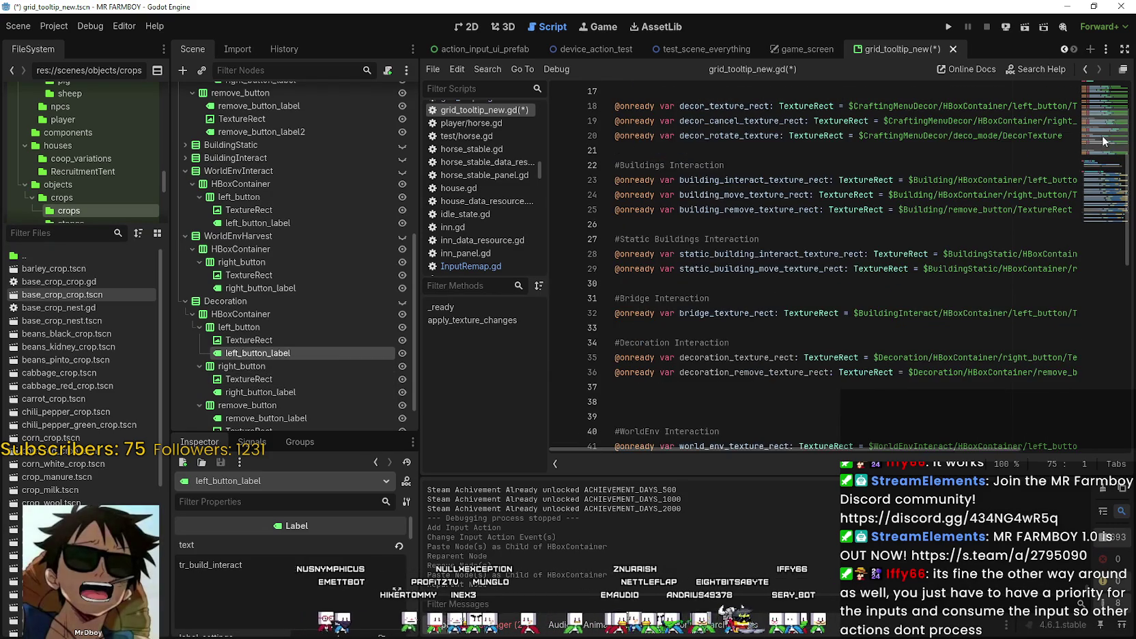
pyautogui.scroll(-1, 696, 363)
pyautogui.click(696, 342)
pyautogui.scroll(-1, 286, 349)
pyautogui.click(249, 301)
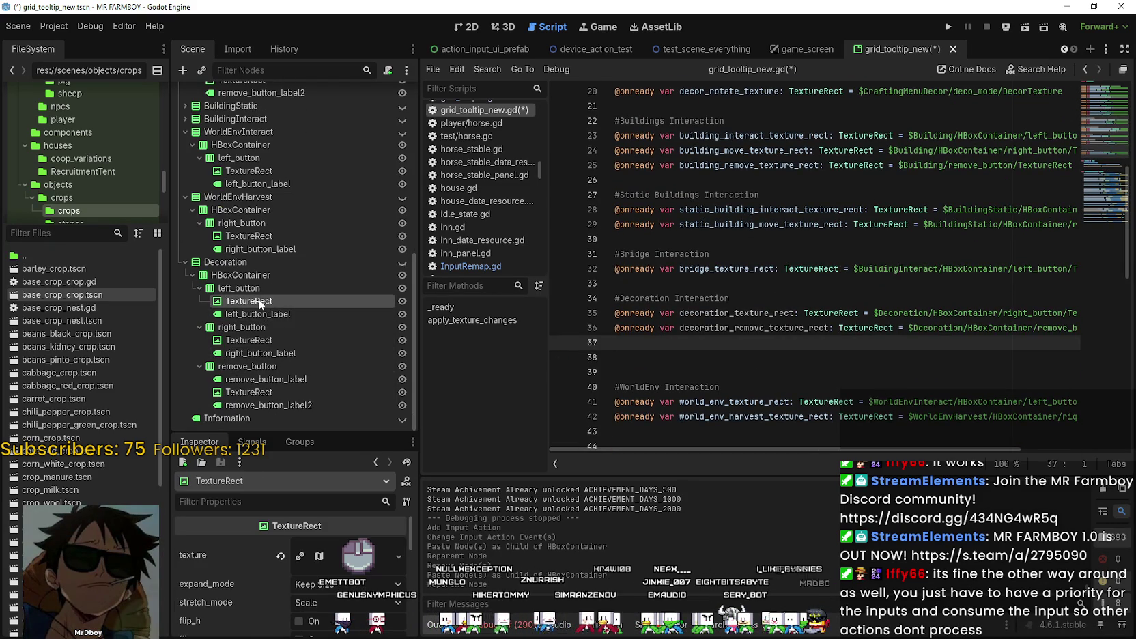
pyautogui.moveTo(260, 305); pyautogui.dragTo(724, 341)
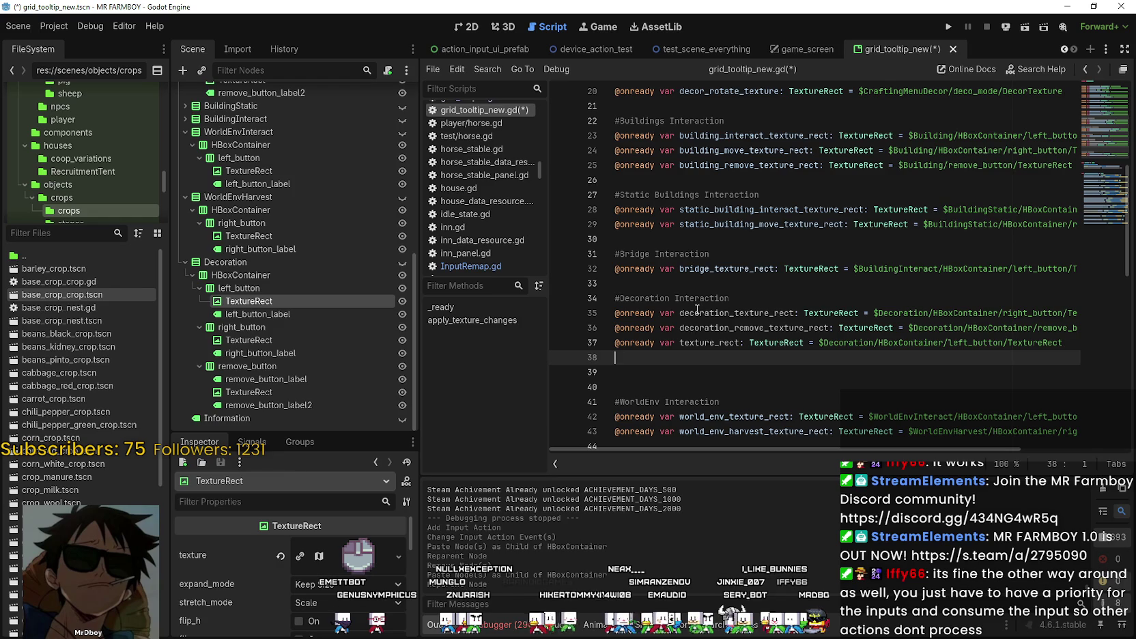
pyautogui.doubleClick(732, 313)
pyautogui.hotkey('ctrl', 'c')
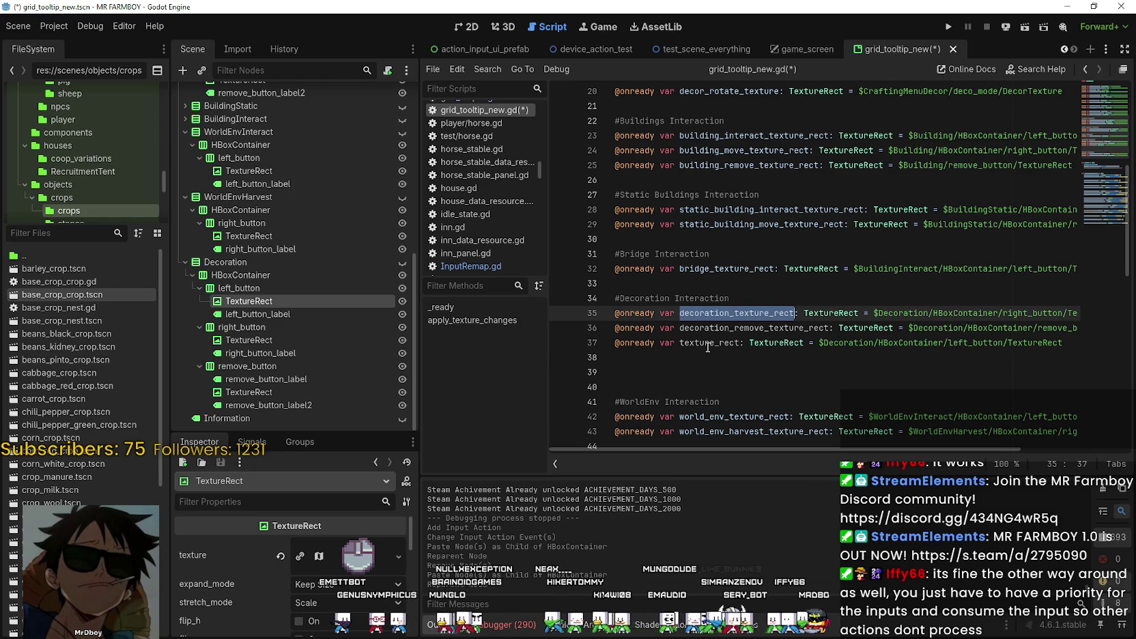
pyautogui.doubleClick(710, 343)
pyautogui.hotkey('ctrl', 'v')
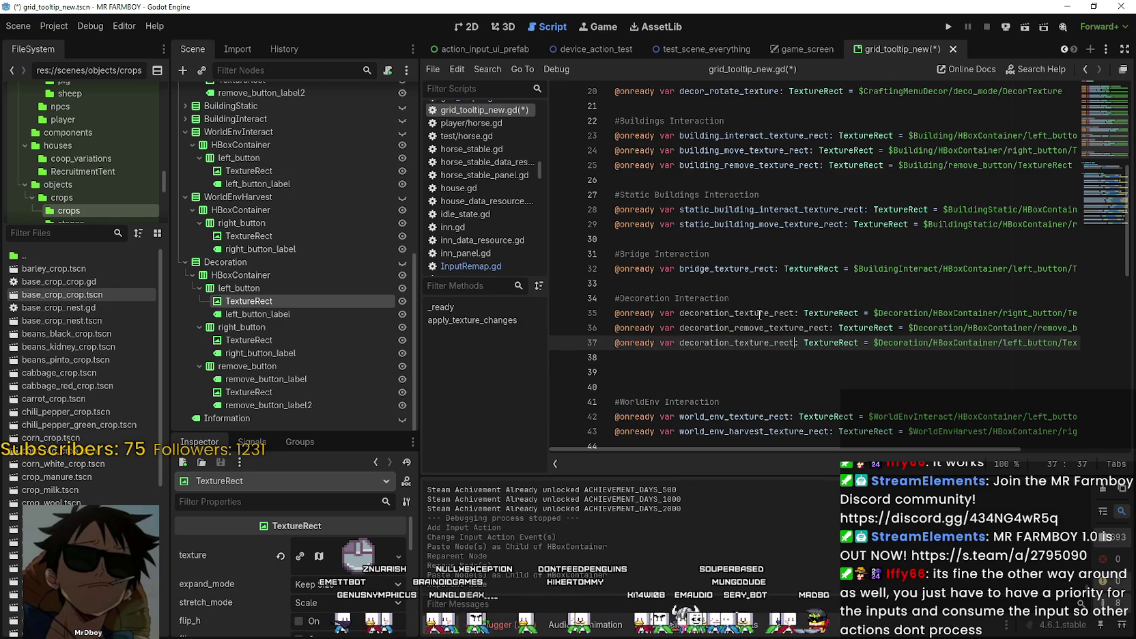
# Rename line 35's right-button variable to decoration_move_texture_rect.
pyautogui.click(738, 313)
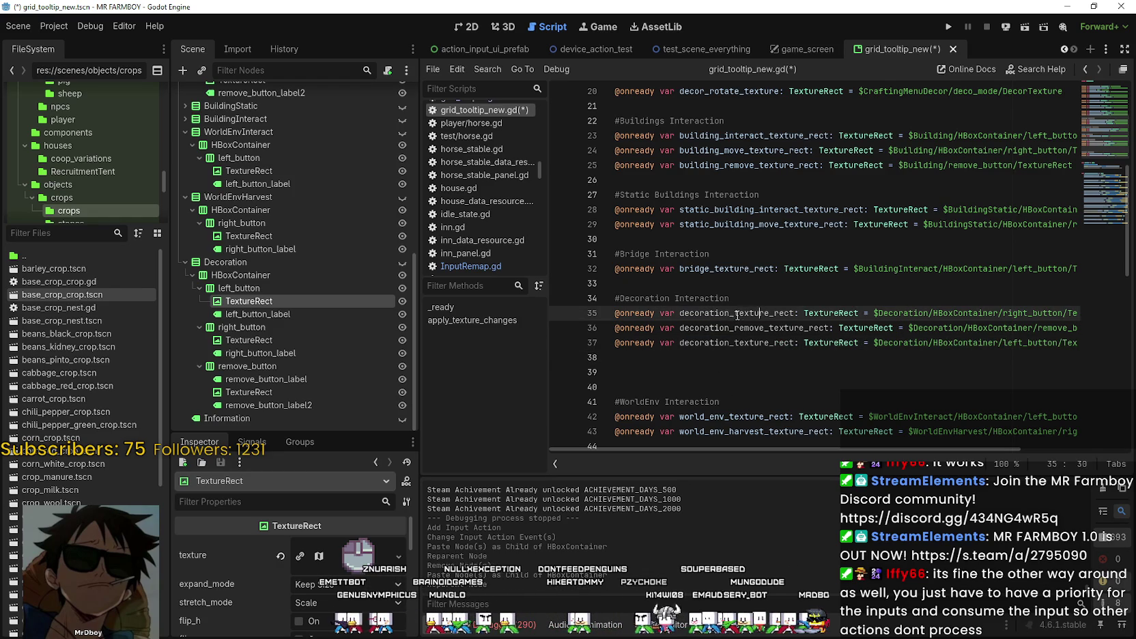
pyautogui.click(247, 344)
pyautogui.click(250, 354)
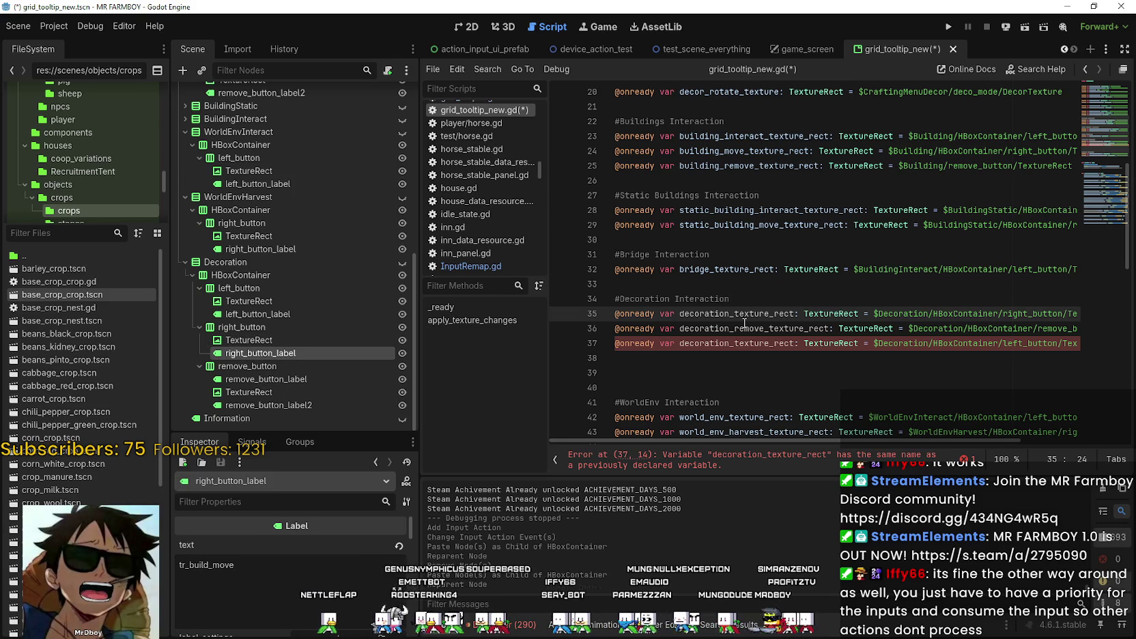
pyautogui.moveTo(764, 315); pyautogui.dragTo(753, 315)
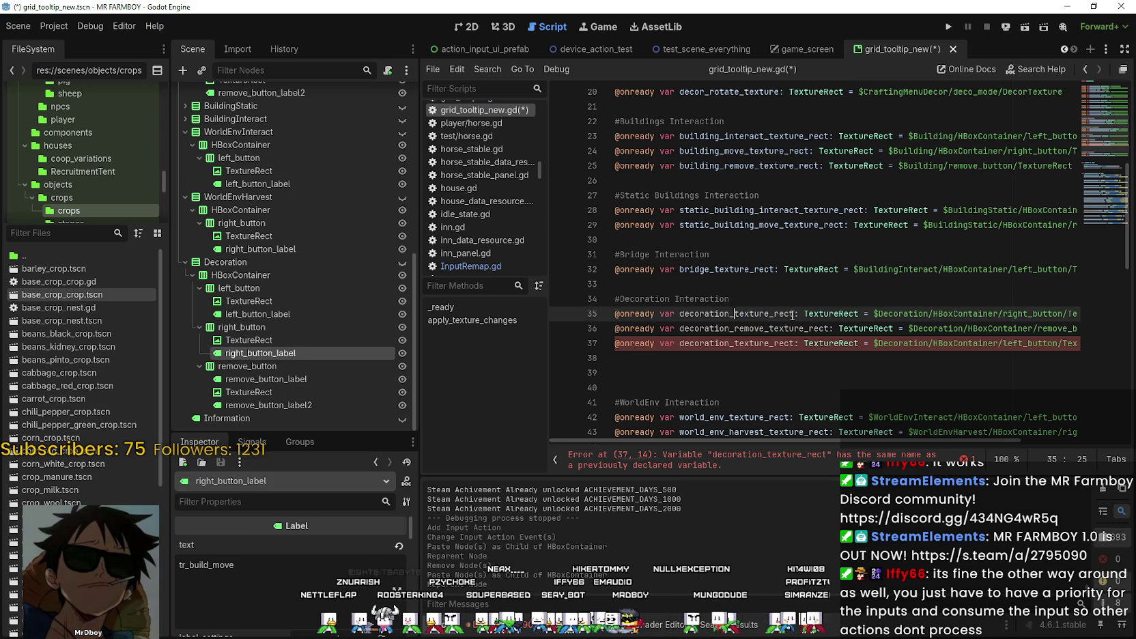
pyautogui.write('move_')
pyautogui.click(769, 343)
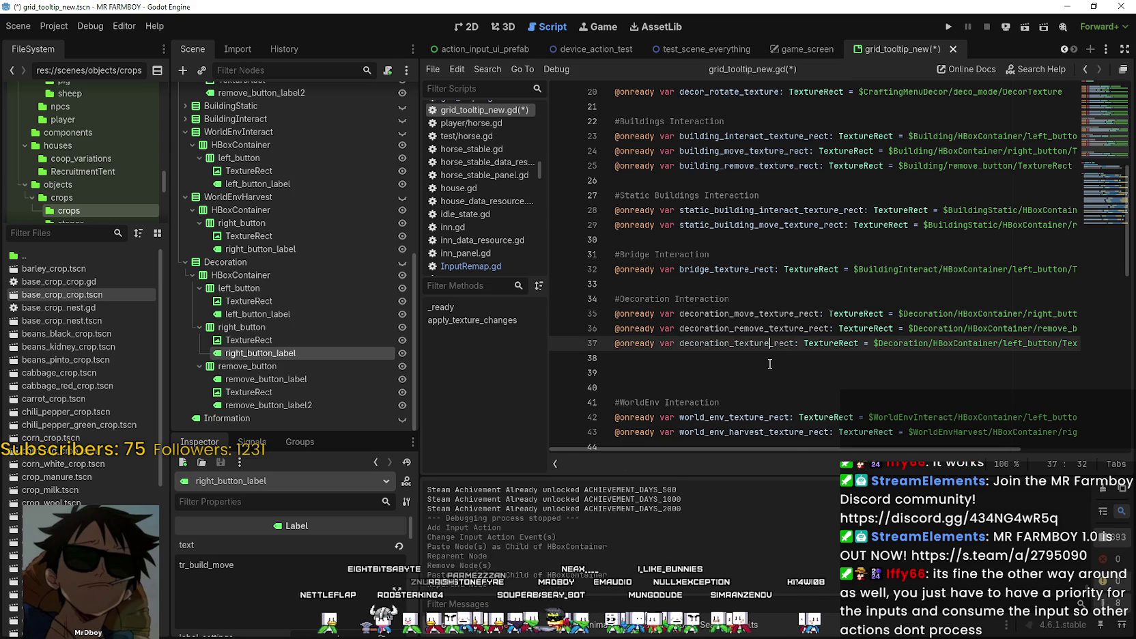
pyautogui.scroll(-5, 798, 345)
pyautogui.scroll(-5, 797, 345)
# Save, then duplicate line 75's decoration_remove_texture_rect assignment.
pyautogui.scroll(-2, 778, 369)
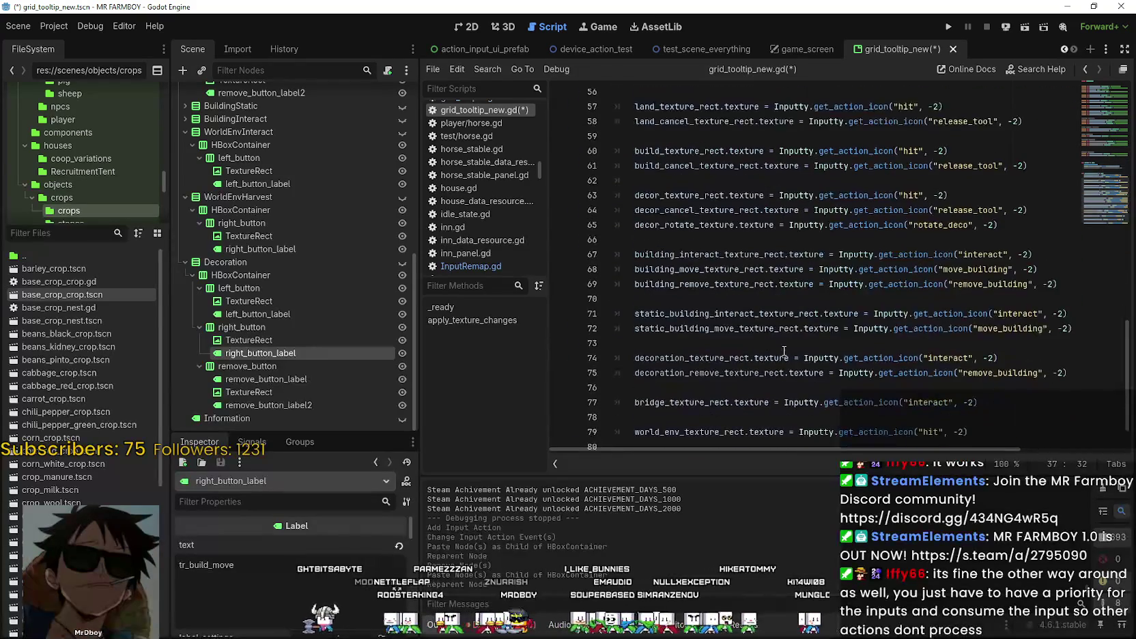
pyautogui.click(762, 393)
pyautogui.hotkey('ctrl', 's')
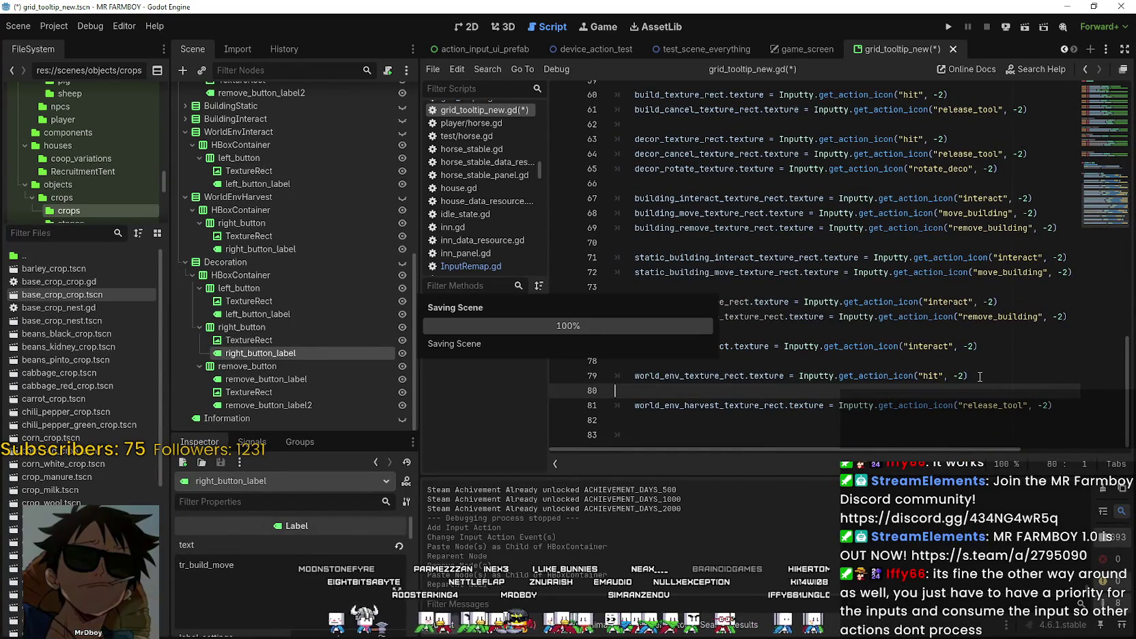
pyautogui.click(707, 302)
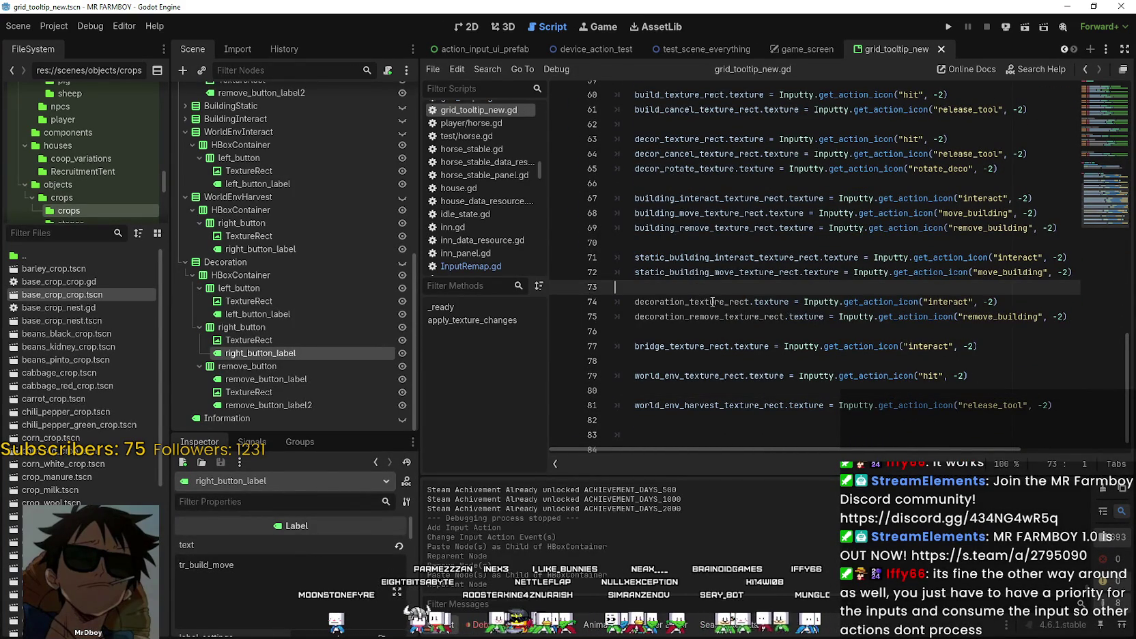
pyautogui.doubleClick(707, 302)
pyautogui.doubleClick(704, 318)
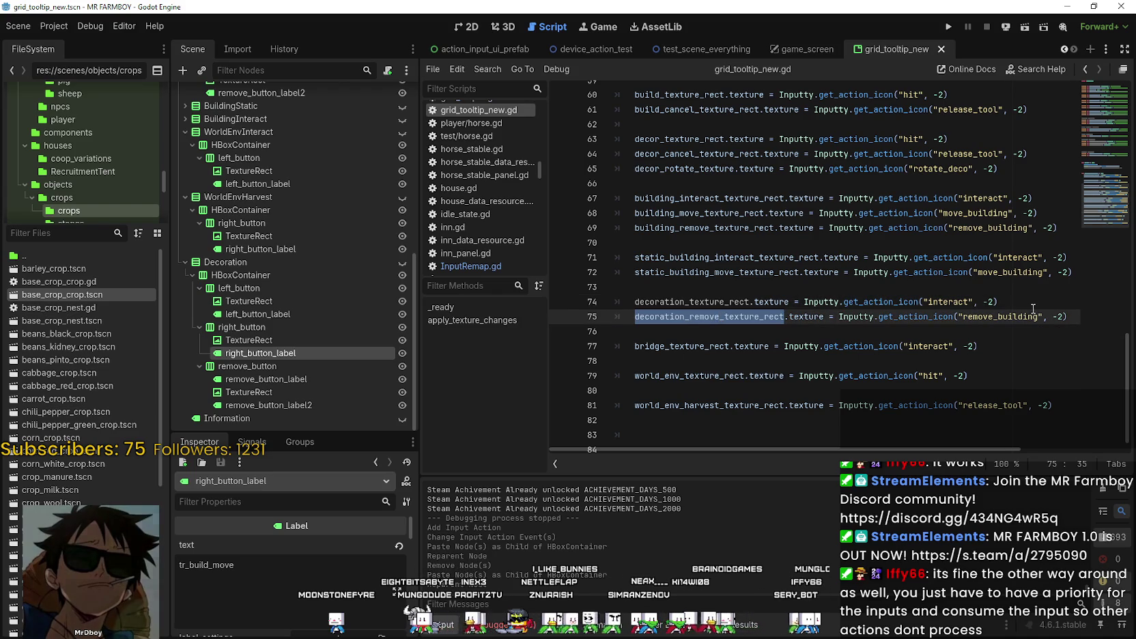
pyautogui.moveTo(1059, 318); pyautogui.dragTo(629, 323)
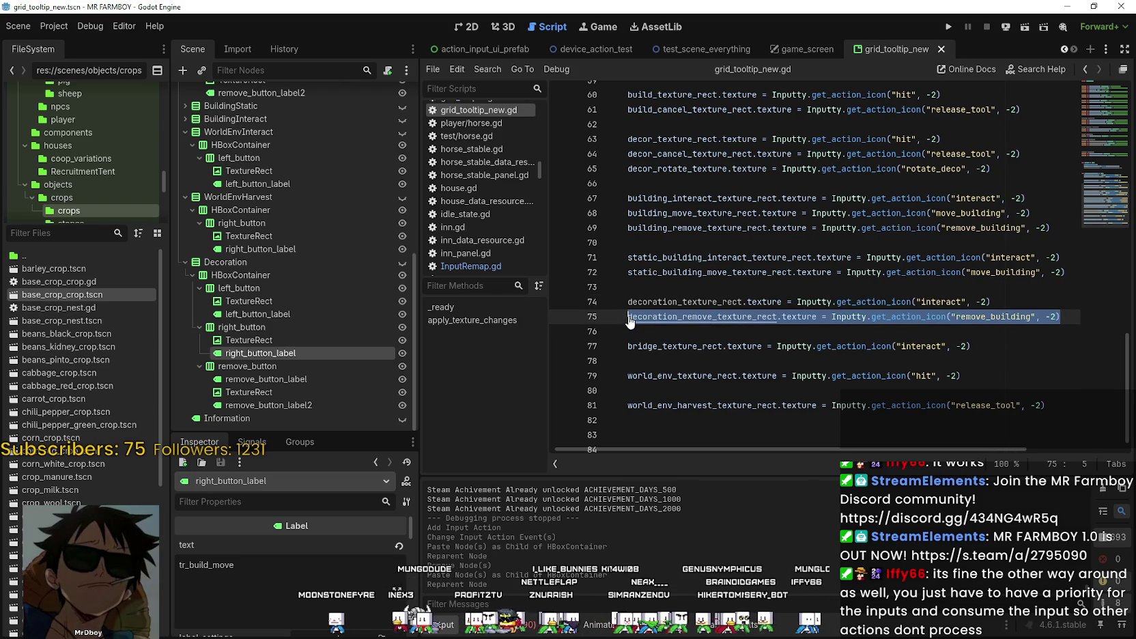
pyautogui.hotkey('ctrl', 'shift', 'd')
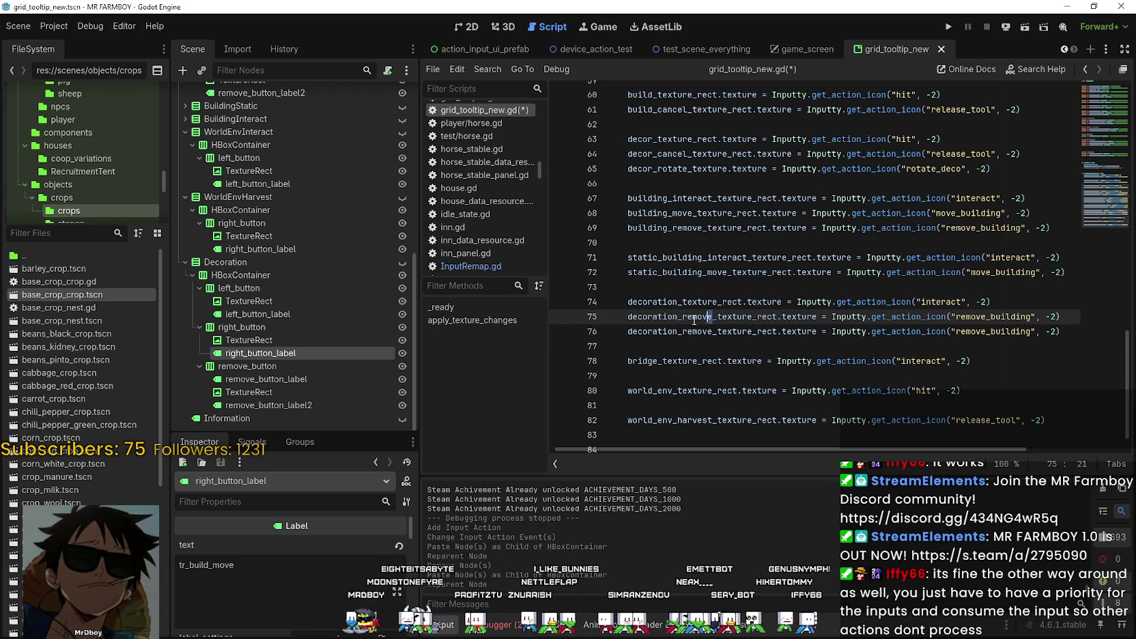
# Make the copy use decoration_move_texture_rect with the move_building action, then save.
pyautogui.write('move')
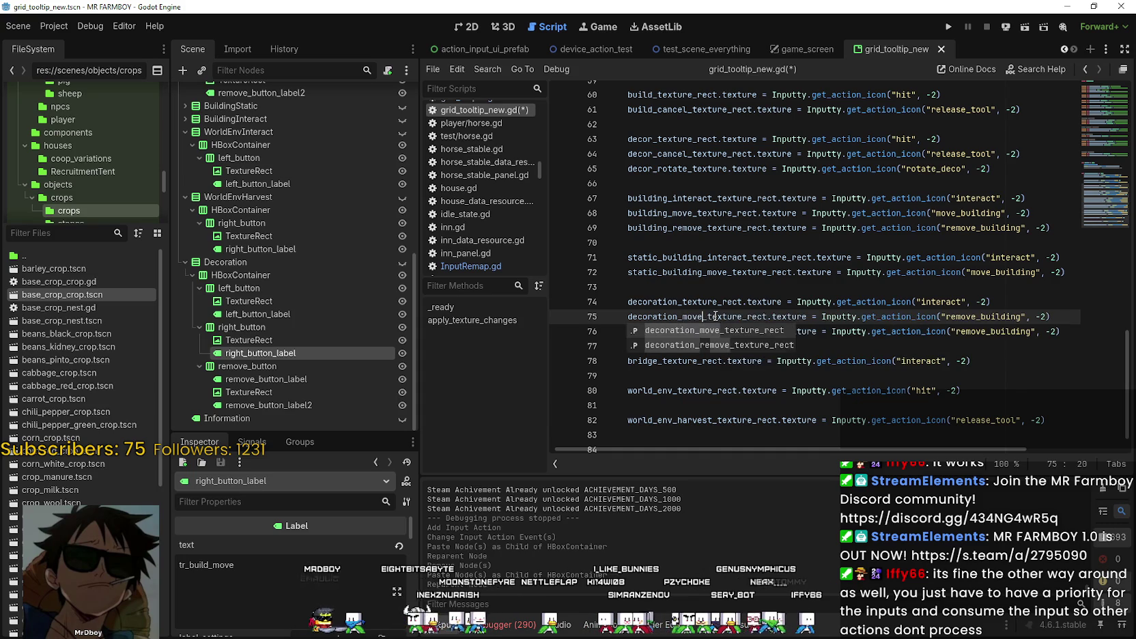
pyautogui.click(746, 316)
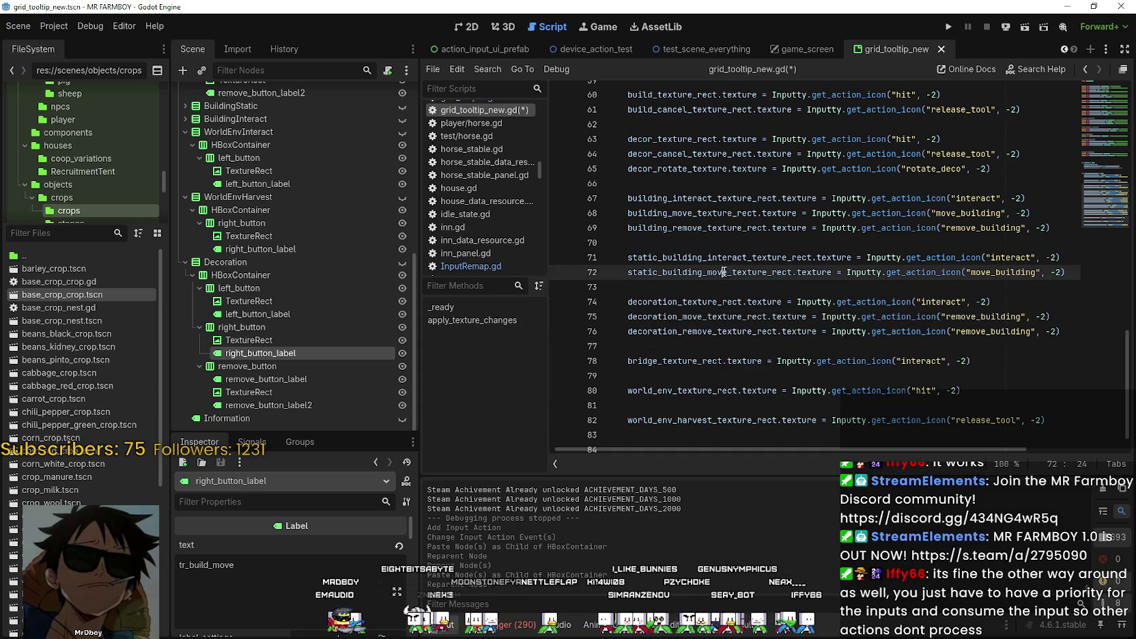
pyautogui.doubleClick(998, 217)
pyautogui.click(992, 316)
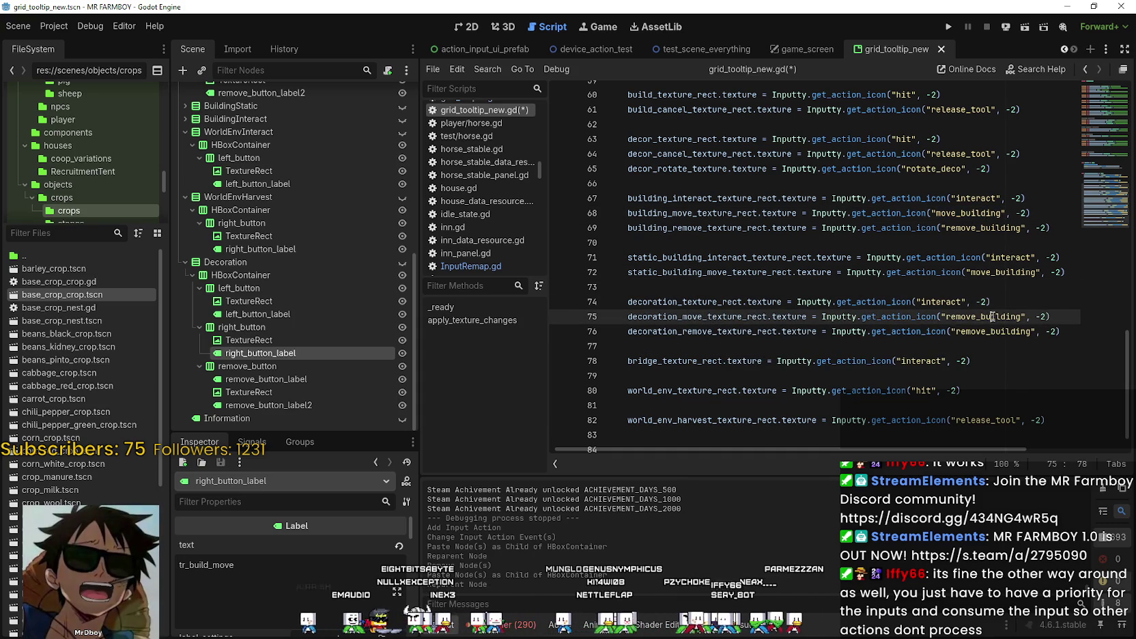
pyautogui.doubleClick(992, 316)
pyautogui.hotkey('ctrl', 'v')
pyautogui.hotkey('ctrl', 's')
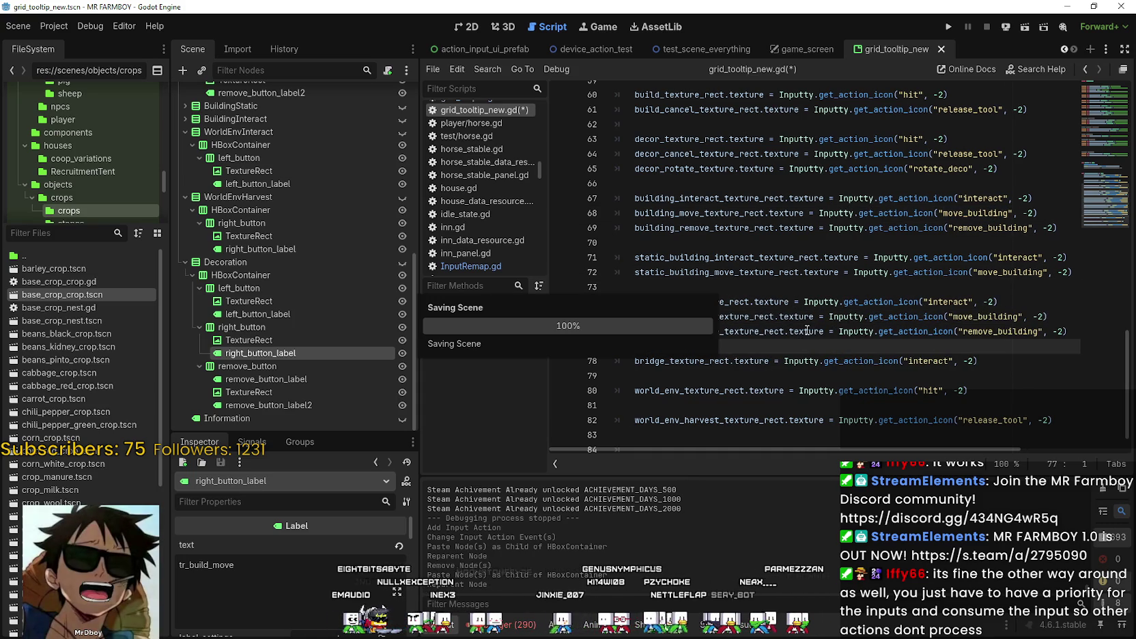
pyautogui.scroll(-1, 794, 383)
# Add a breakpoint at line 54, the first plant texture line, and run the game.
pyautogui.click(794, 407)
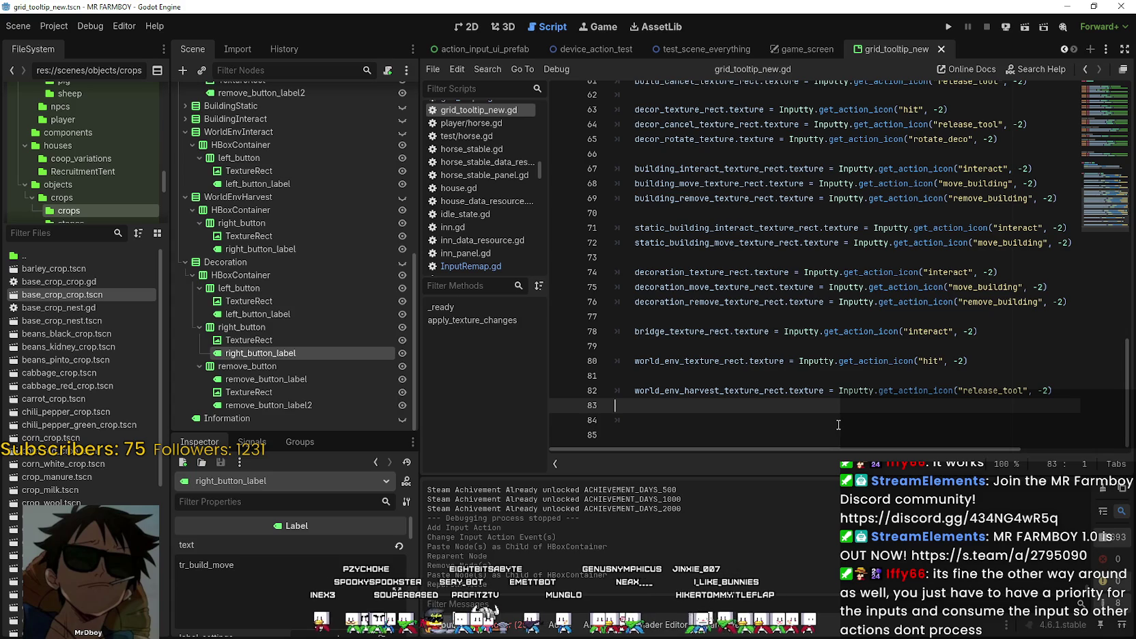
pyautogui.scroll(1, 839, 425)
pyautogui.scroll(2, 812, 382)
pyautogui.scroll(3, 785, 342)
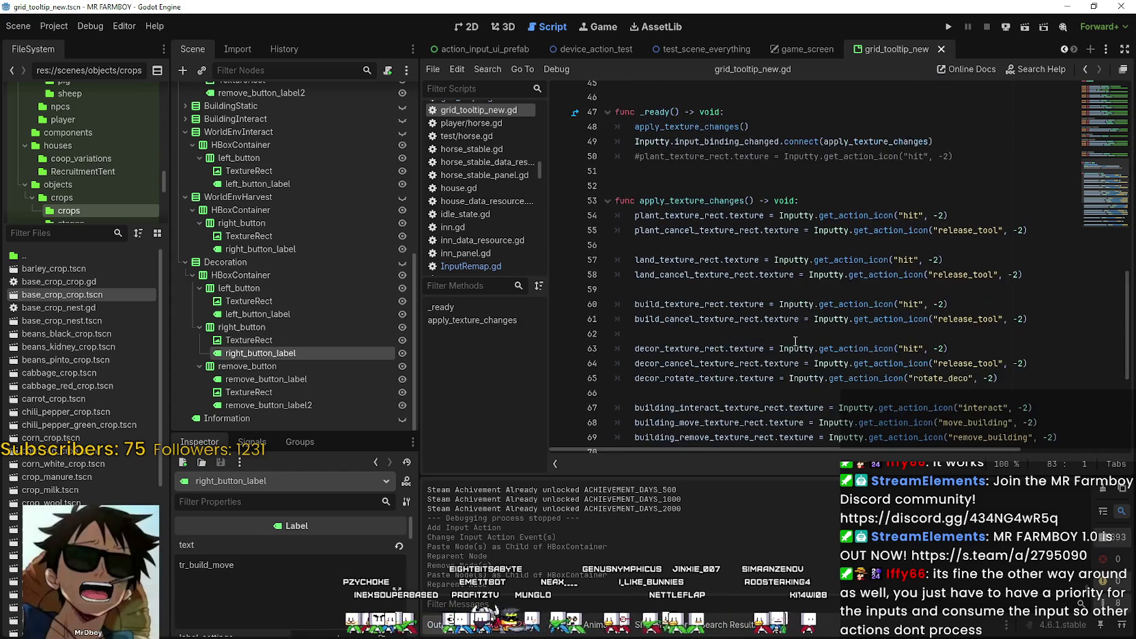
pyautogui.scroll(3, 754, 297)
pyautogui.click(754, 301)
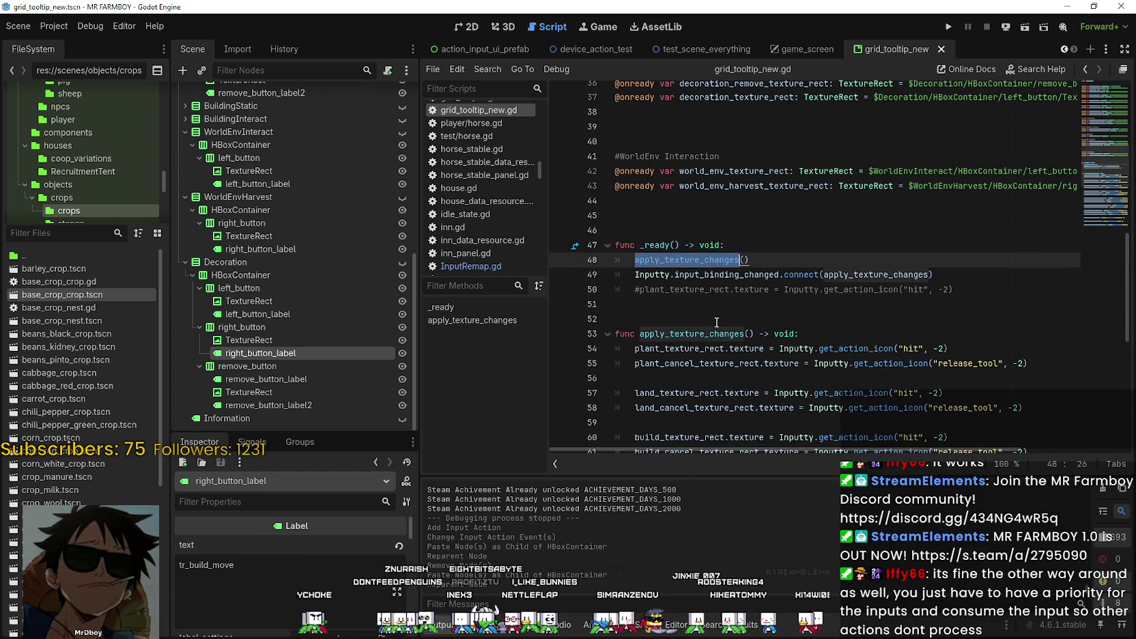
pyautogui.click(880, 289)
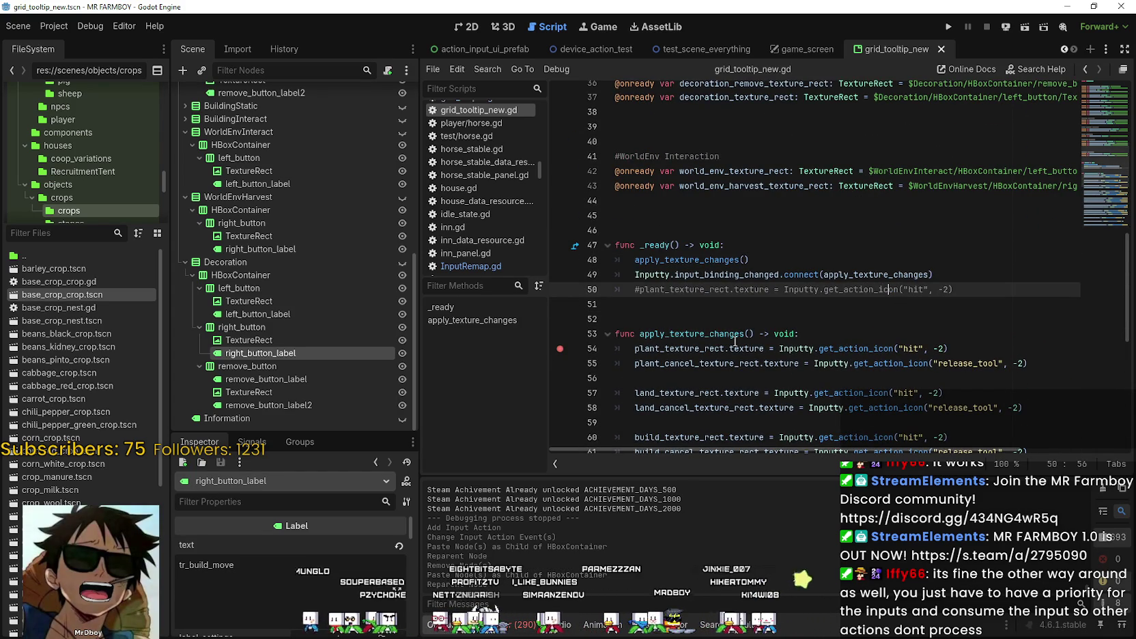
pyautogui.click(770, 318)
pyautogui.click(950, 26)
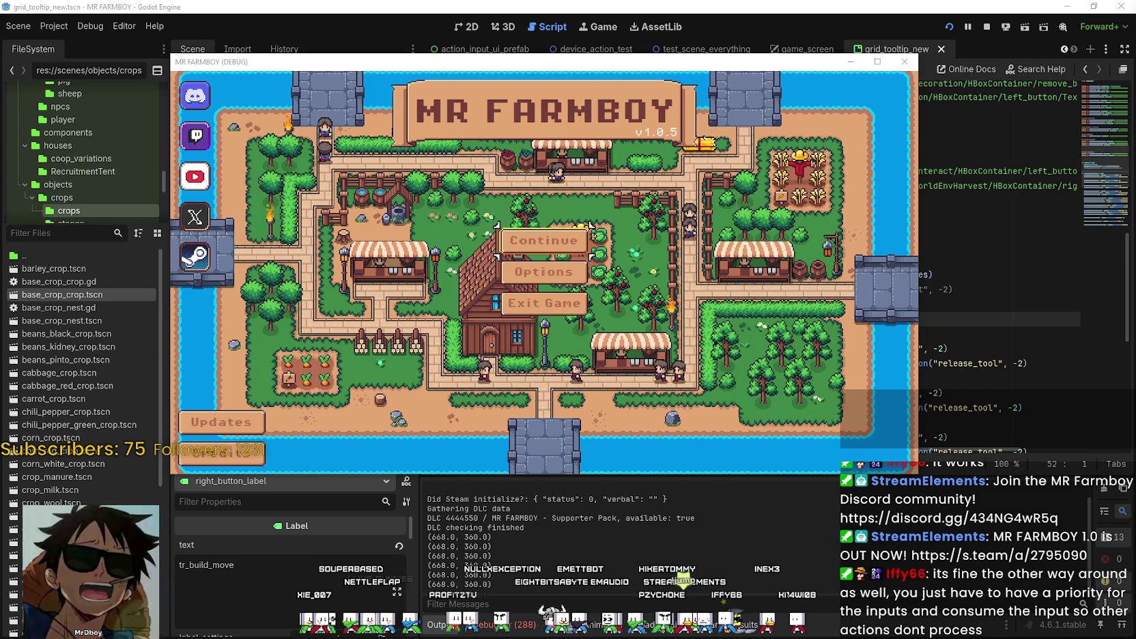
# Load Save 4 (Normal) from the Continue list in a maximized game window.
pyautogui.click(542, 236)
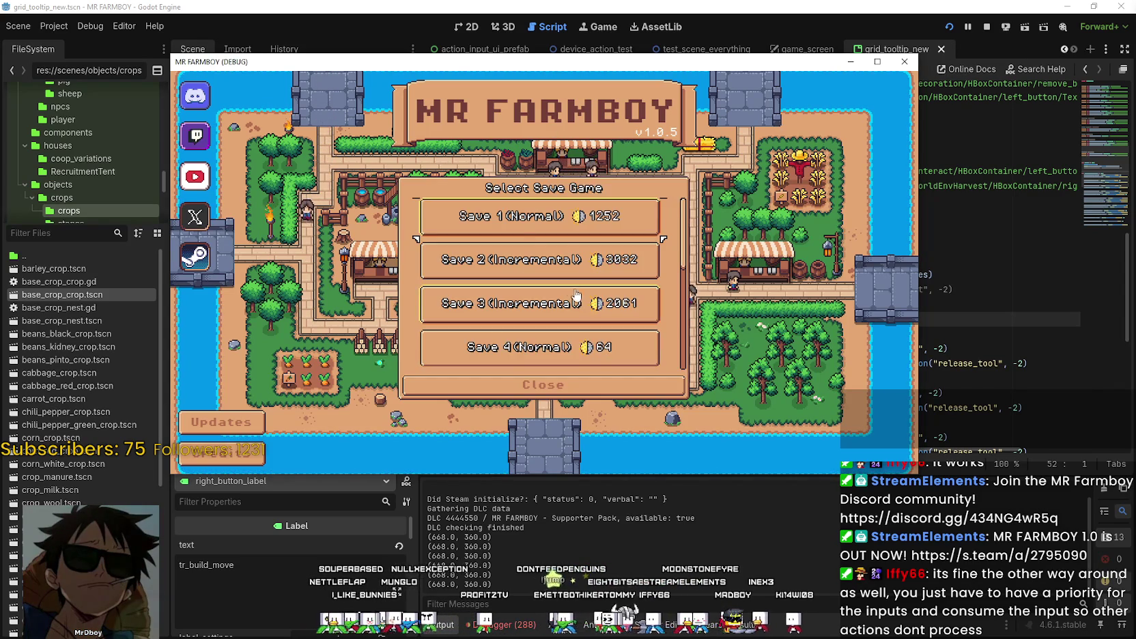
pyautogui.scroll(-2, 577, 295)
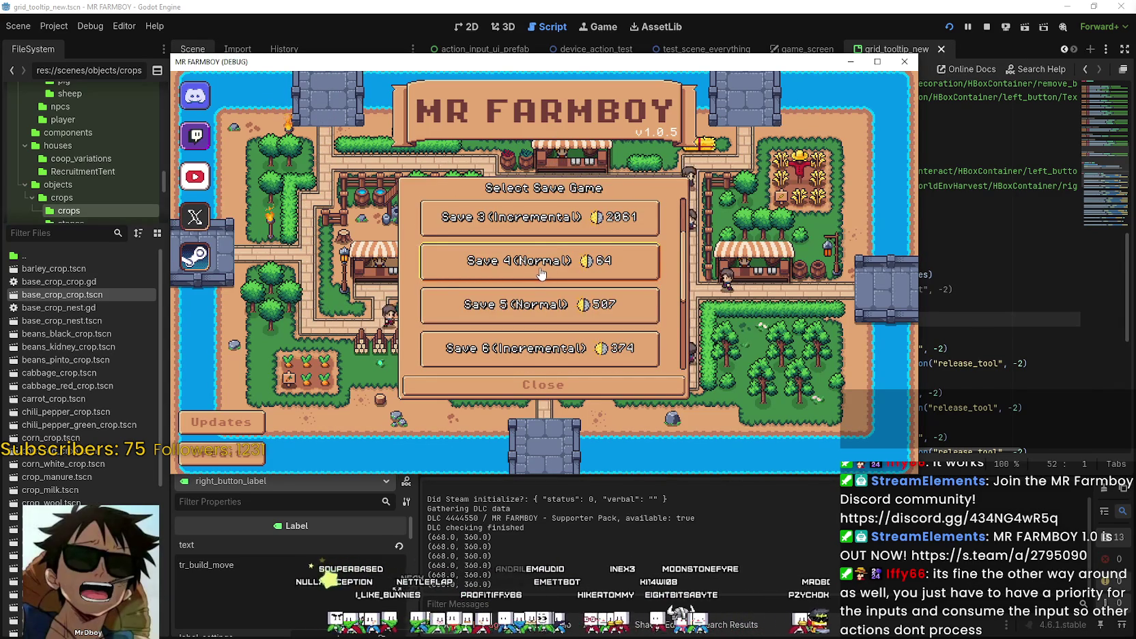
pyautogui.click(538, 272)
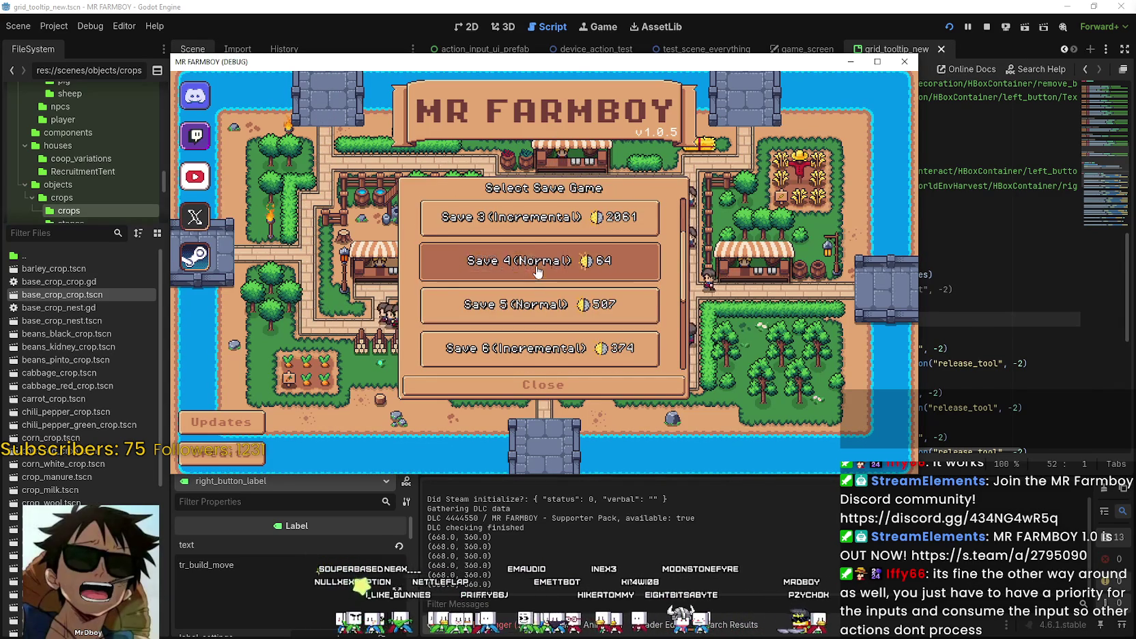
pyautogui.click(878, 62)
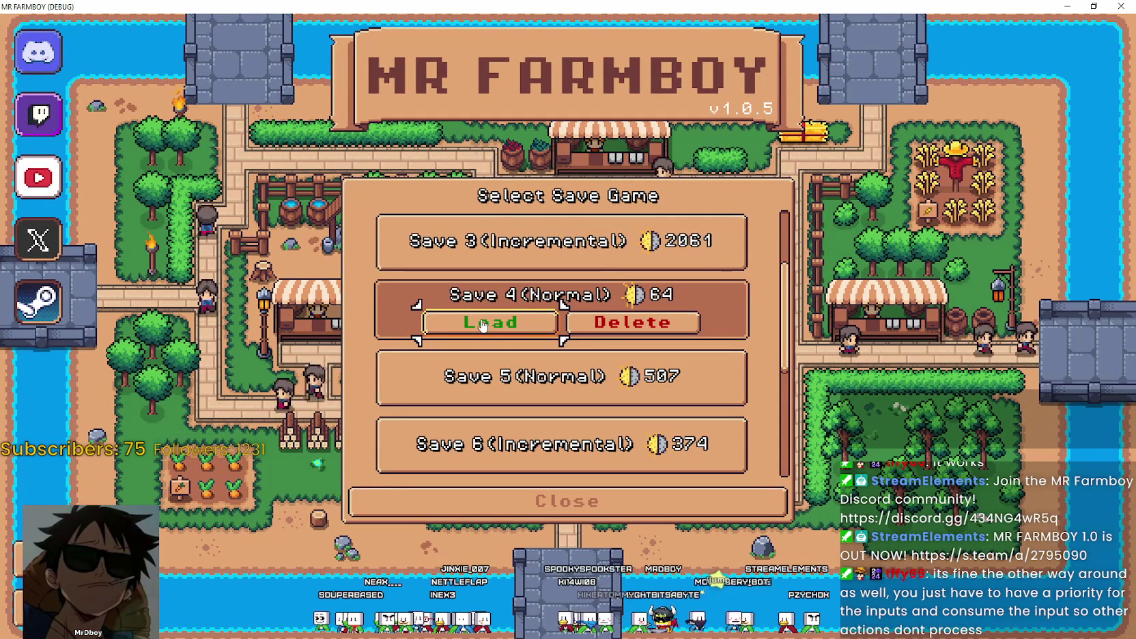
pyautogui.click(483, 324)
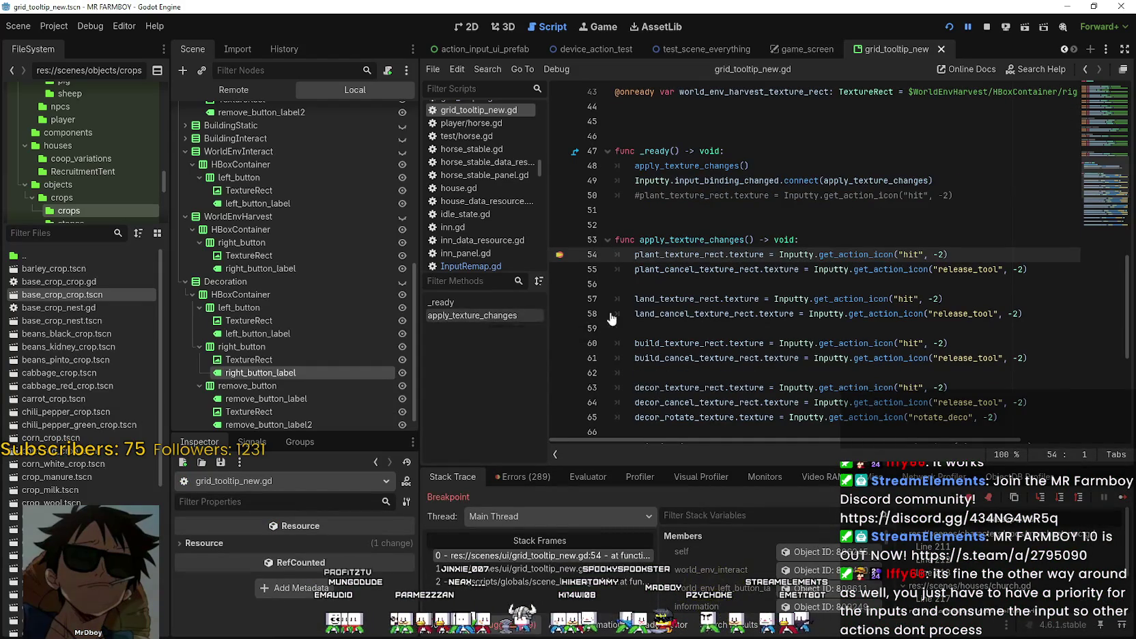
# Resume past the breakpoint and plant two green tomatoes in the middle field.
pyautogui.click(1123, 497)
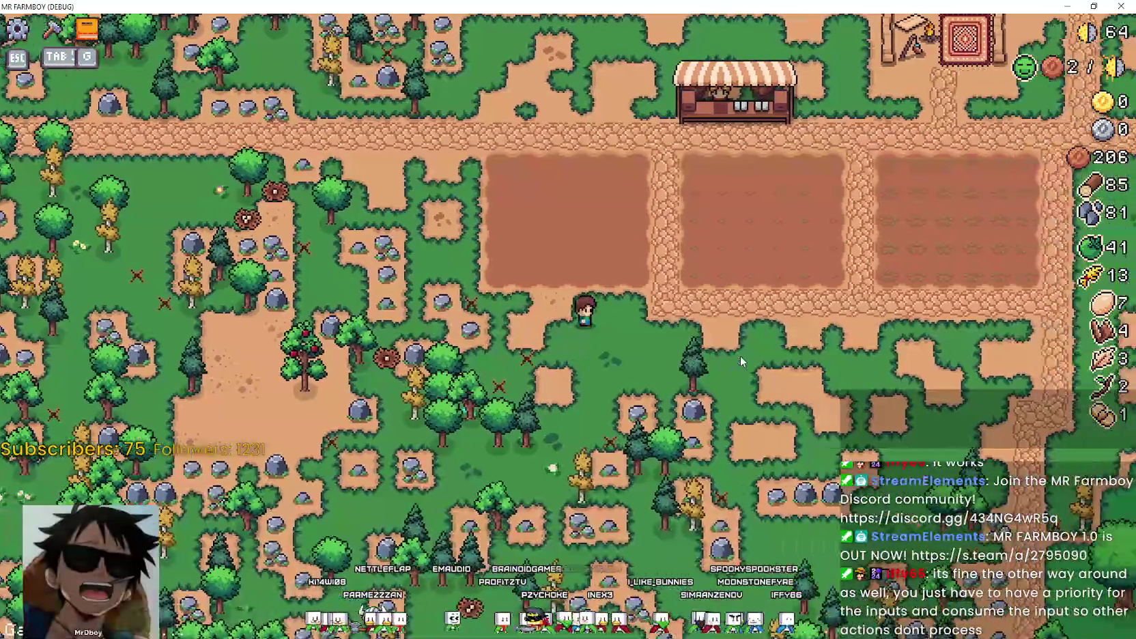
pyautogui.press('d')
pyautogui.press('w')
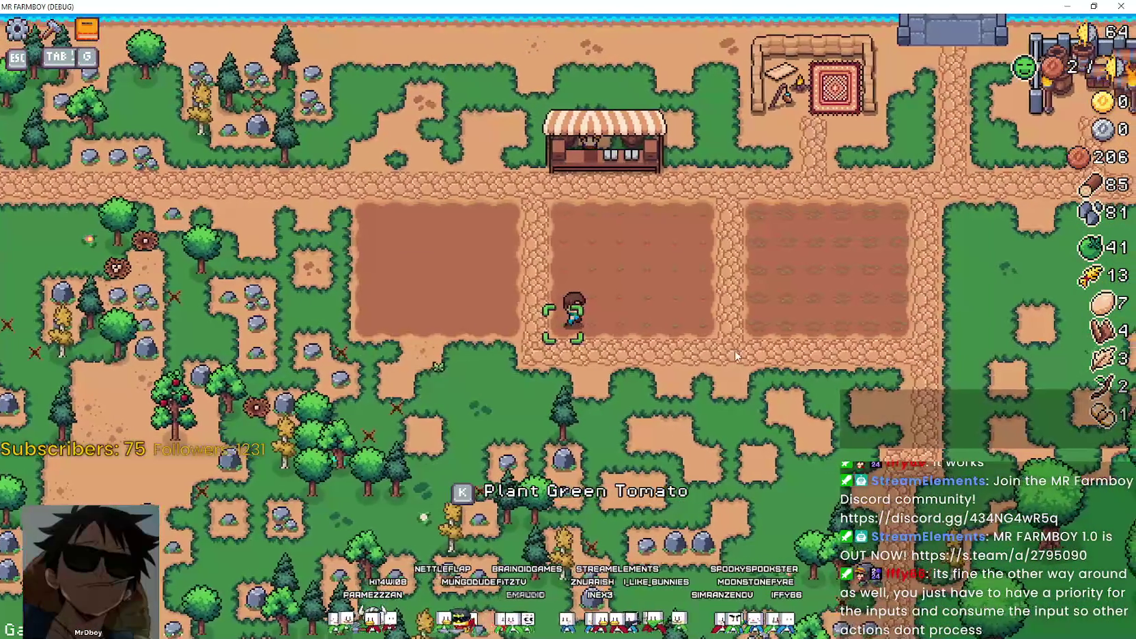
pyautogui.press('d')
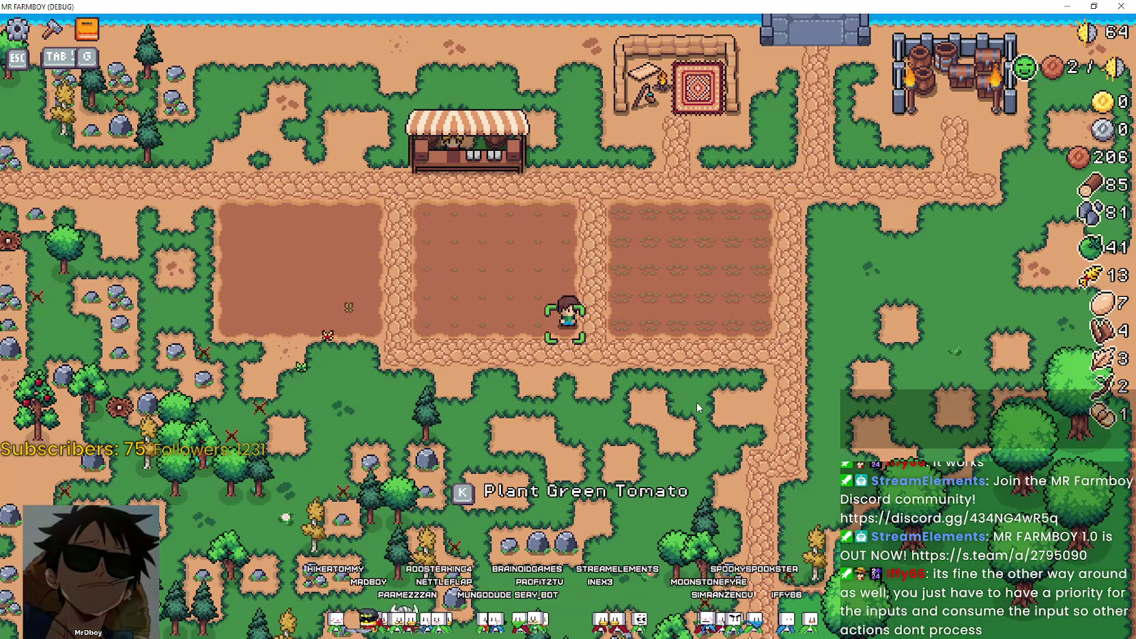
pyautogui.press('k')
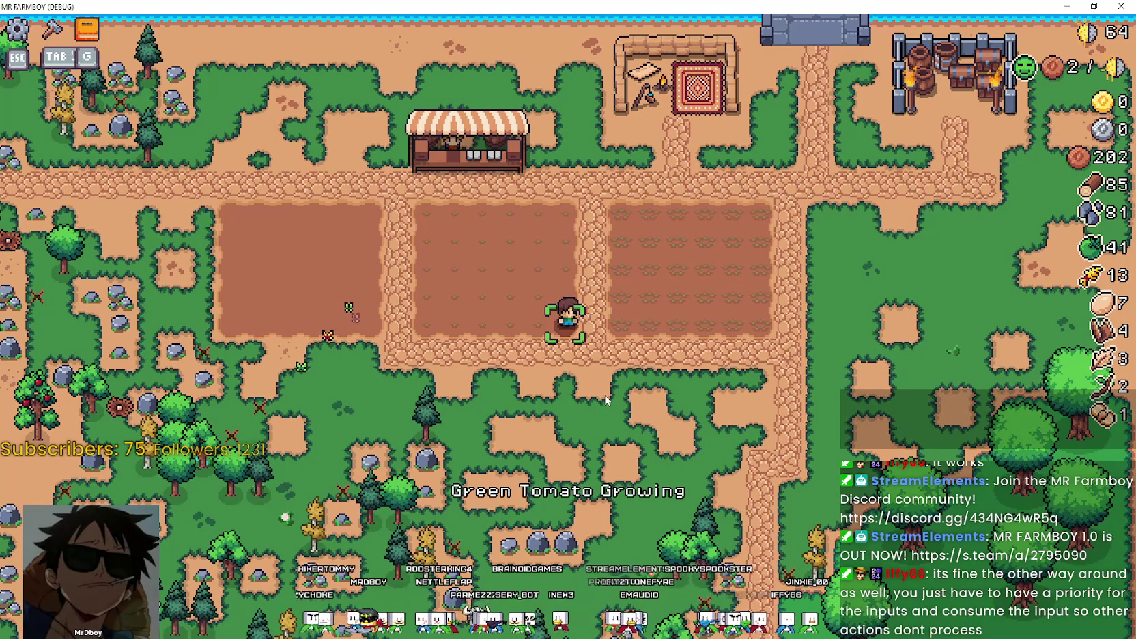
pyautogui.press('a')
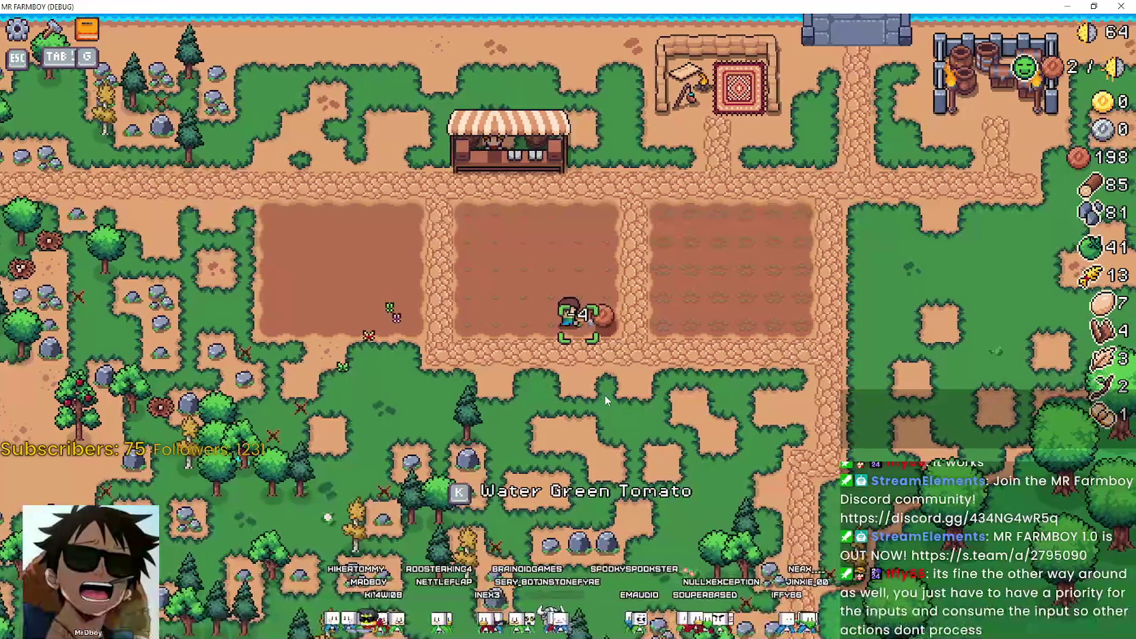
pyautogui.press('k')
# Pause the game and view the Input key bindings in Options.
pyautogui.press('Escape')
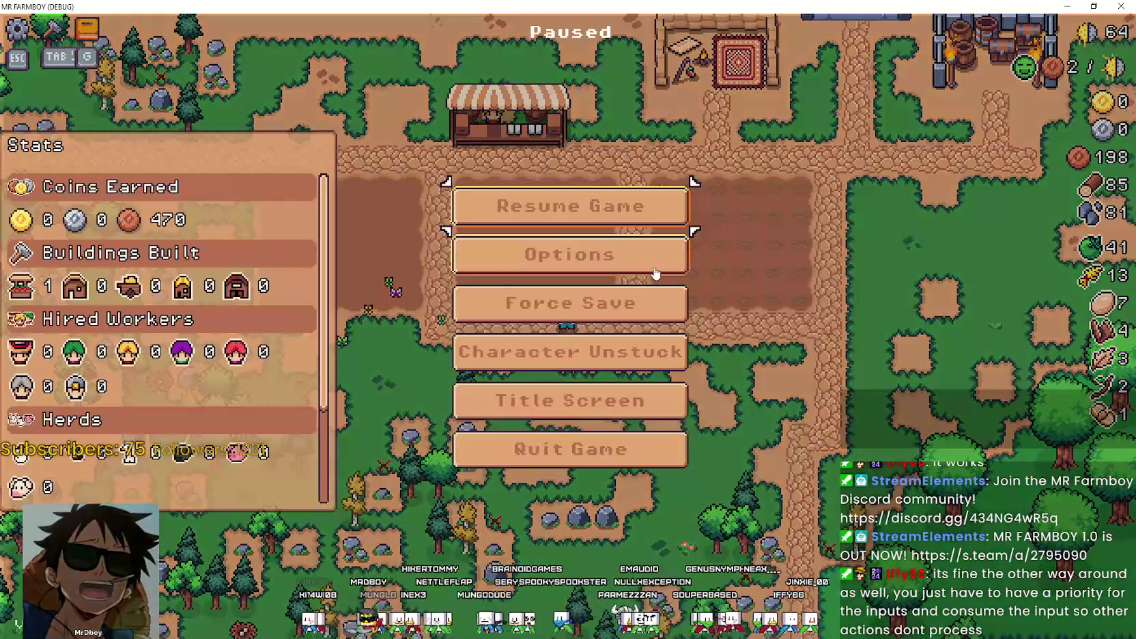
pyautogui.click(570, 251)
pyautogui.click(674, 142)
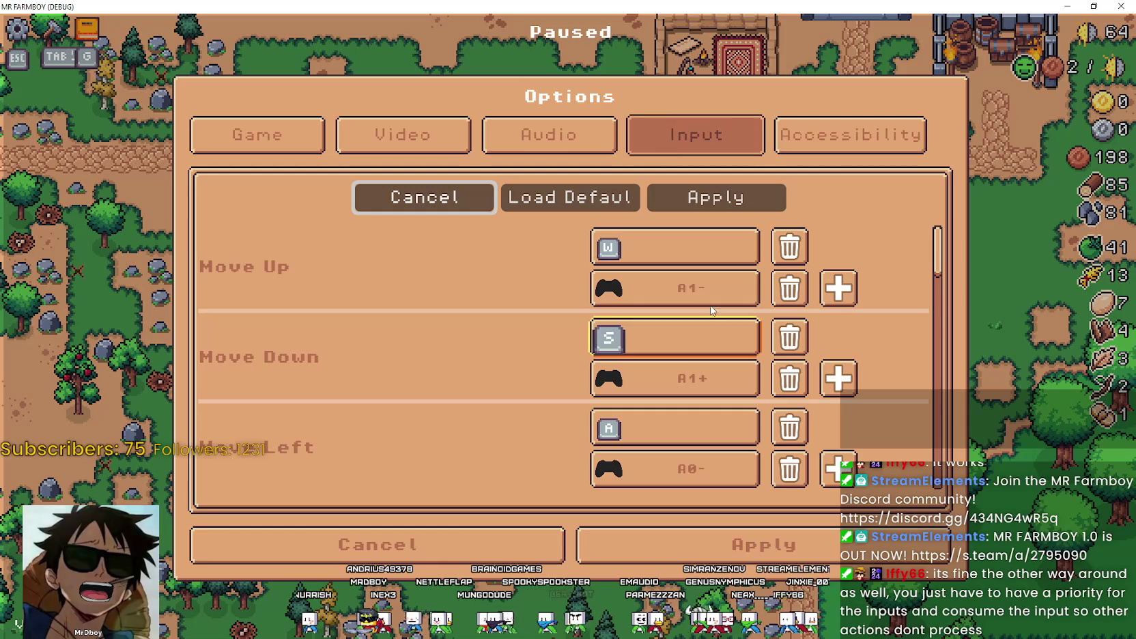
pyautogui.scroll(-1, 739, 265)
pyautogui.scroll(-1, 739, 265)
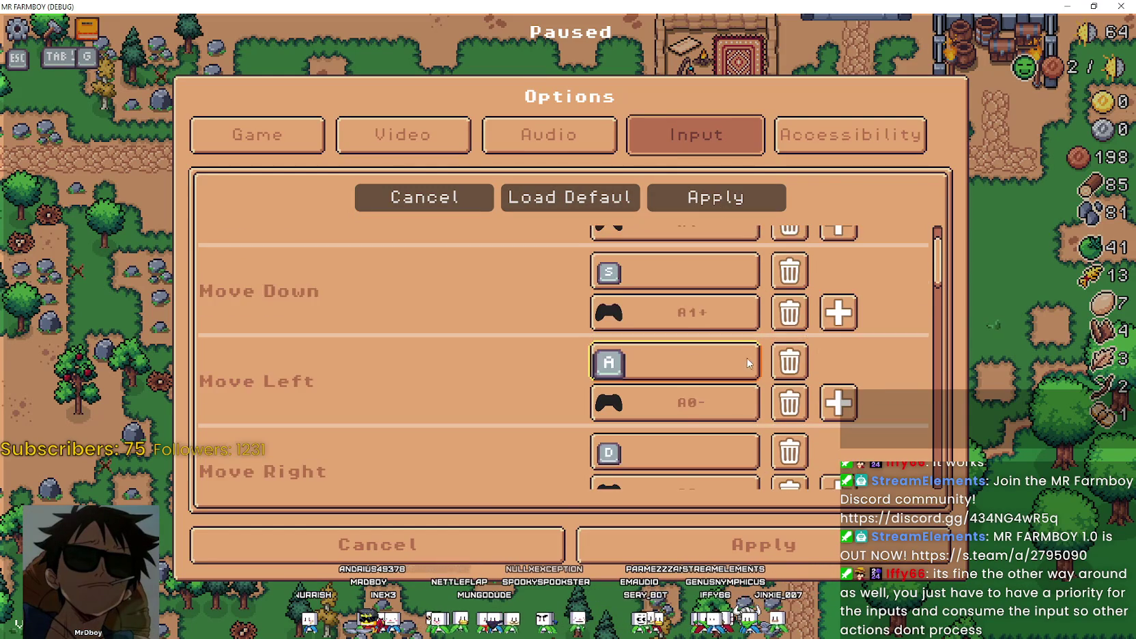
pyautogui.scroll(-3, 739, 265)
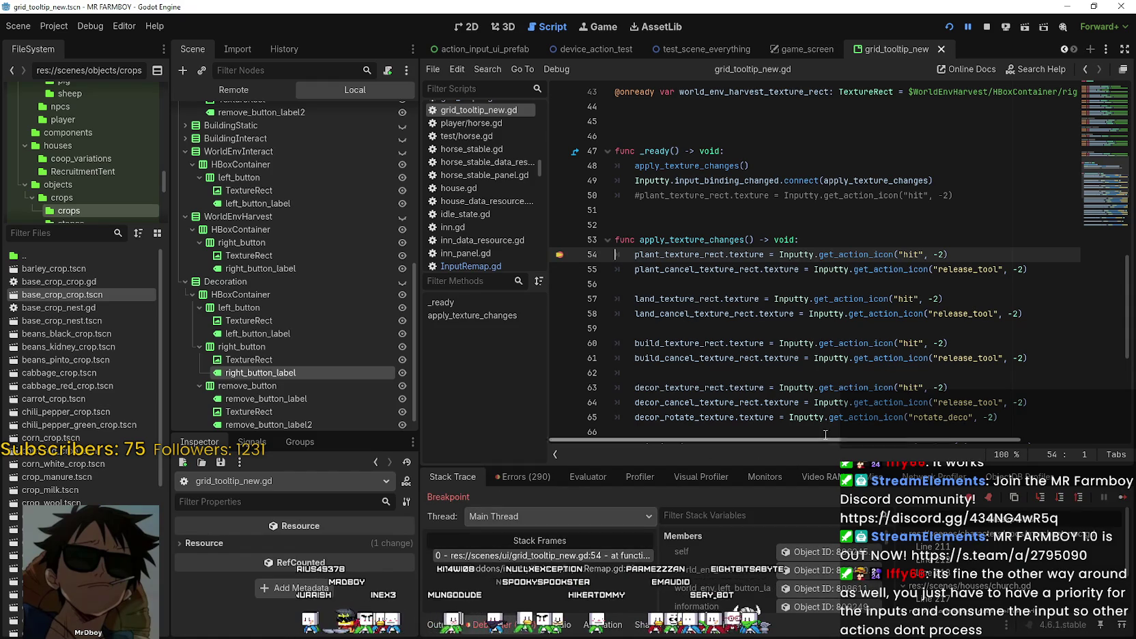
# Resume past the breakpoint, apply the options and unpause the game.
pyautogui.click(1122, 498)
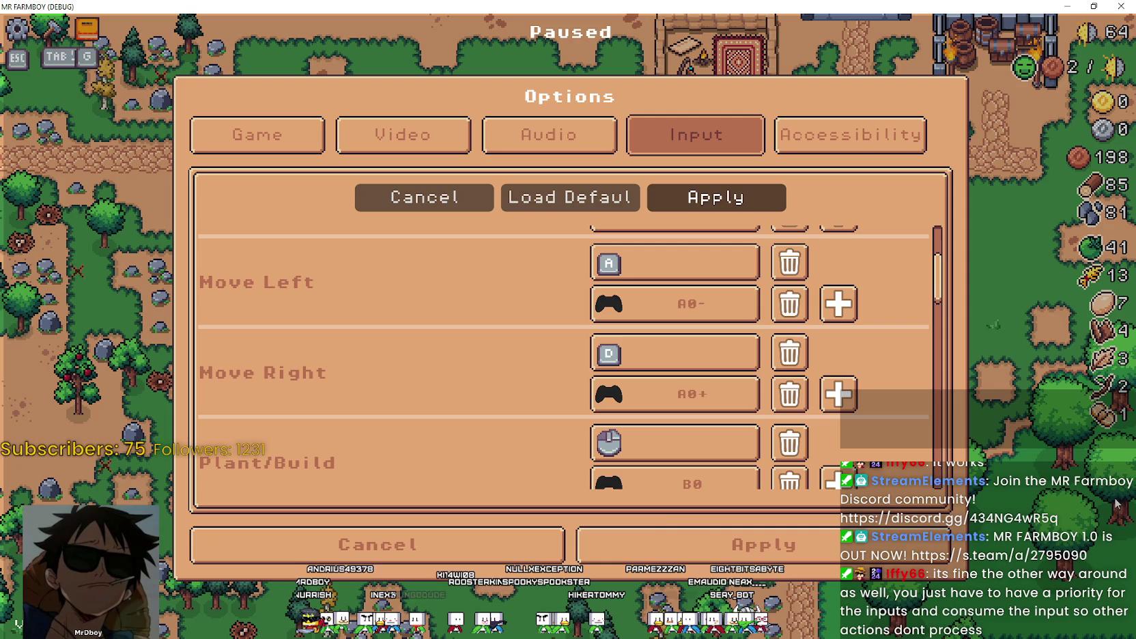
pyautogui.click(669, 534)
pyautogui.press('Escape')
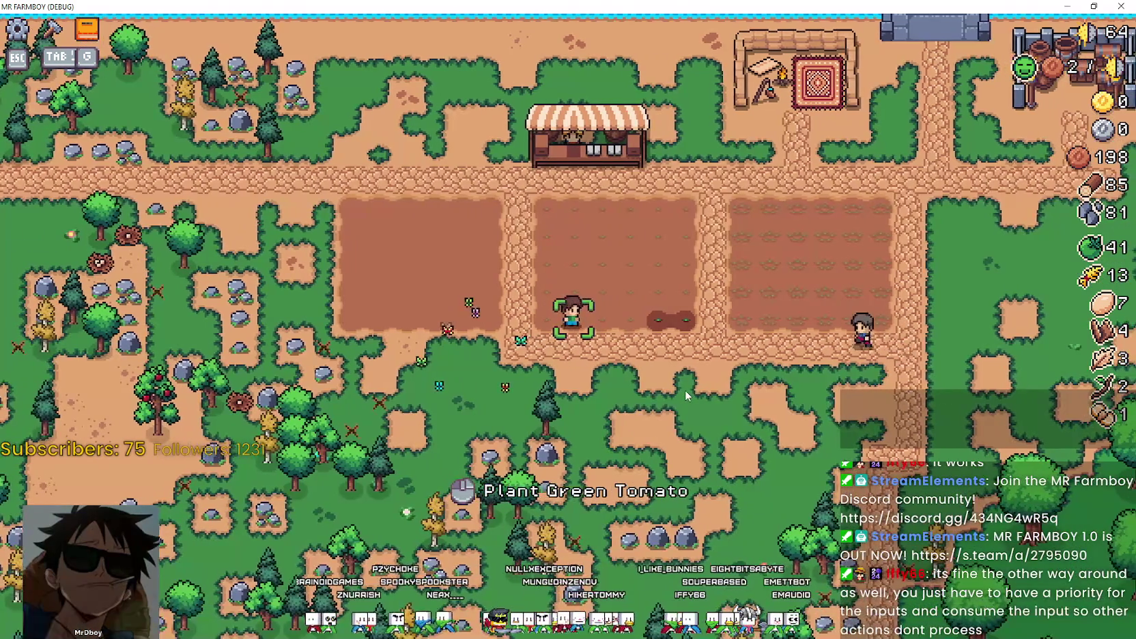
# Plant several more green tomato seedlings across the middle field.
pyautogui.click(686, 390)
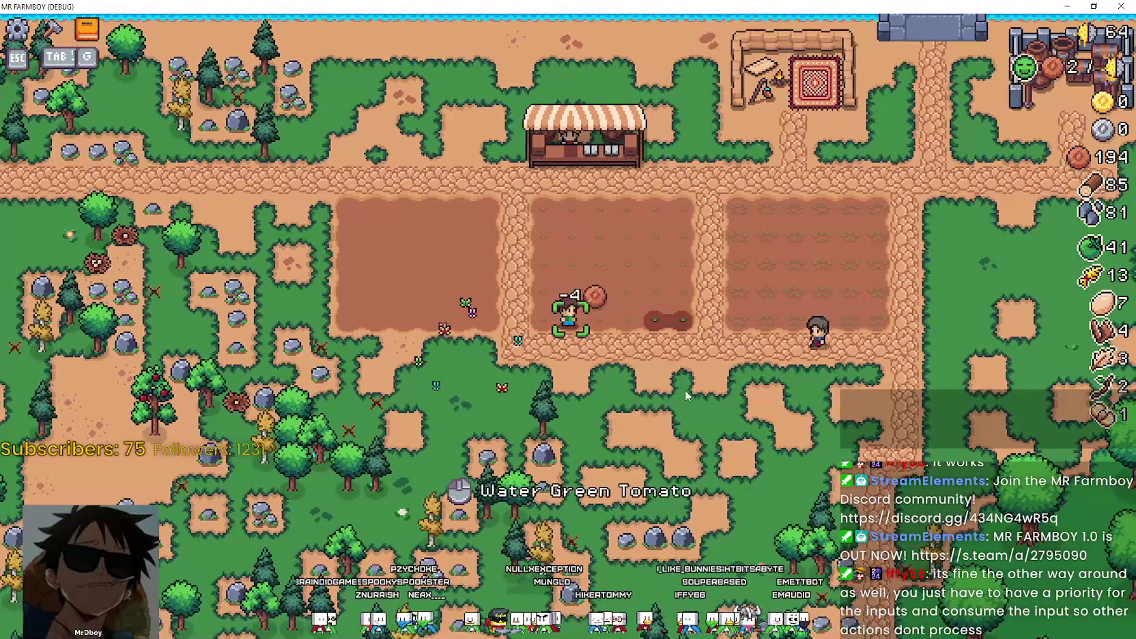
pyautogui.press('d')
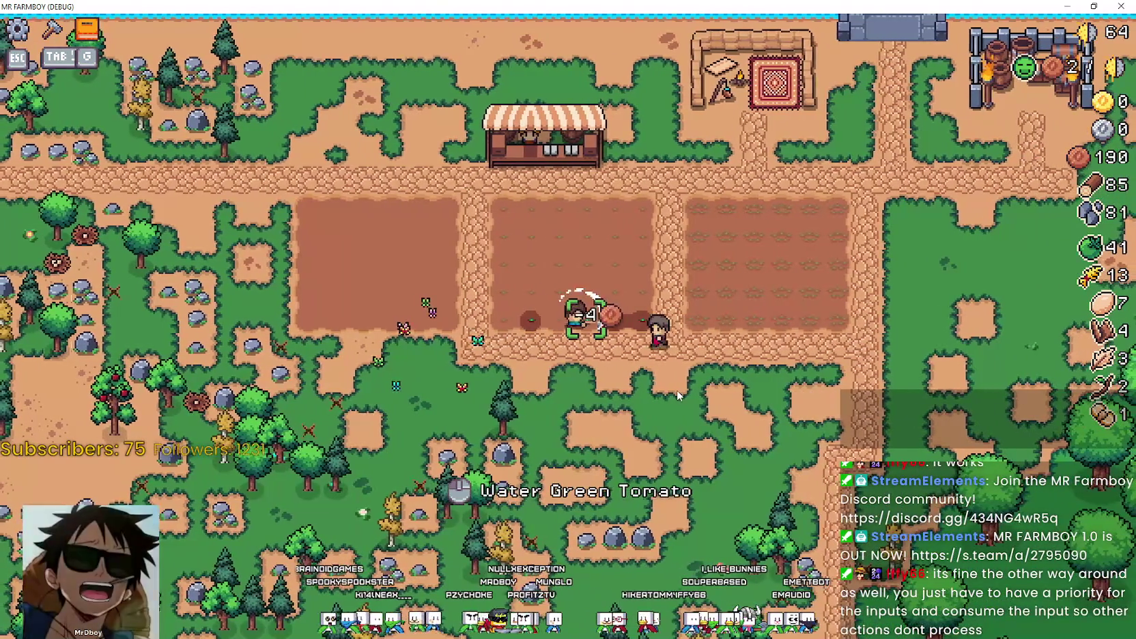
pyautogui.press('a')
pyautogui.click(676, 390)
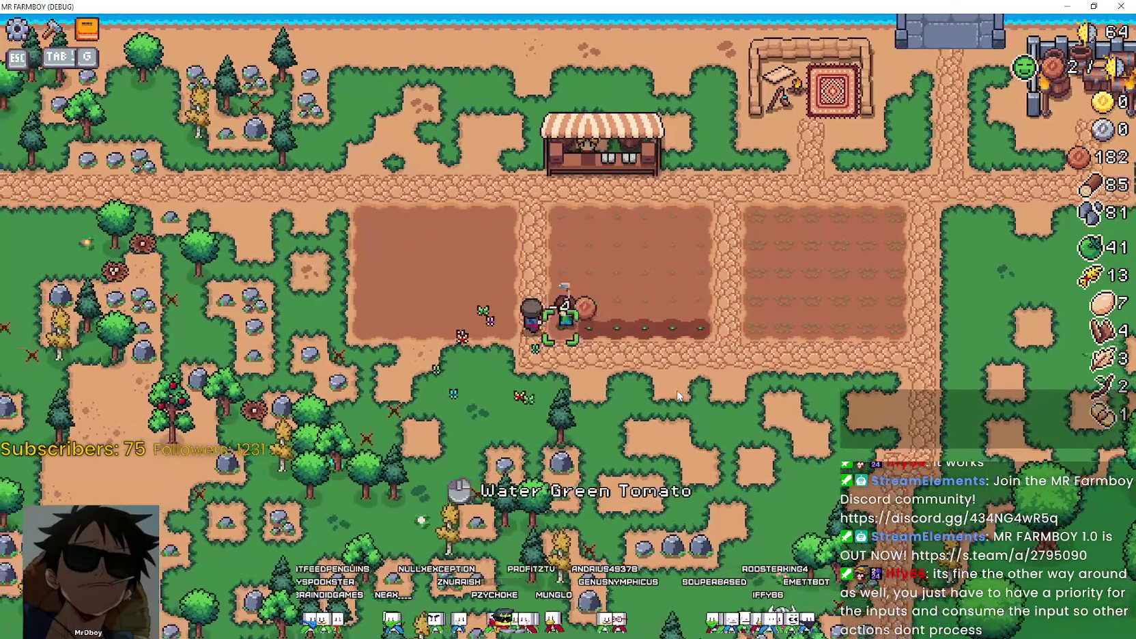
pyautogui.press('w')
pyautogui.click(677, 394)
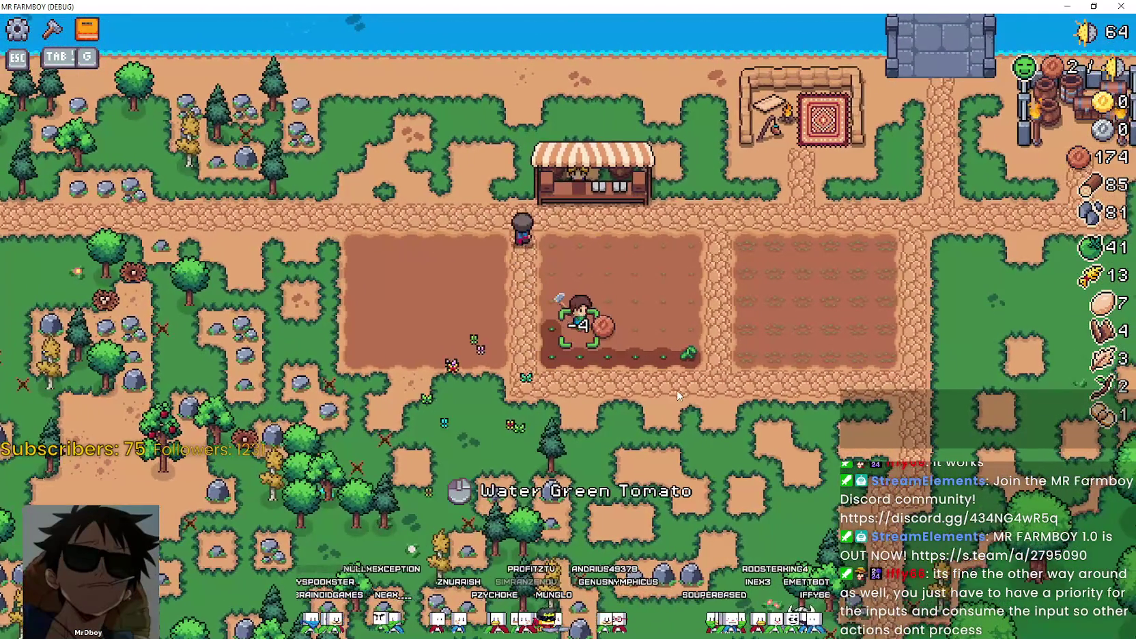
pyautogui.press('d')
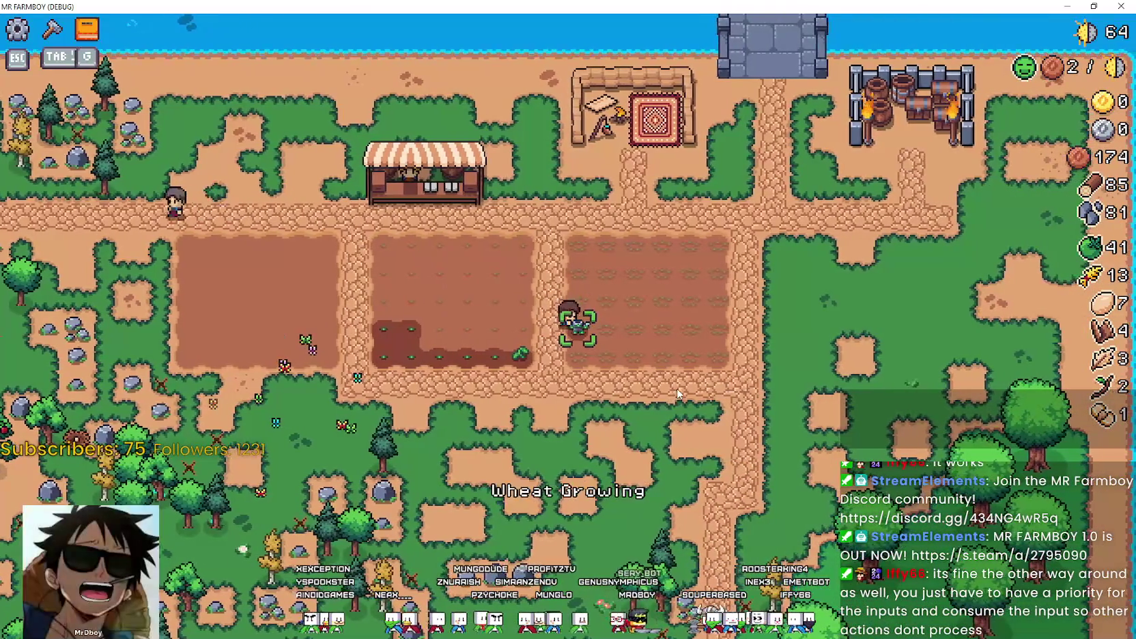
pyautogui.press('a')
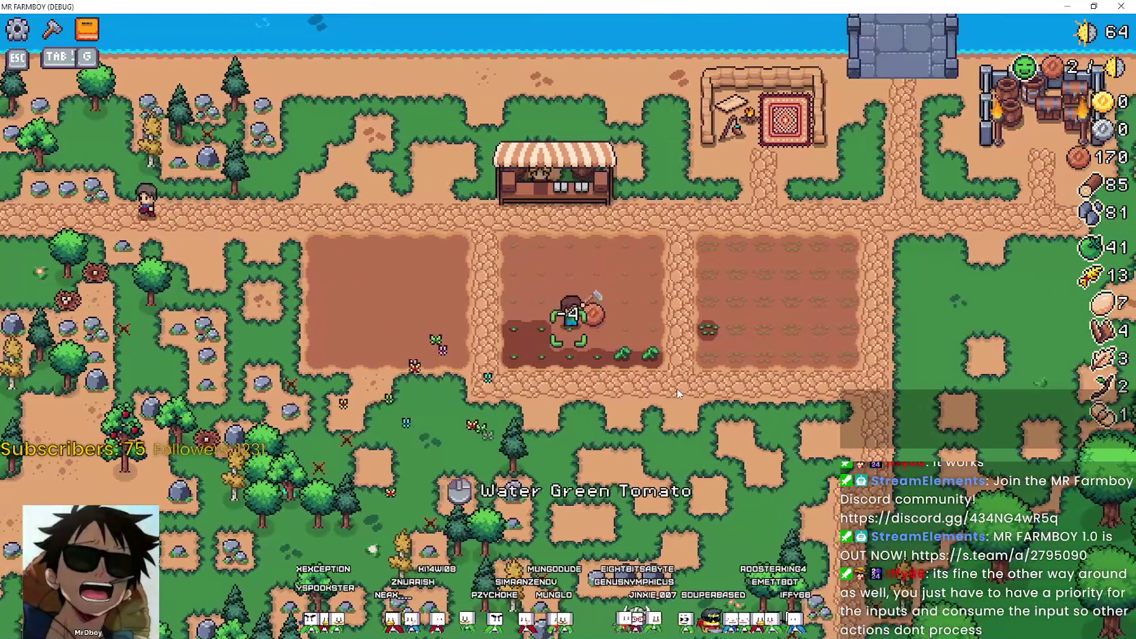
pyautogui.click(678, 395)
pyautogui.press('a')
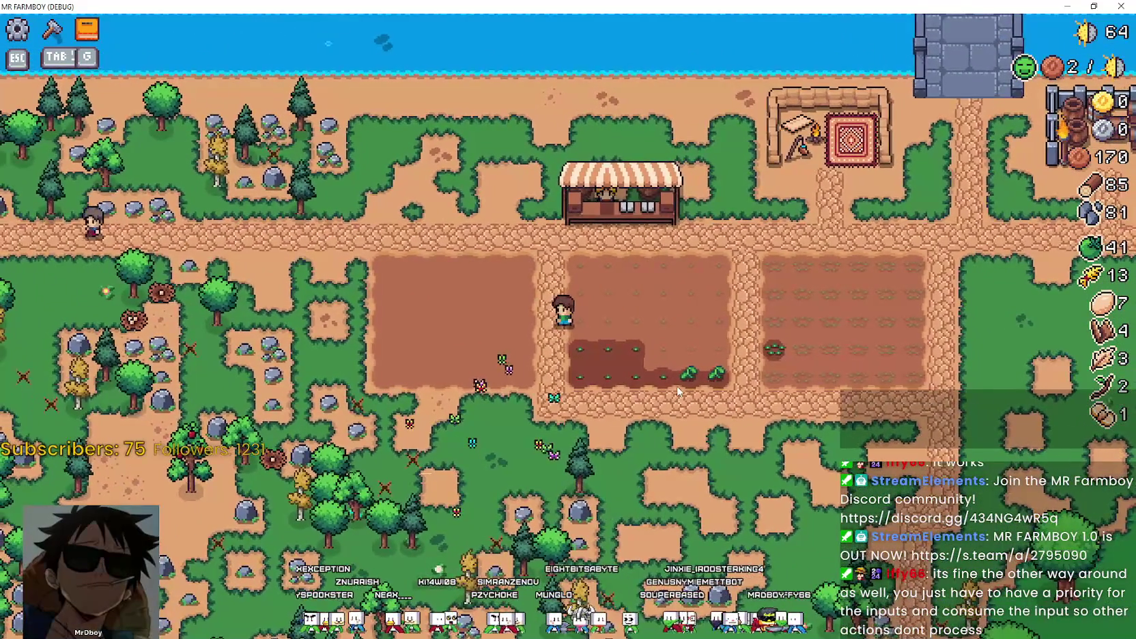
pyautogui.click(678, 390)
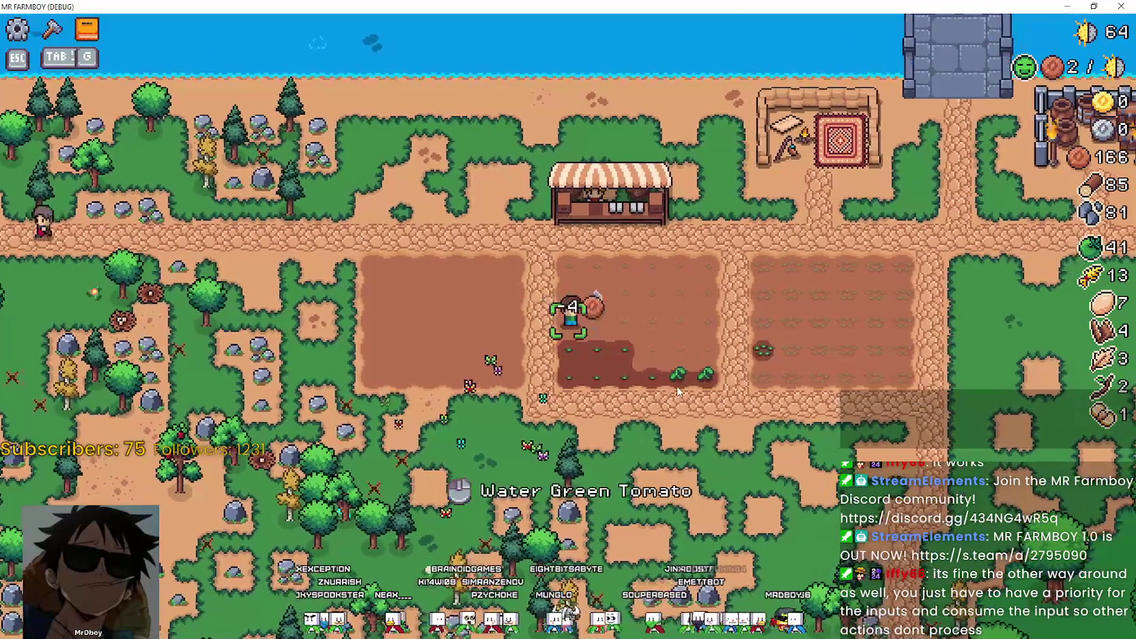
# Walk to the market stall and open and close the Market window twice.
pyautogui.press('d')
pyautogui.press('w')
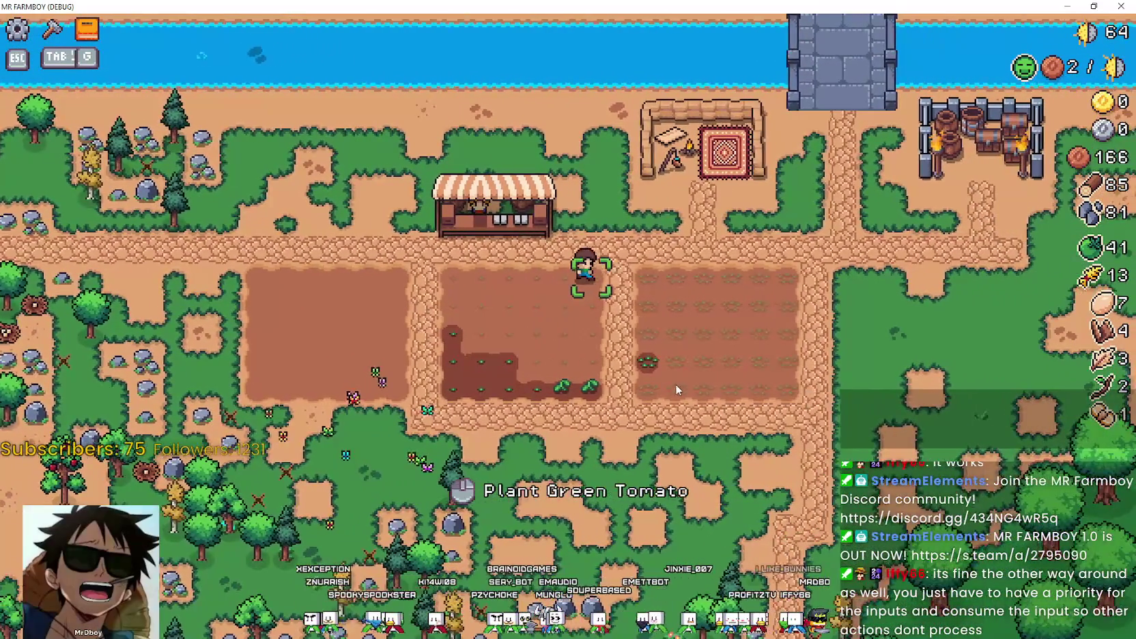
pyautogui.press('a')
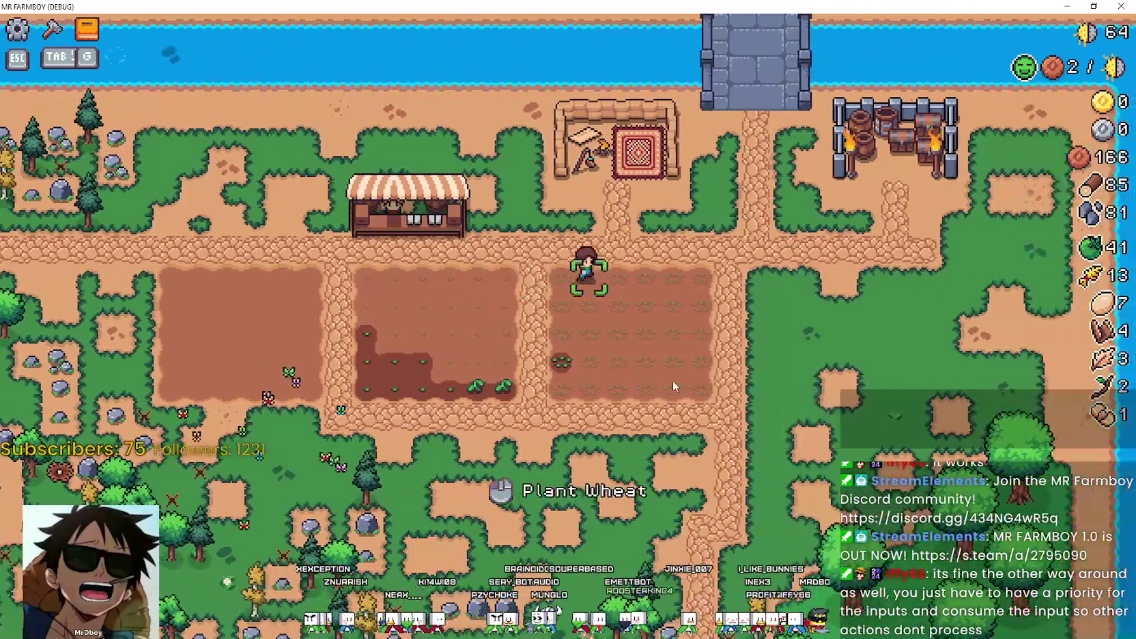
pyautogui.press('w')
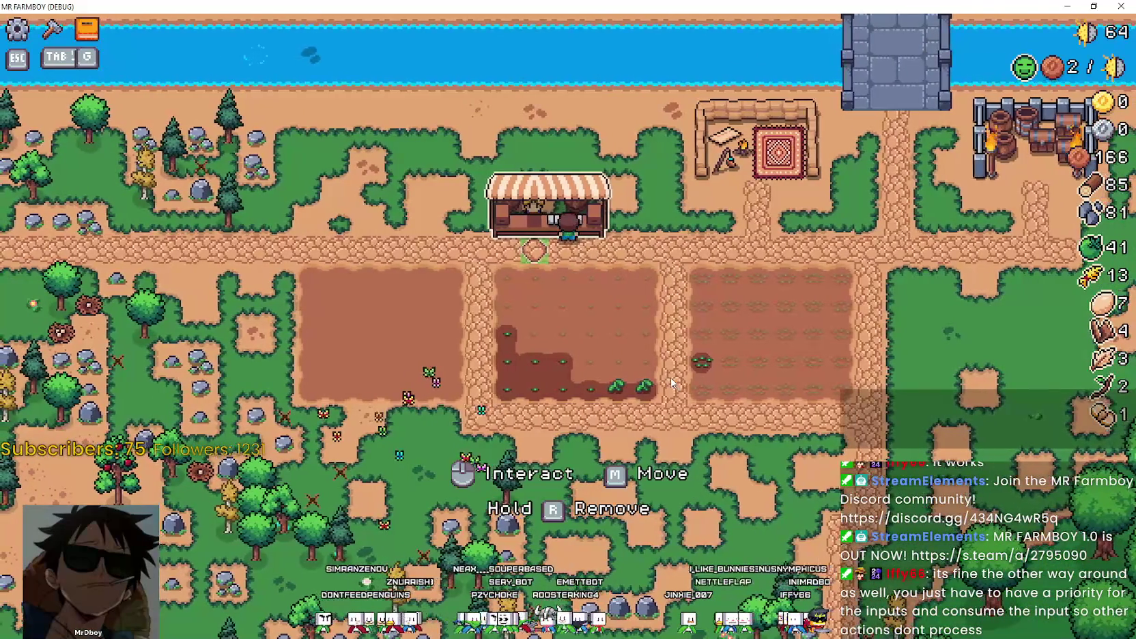
pyautogui.click(658, 372)
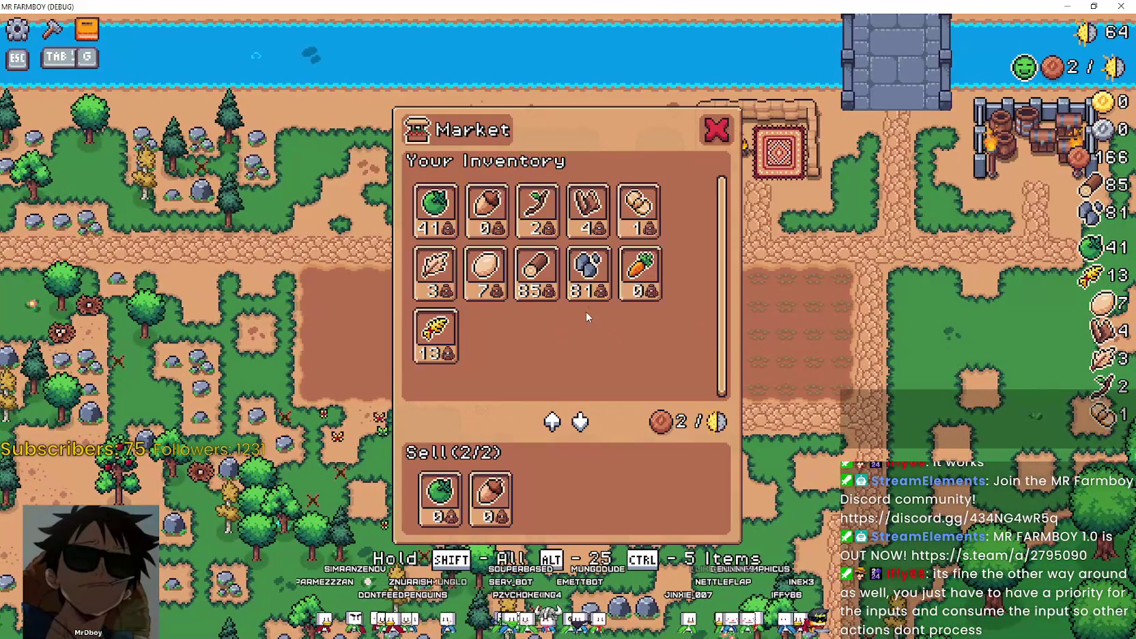
pyautogui.click(720, 130)
pyautogui.click(630, 388)
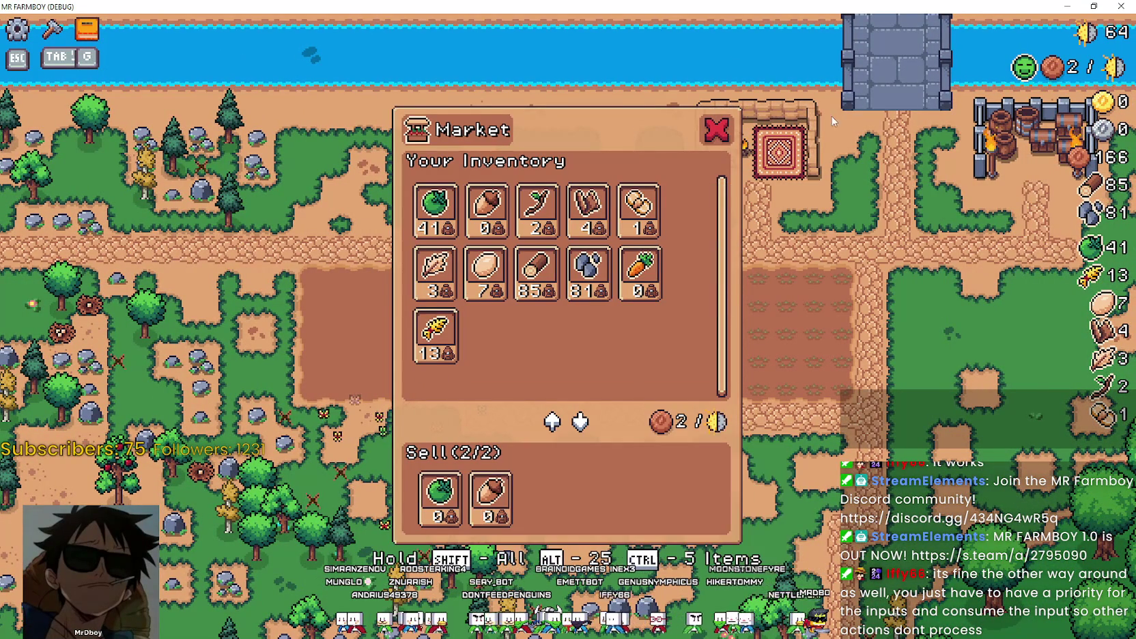
pyautogui.click(714, 133)
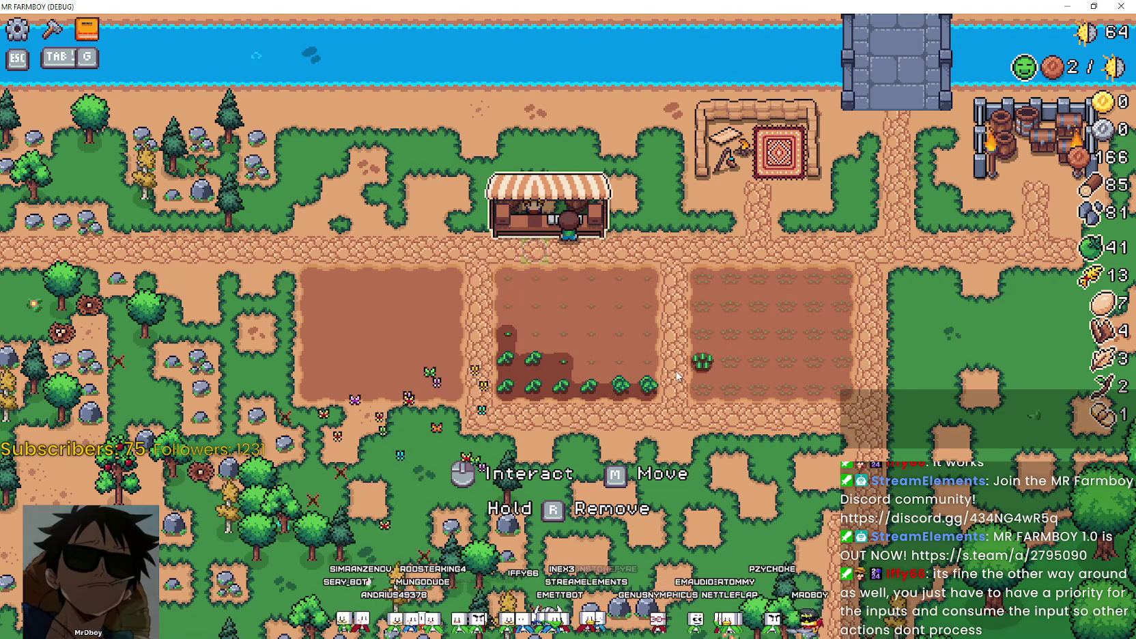
# Try moving the rug structure, then cancel the placement.
pyautogui.press('d')
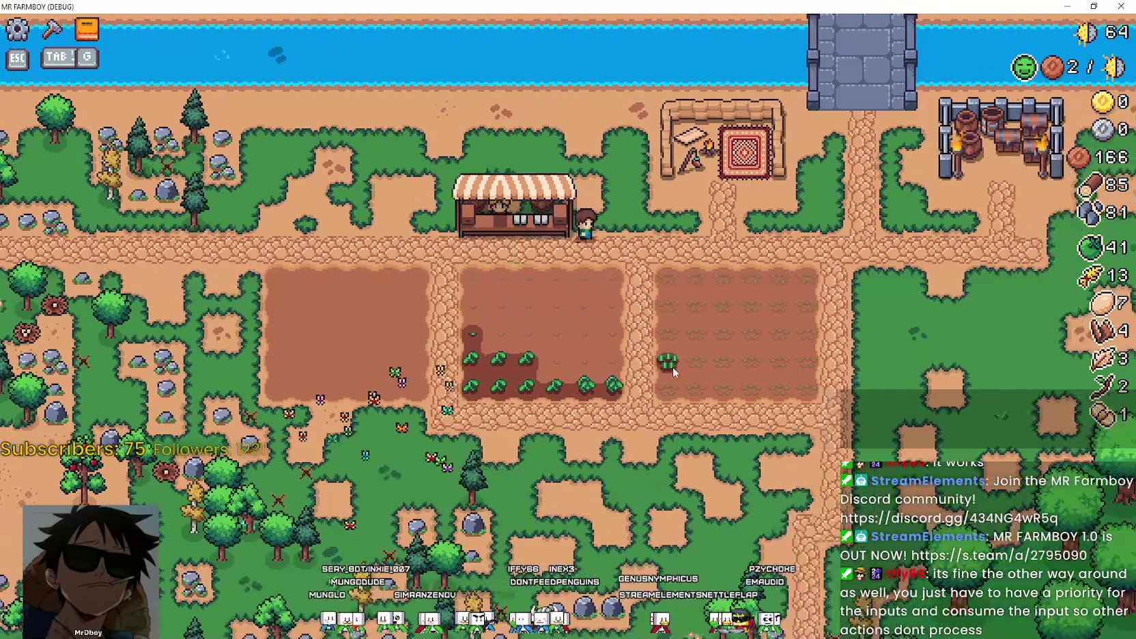
pyautogui.press('d')
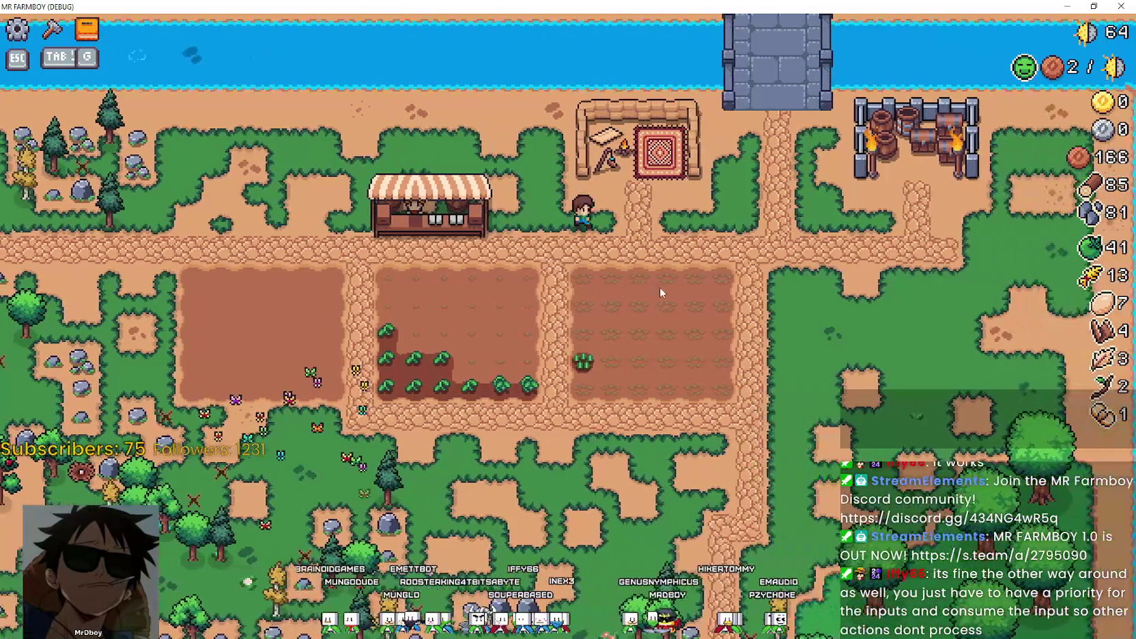
pyautogui.press('d')
pyautogui.press('e')
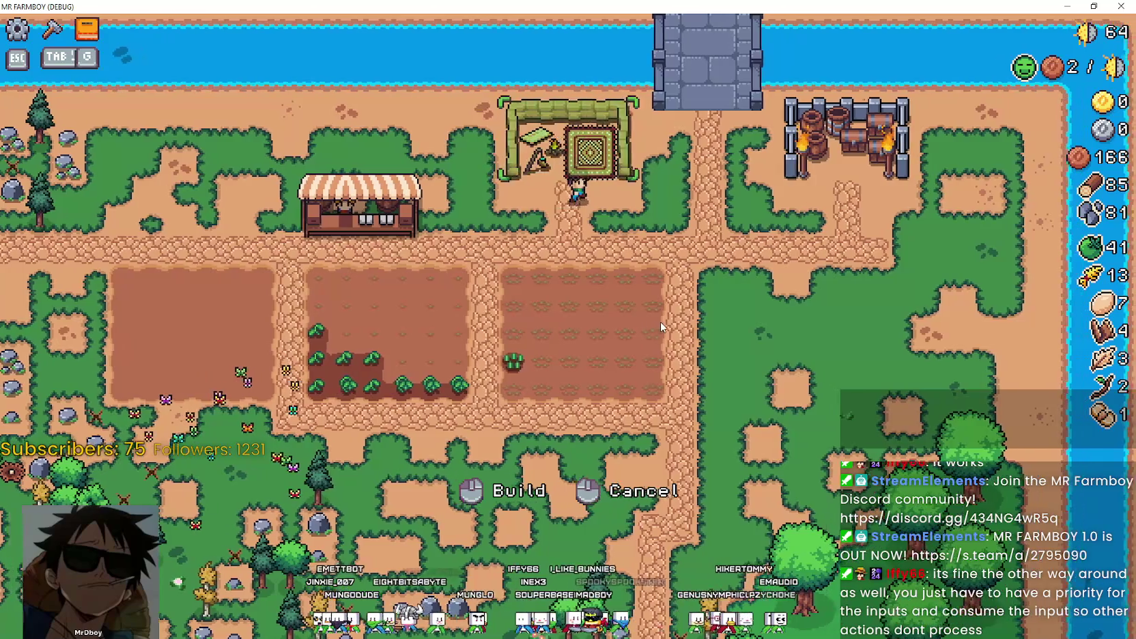
pyautogui.click(660, 322)
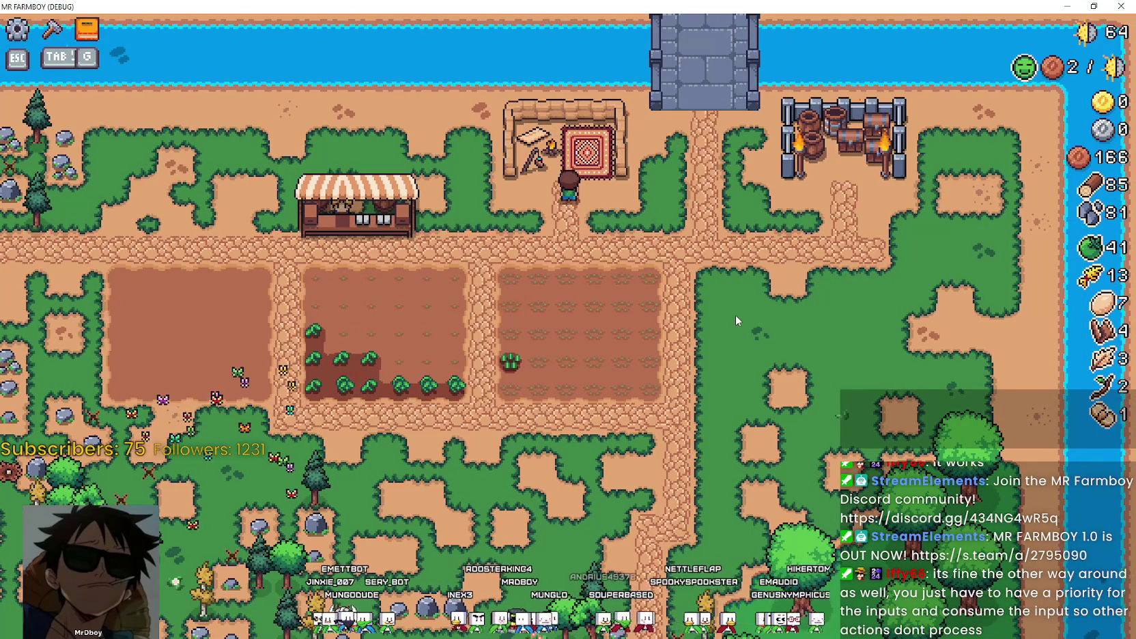
pyautogui.press('e')
pyautogui.press('d')
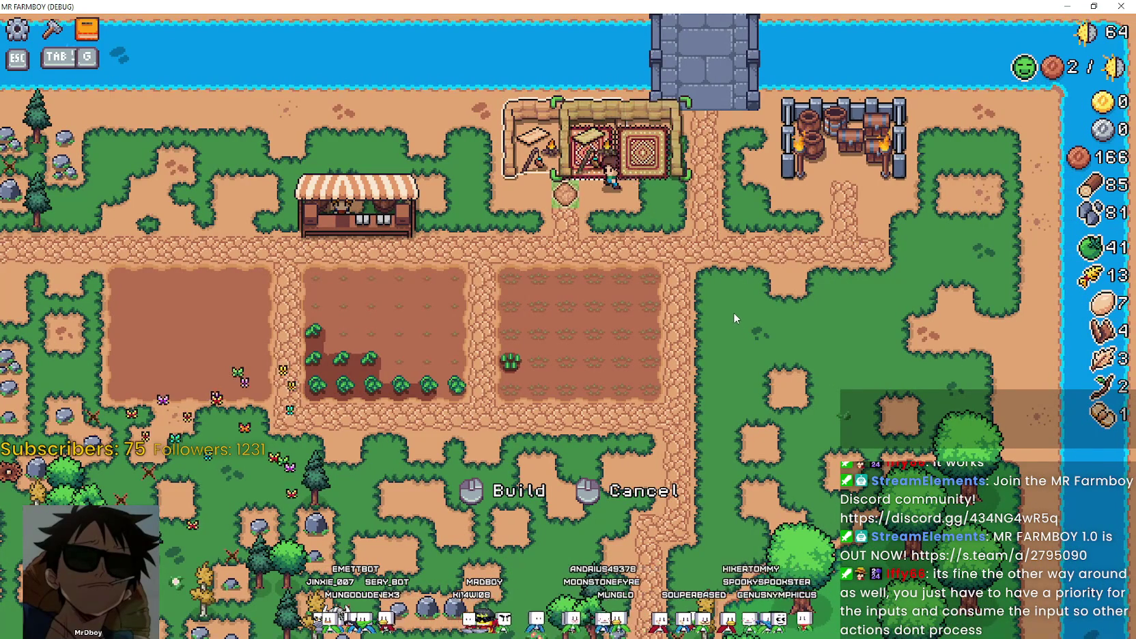
pyautogui.press('a')
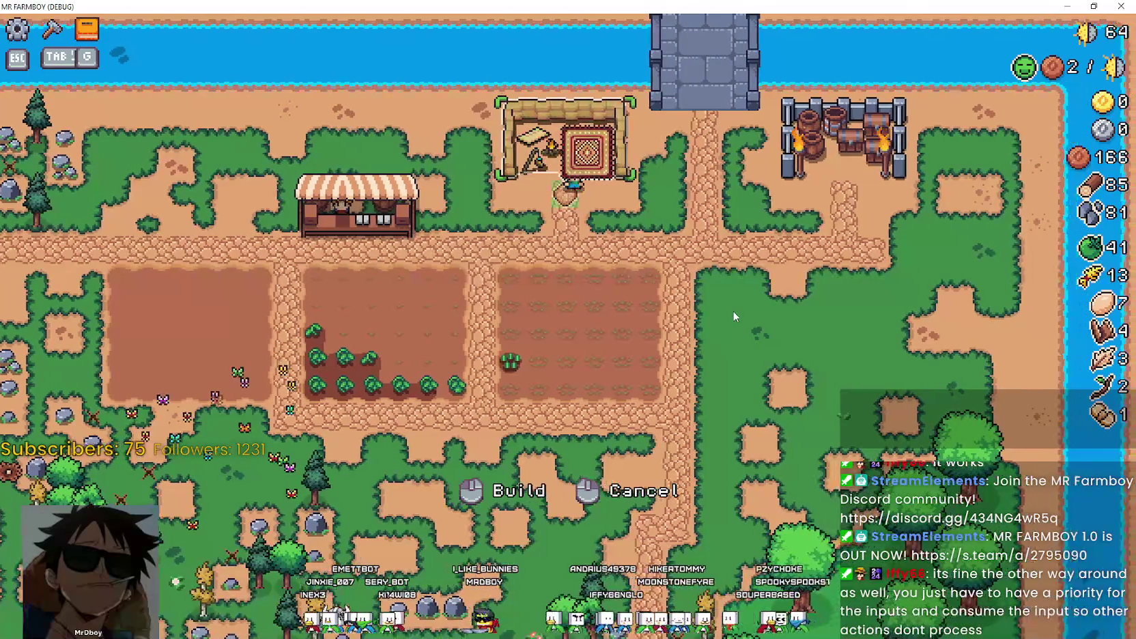
pyautogui.rightClick(732, 311)
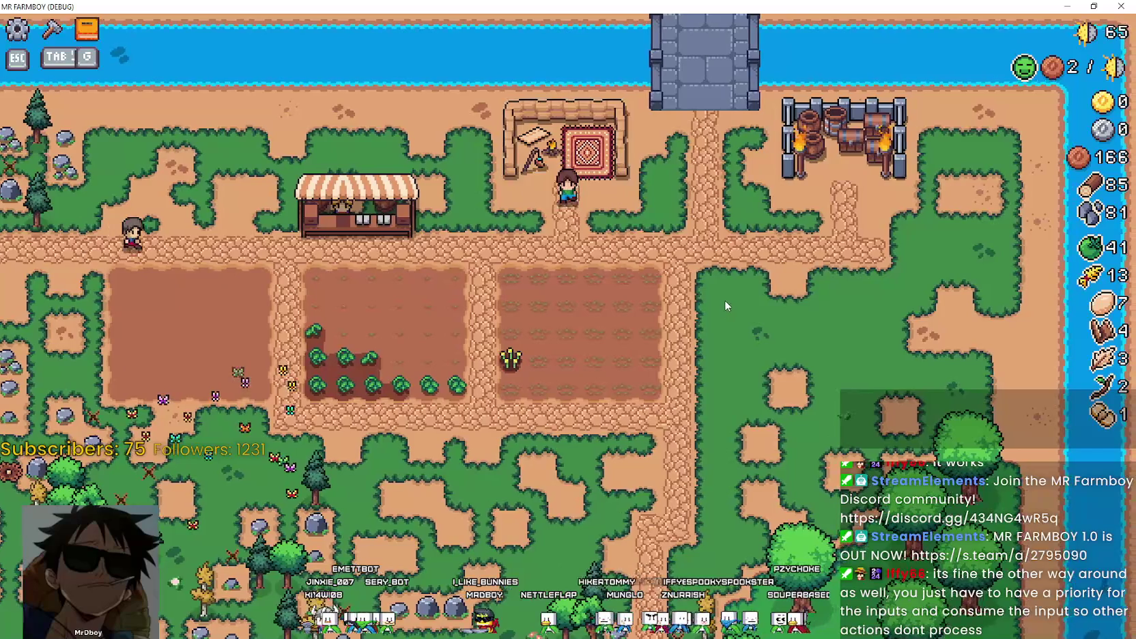
# Walk over the bridge back toward the middle field and open the Crafting panel.
pyautogui.press('w')
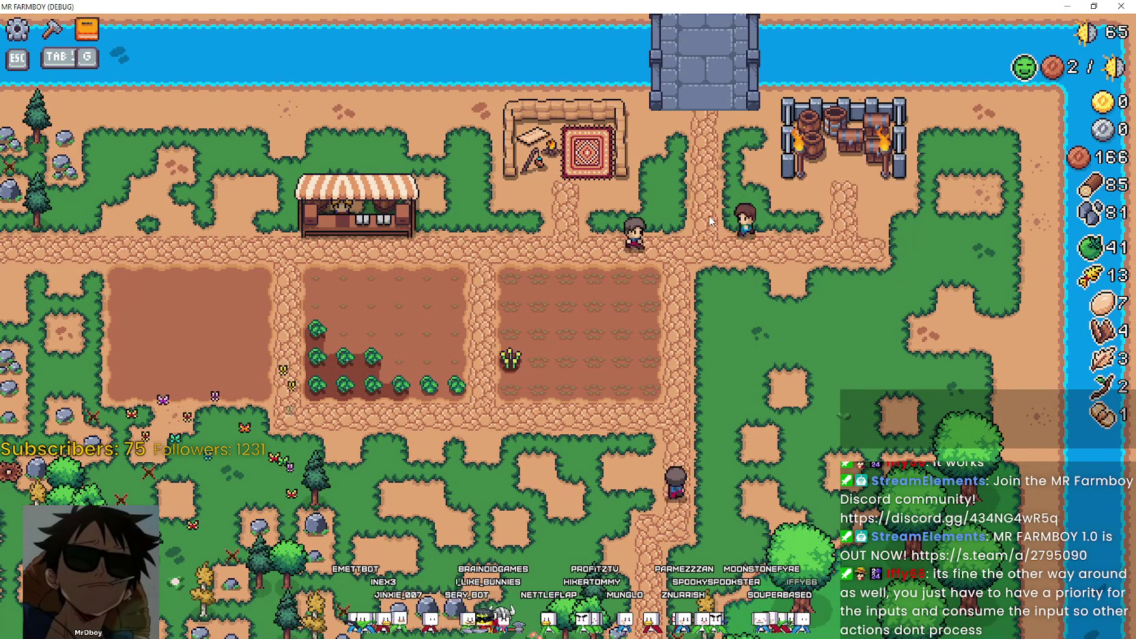
pyautogui.press('a')
pyautogui.press('w')
pyautogui.press('w')
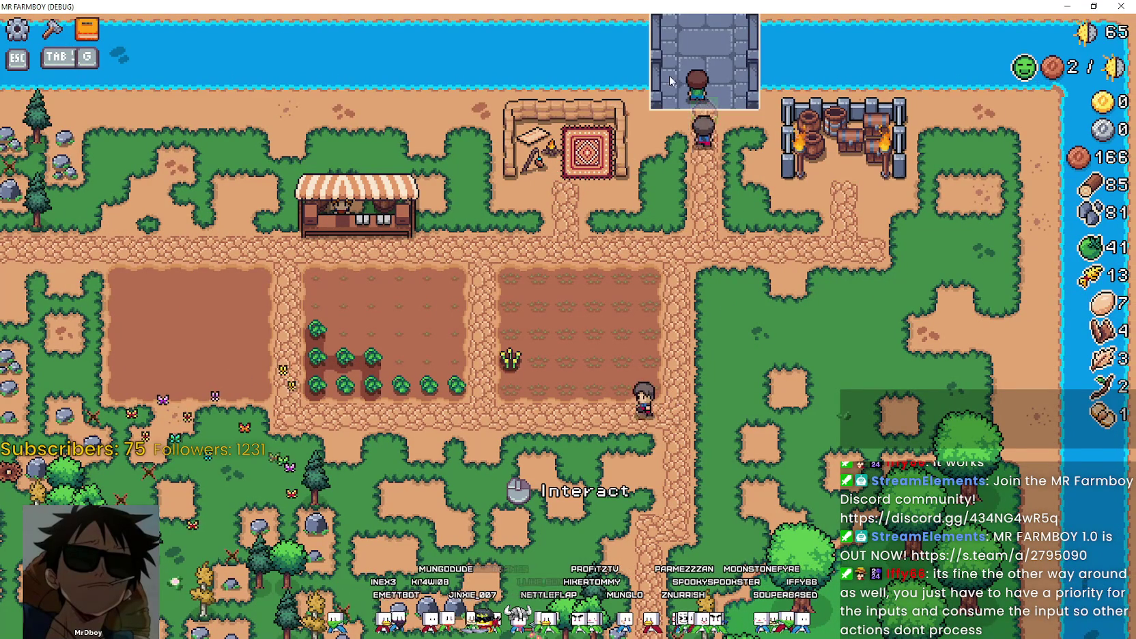
pyautogui.press('s')
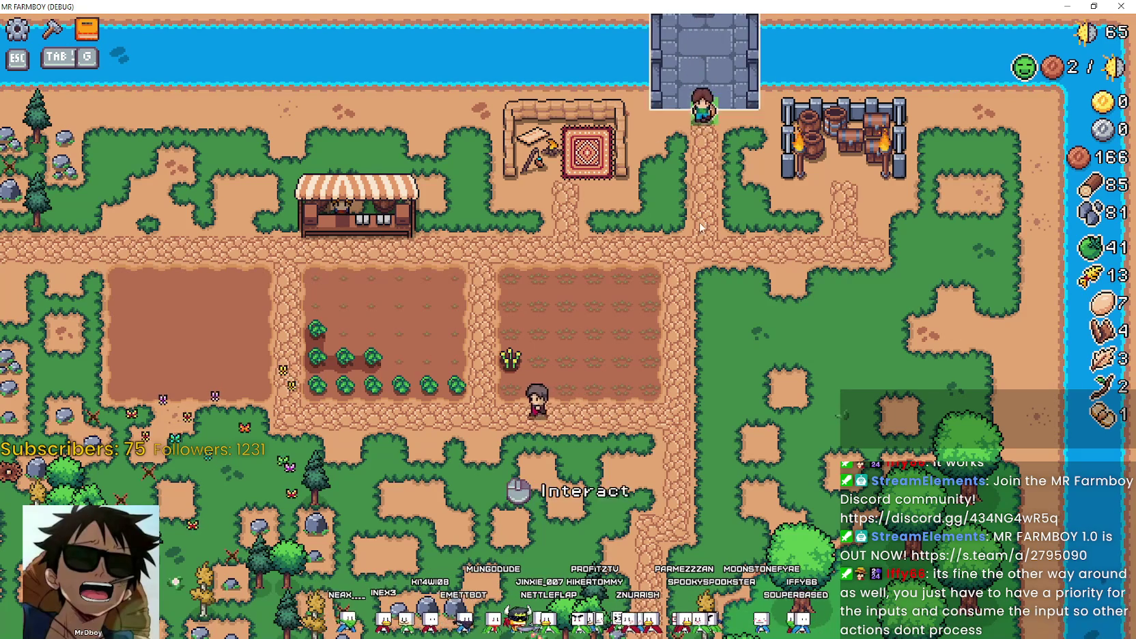
pyautogui.press('s')
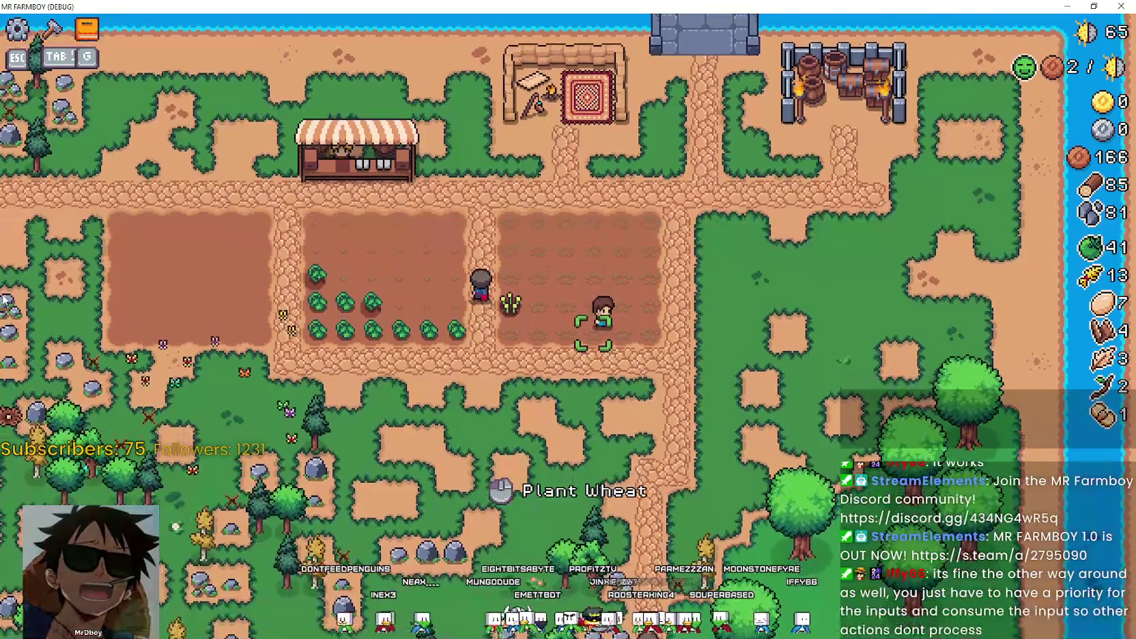
pyautogui.press('w')
pyautogui.press('Tab')
# Choose the Farm Tile and Wheat seeds, then plant and water wheat in the empty field.
pyautogui.press('a')
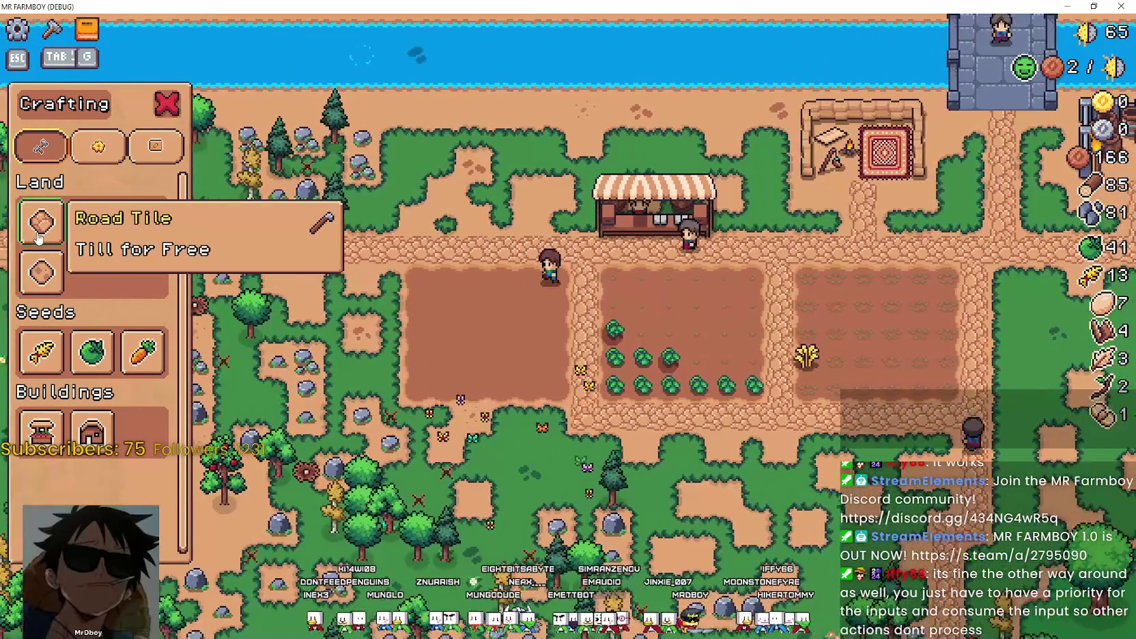
pyautogui.click(41, 222)
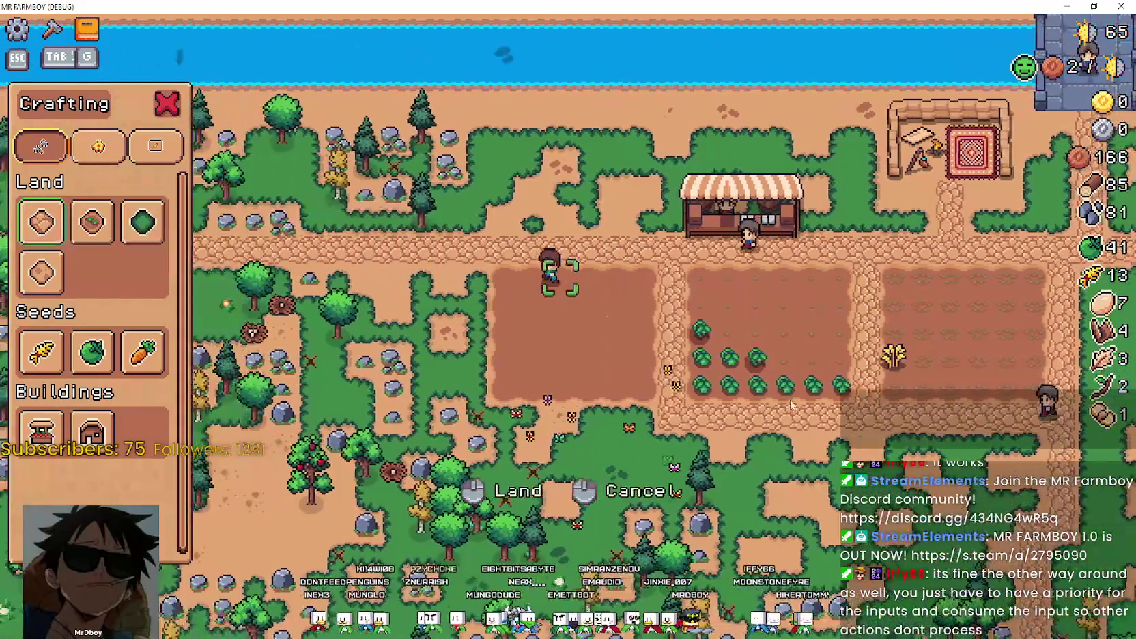
pyautogui.press('d')
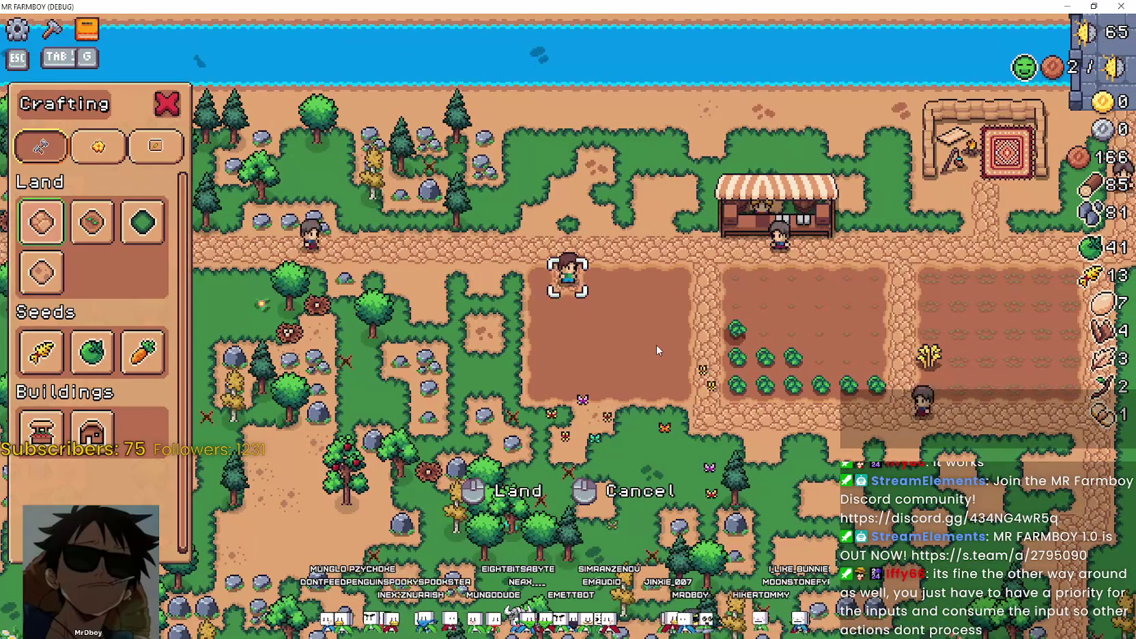
pyautogui.click(92, 222)
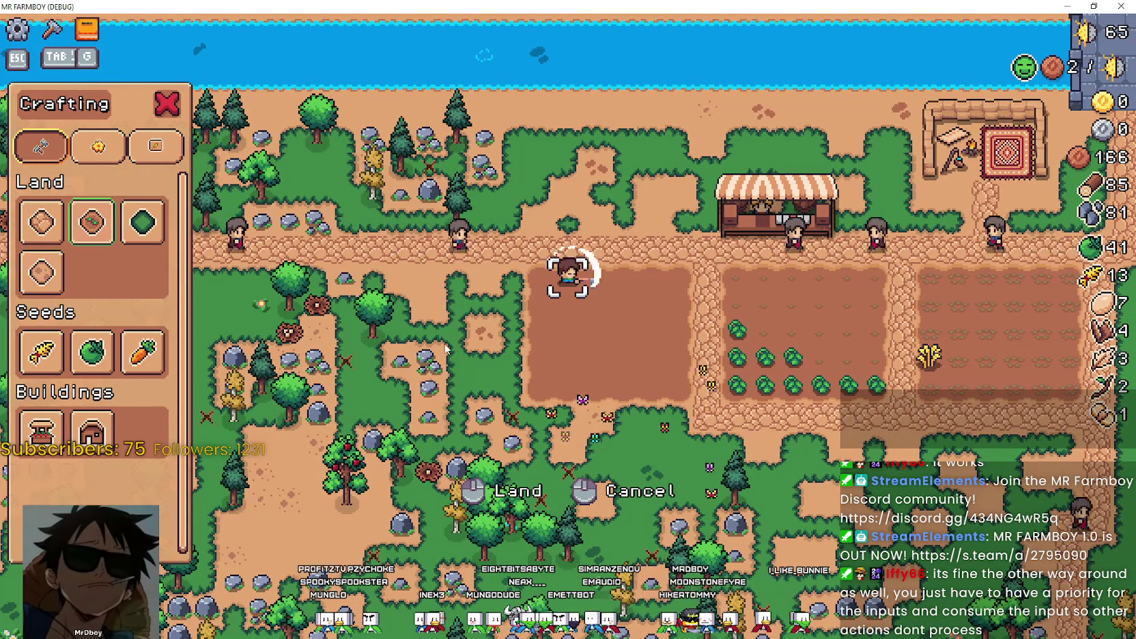
pyautogui.click(59, 360)
pyautogui.click(628, 327)
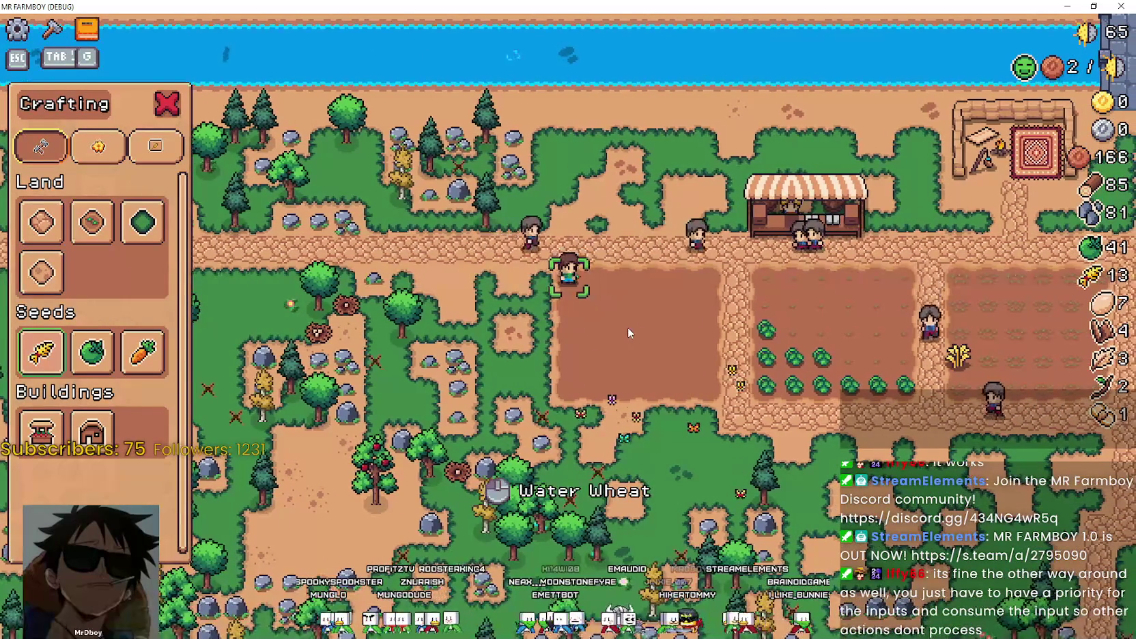
pyautogui.click(628, 326)
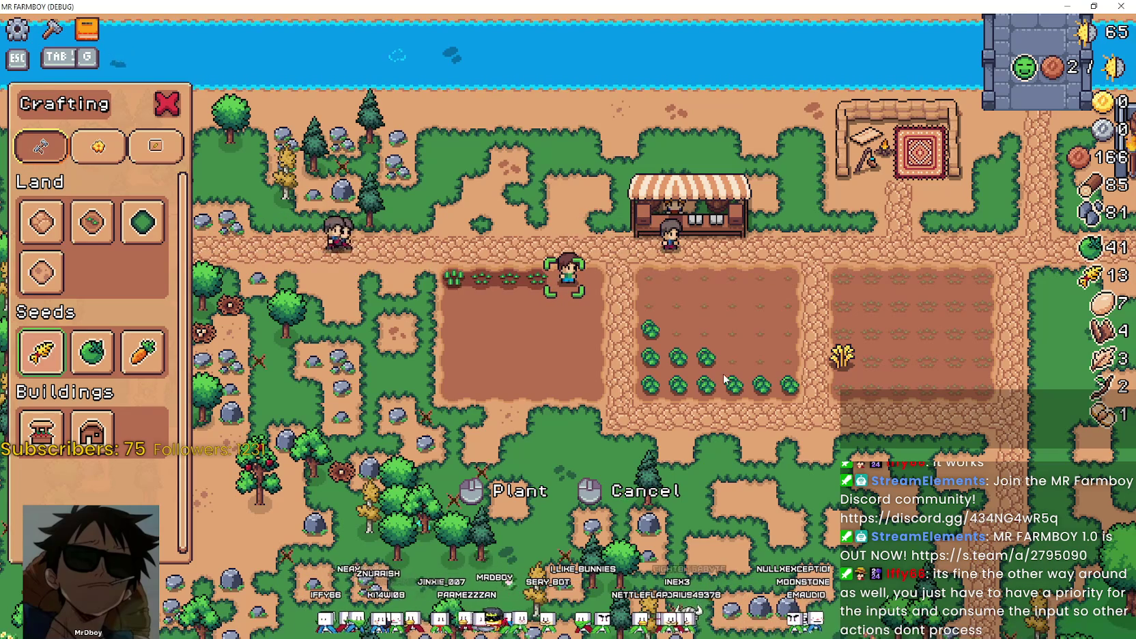
# Plant more wheat seedlings along the field.
pyautogui.press('d')
pyautogui.press('space')
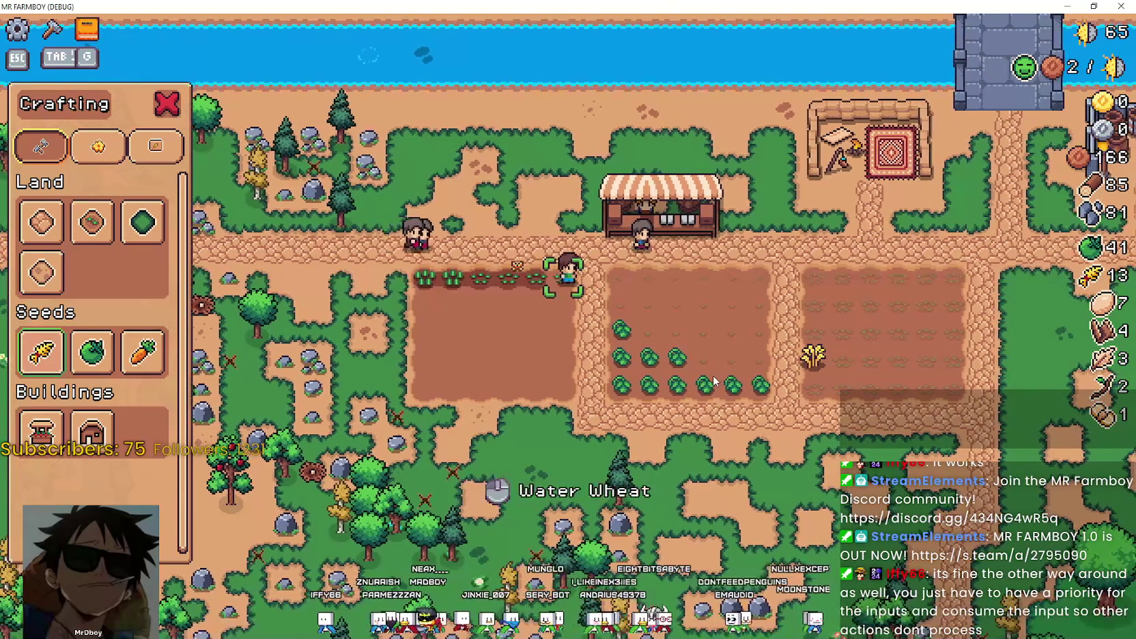
pyautogui.press('a')
pyautogui.press('a')
pyautogui.press('a')
pyautogui.press('s')
pyautogui.press('space')
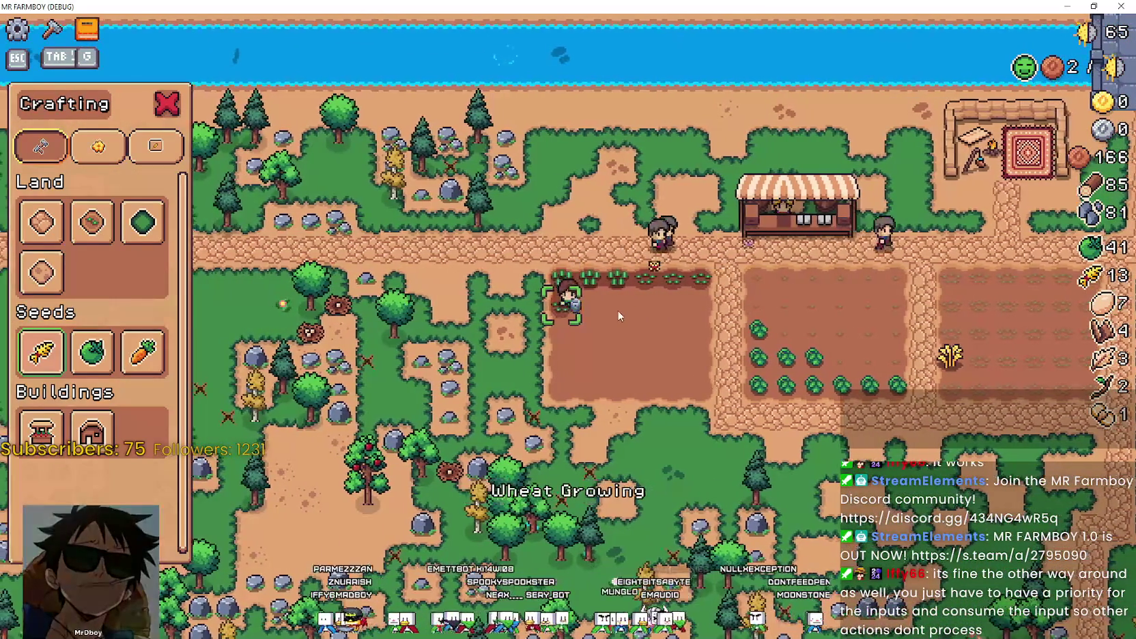
pyautogui.press('d')
pyautogui.press('d')
pyautogui.press('d')
pyautogui.press('d')
pyautogui.press('d')
pyautogui.press('d')
pyautogui.press('d')
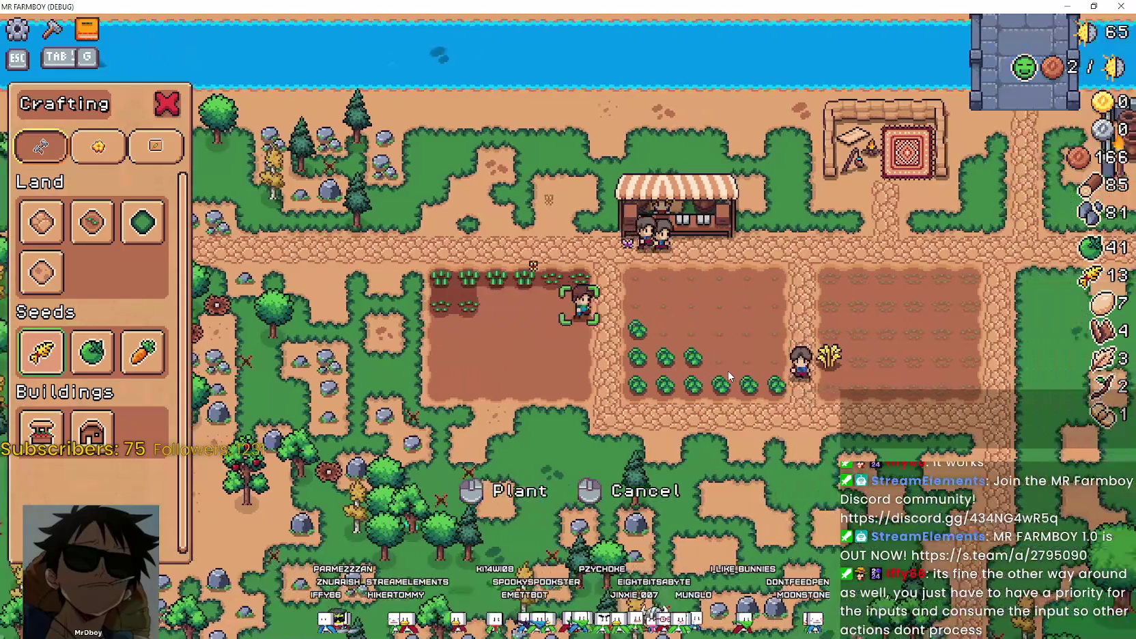
pyautogui.press('s')
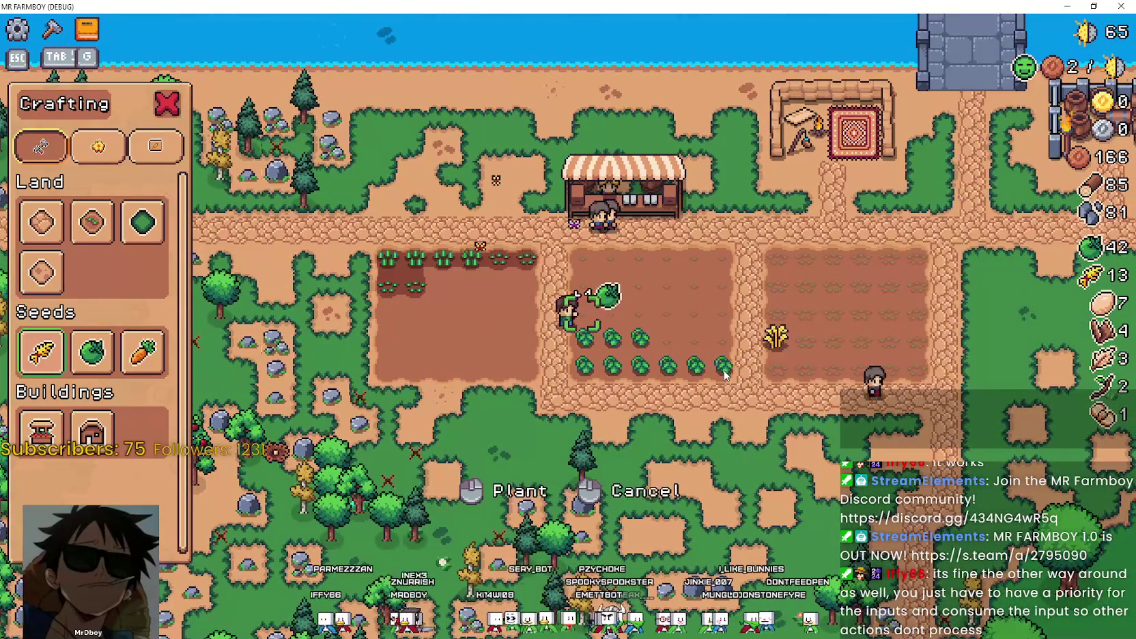
# Harvest the top and bottom rows of cabbages until the count reaches 51.
pyautogui.press('s')
pyautogui.press('space')
pyautogui.press('d')
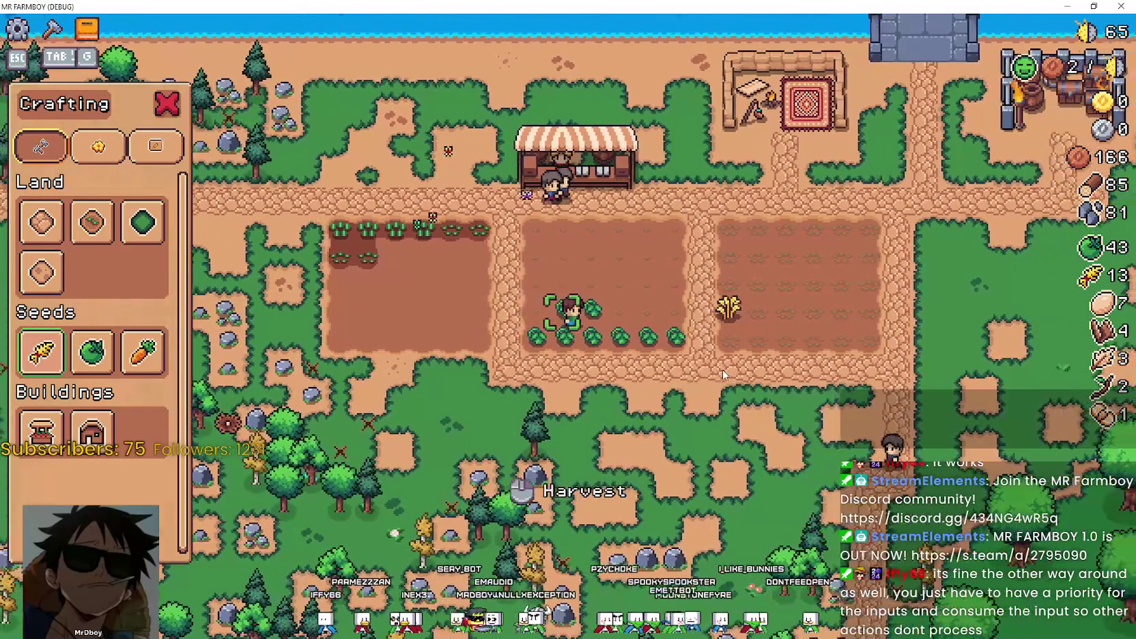
pyautogui.press('space')
pyautogui.press('s')
pyautogui.press('a')
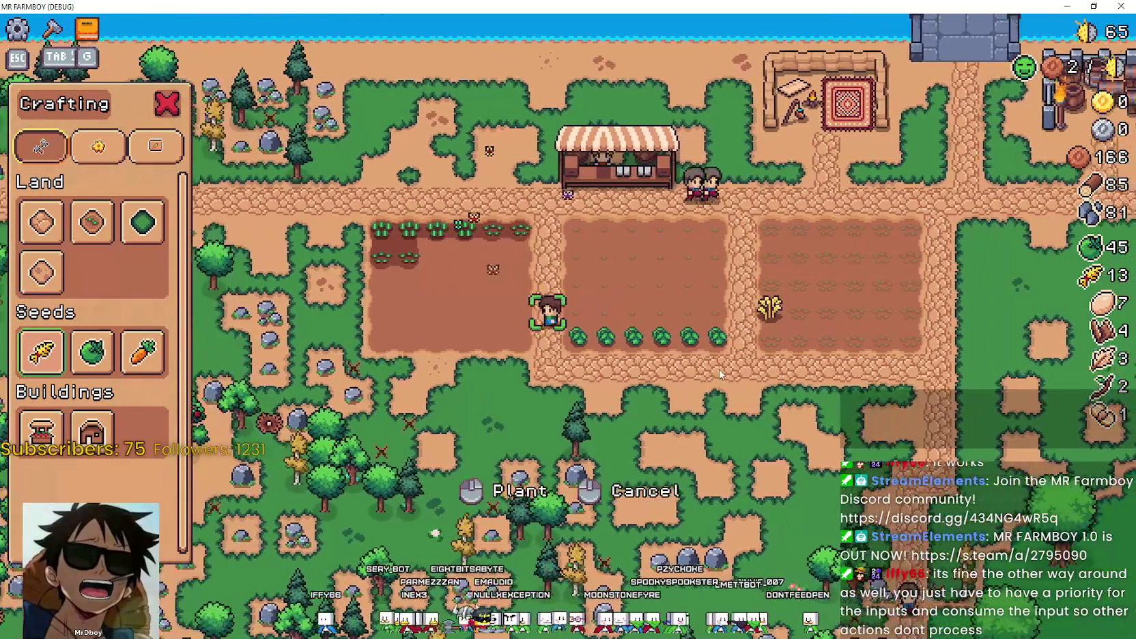
pyautogui.press('space')
pyautogui.press('d')
pyautogui.press('space')
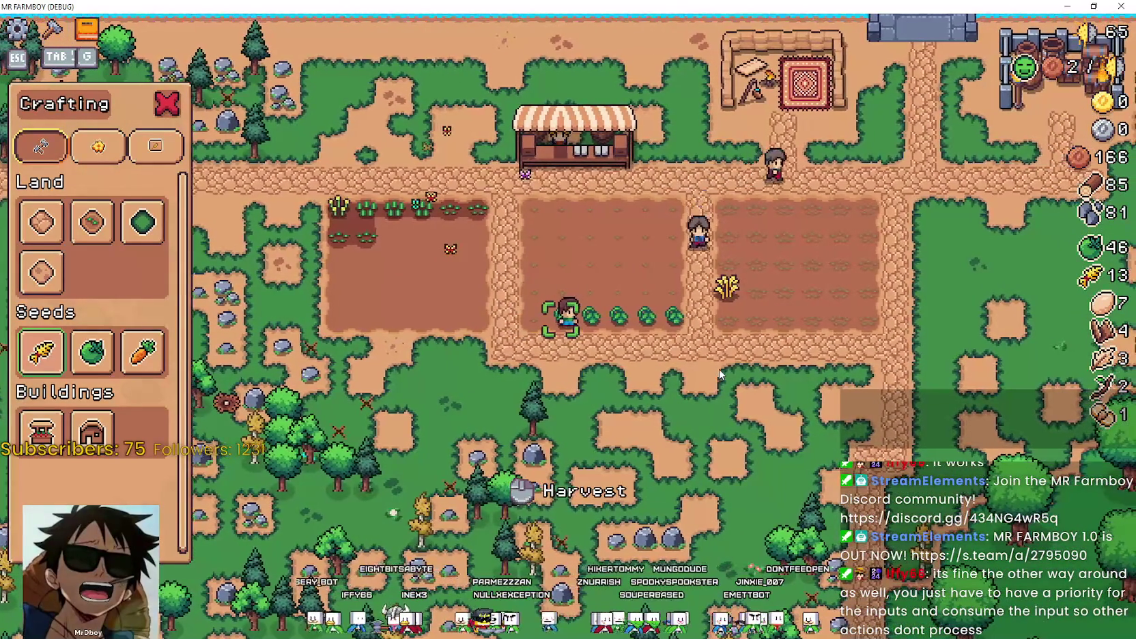
pyautogui.press('space')
pyautogui.press('d')
pyautogui.press('space')
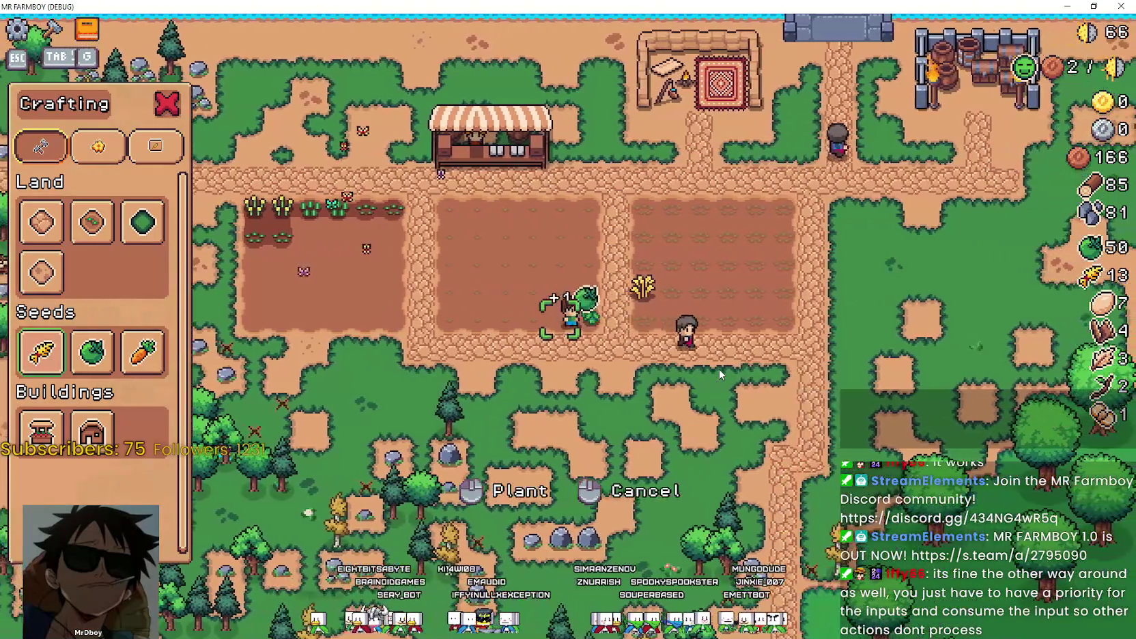
# Walk back into the crop field and switch to controls_atlas.png in Aseprite.
pyautogui.press('a')
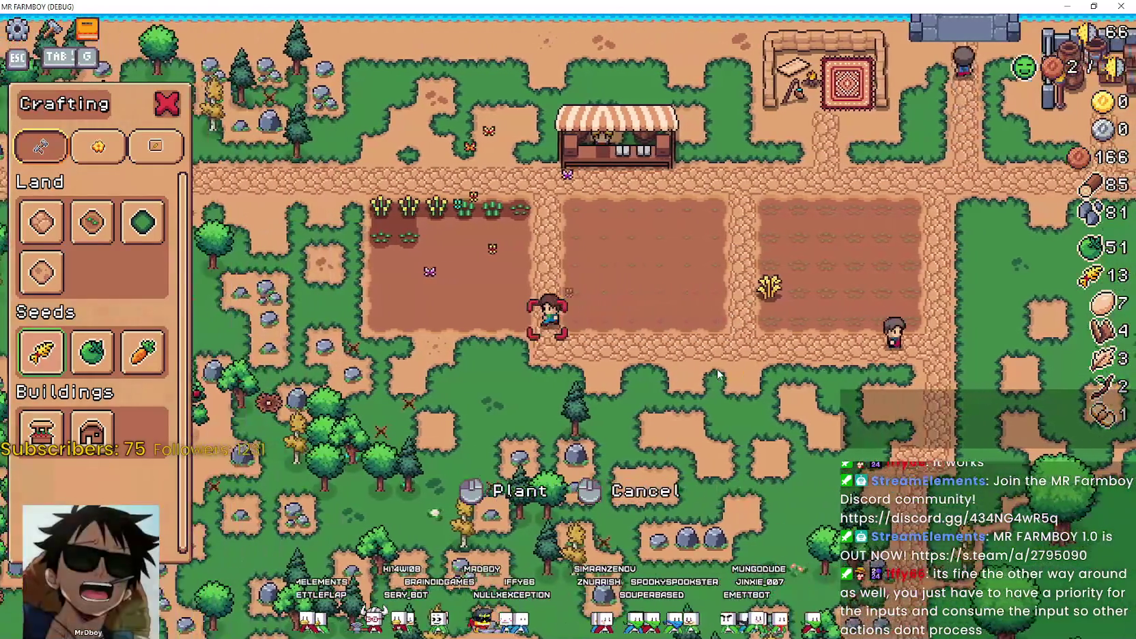
pyautogui.press('a')
pyautogui.press('w')
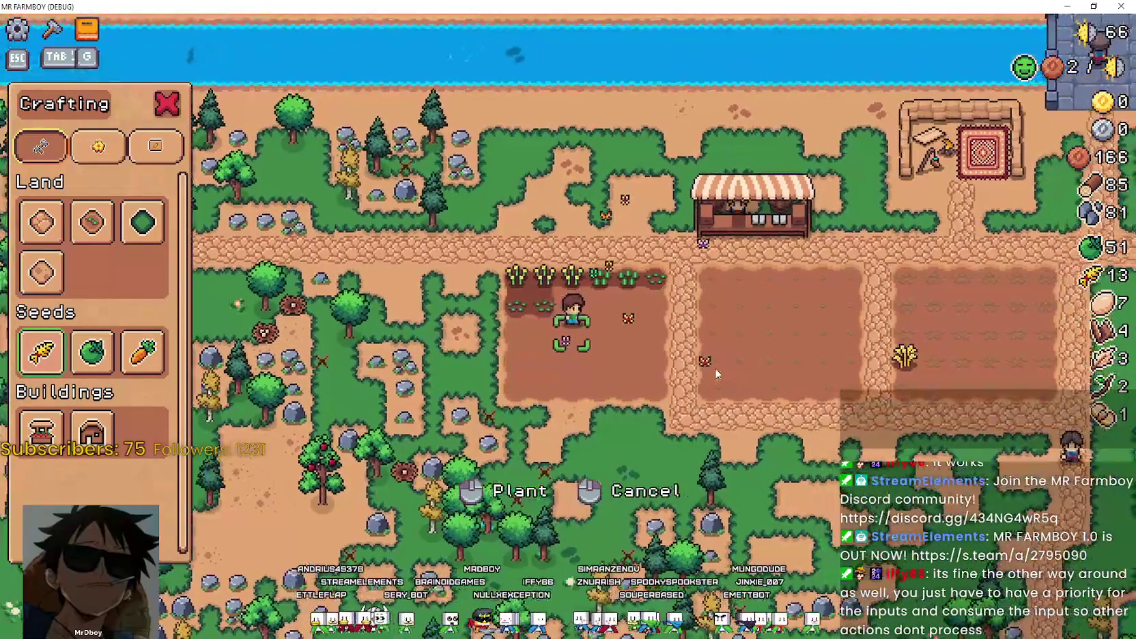
pyautogui.hotkey('alt', 'Tab')
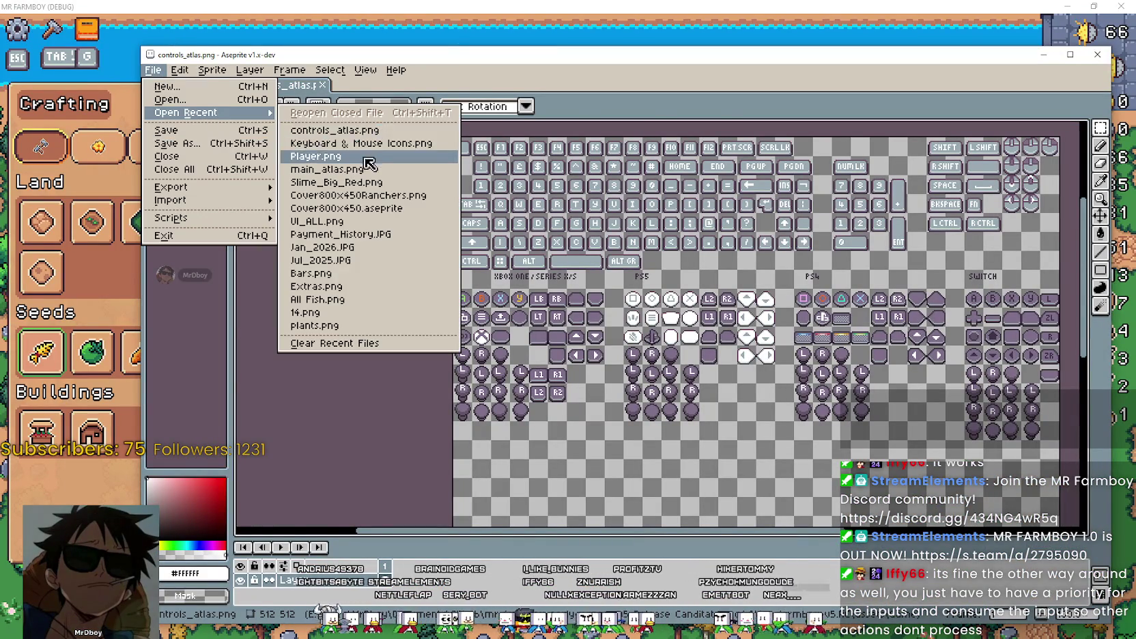
# Open recent Player.png, select its two red-highlighted mouse icons, and return to controls_atlas.png.
pyautogui.click(366, 158)
pyautogui.scroll(-2, 569, 478)
pyautogui.scroll(-2, 569, 477)
pyautogui.scroll(4, 568, 477)
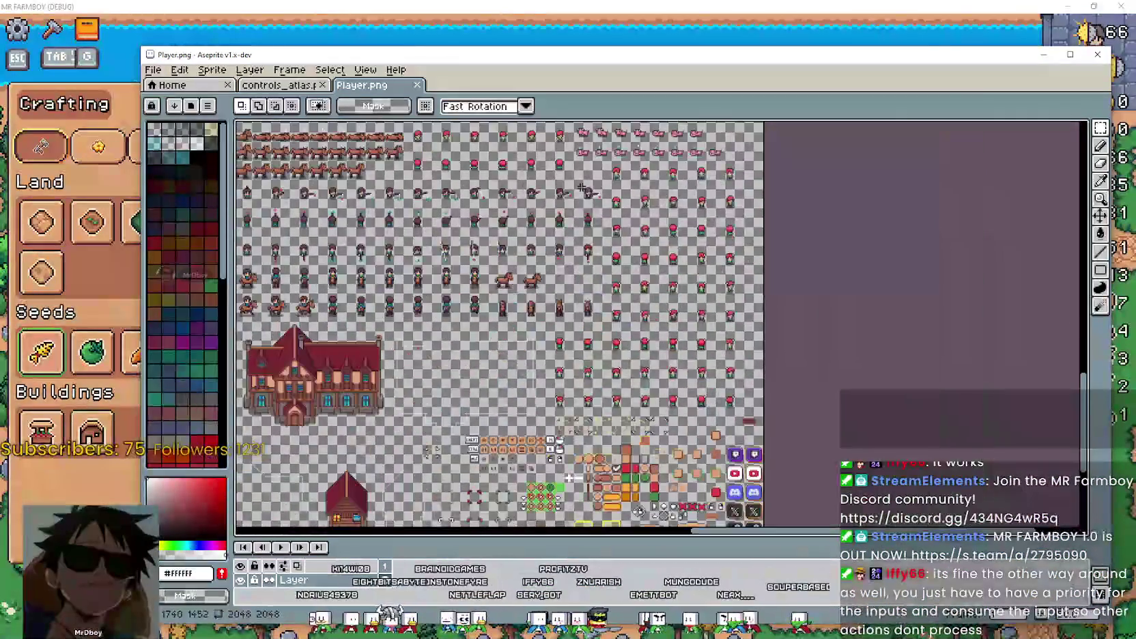
pyautogui.scroll(-3, 667, 224)
pyautogui.scroll(1, 451, 298)
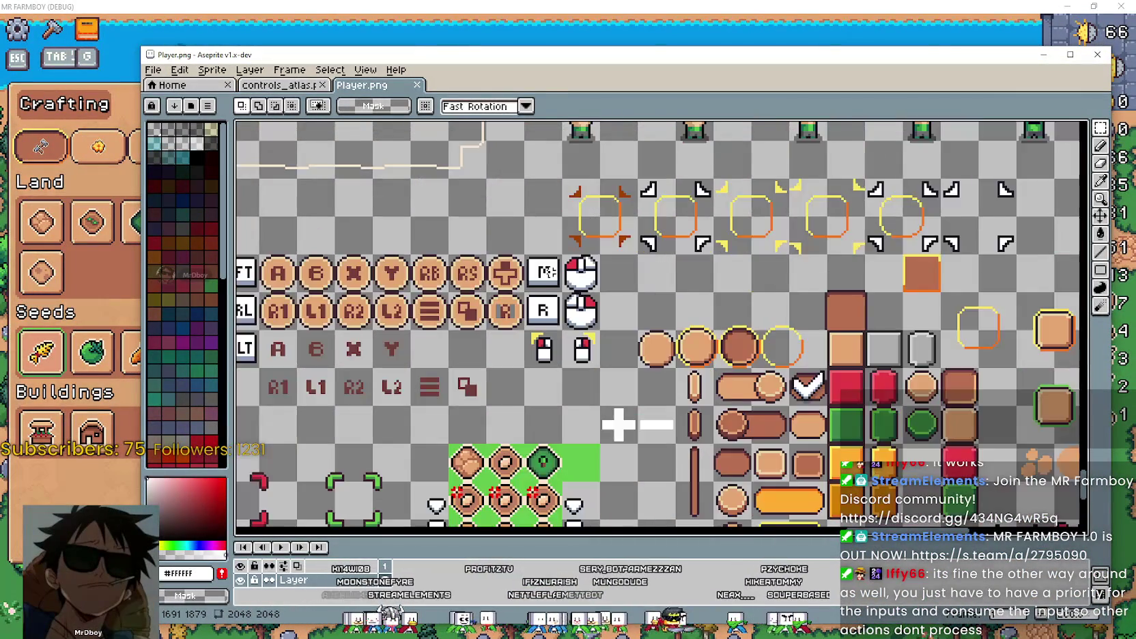
pyautogui.scroll(1, 452, 299)
pyautogui.moveTo(451, 298); pyautogui.dragTo(644, 287)
pyautogui.moveTo(655, 301); pyautogui.dragTo(544, 287)
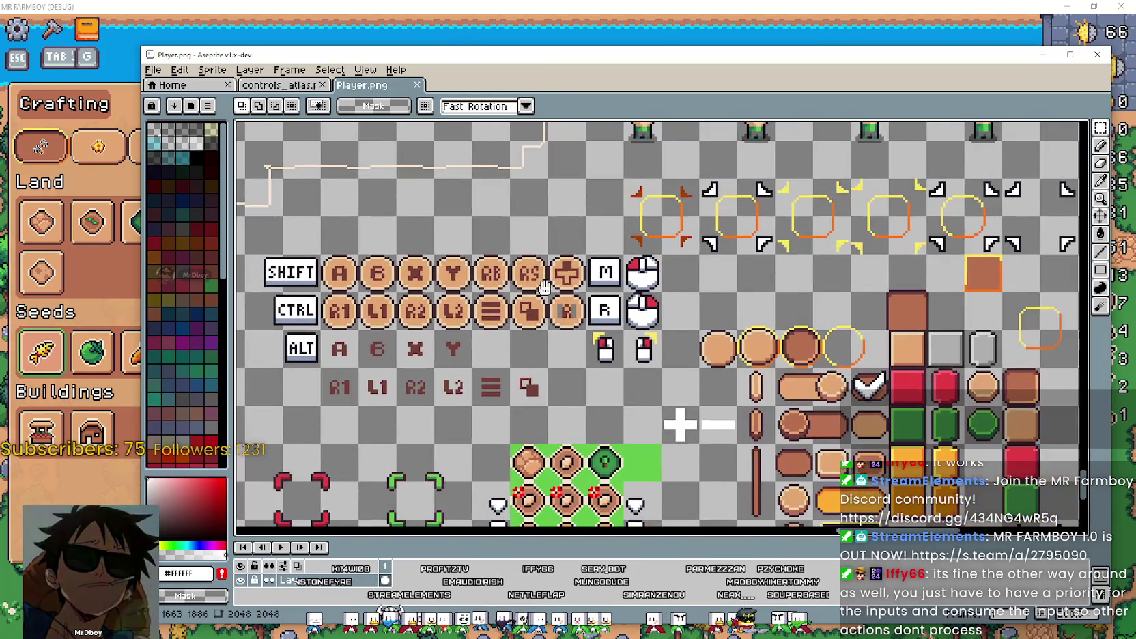
pyautogui.scroll(1, 635, 331)
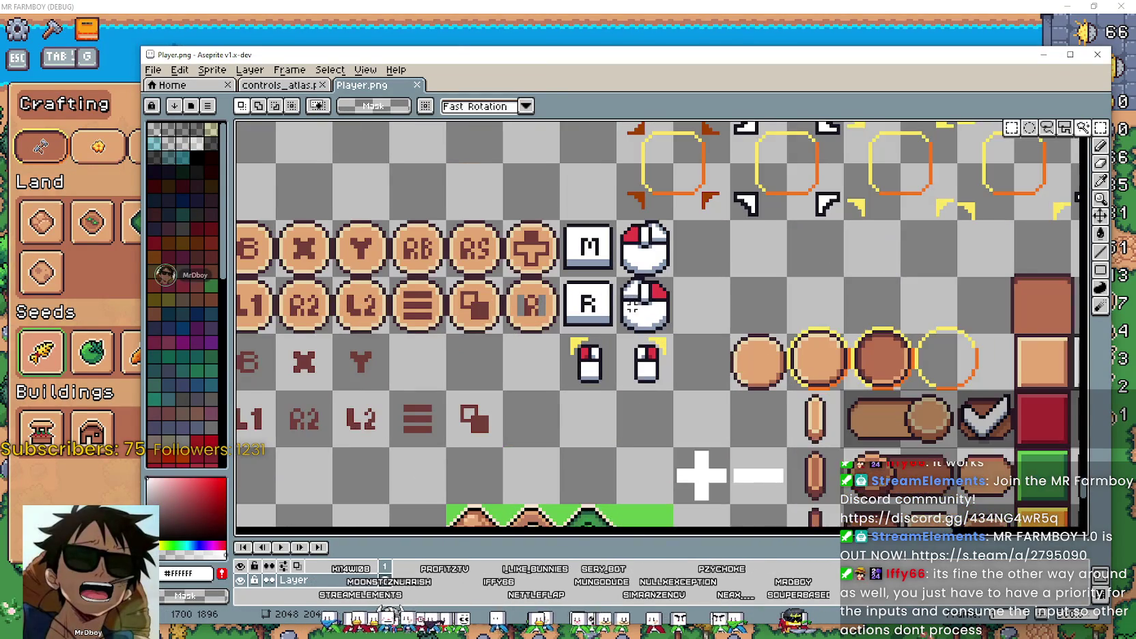
pyautogui.moveTo(640, 259)
pyautogui.mouseDown()
pyautogui.moveTo(662, 249)
pyautogui.moveTo(682, 304)
pyautogui.mouseUp()
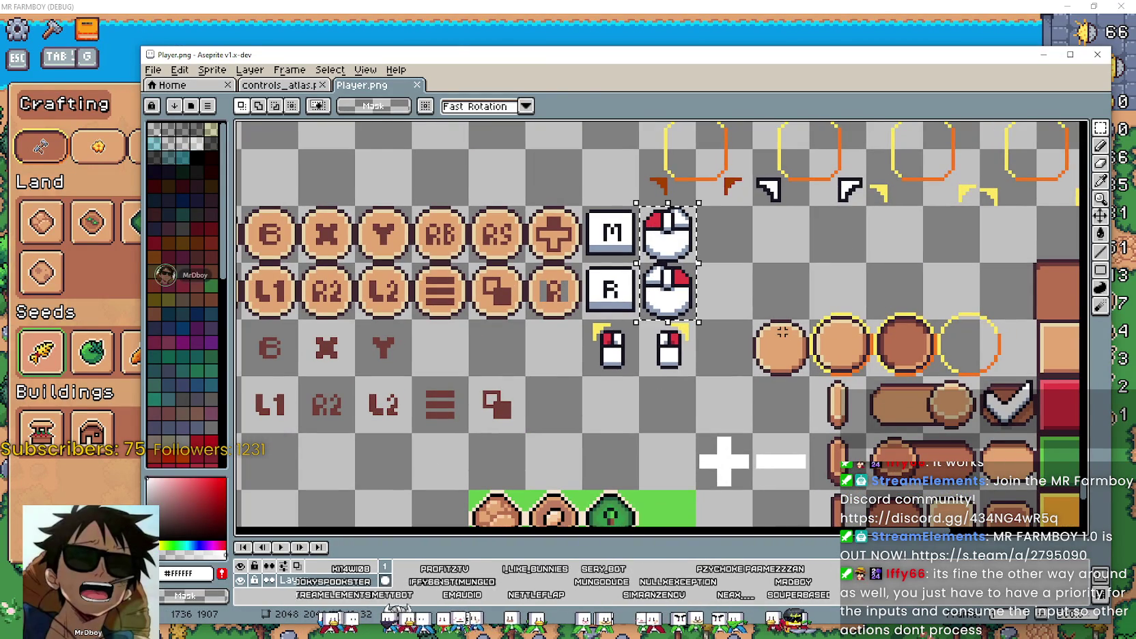
pyautogui.click(280, 85)
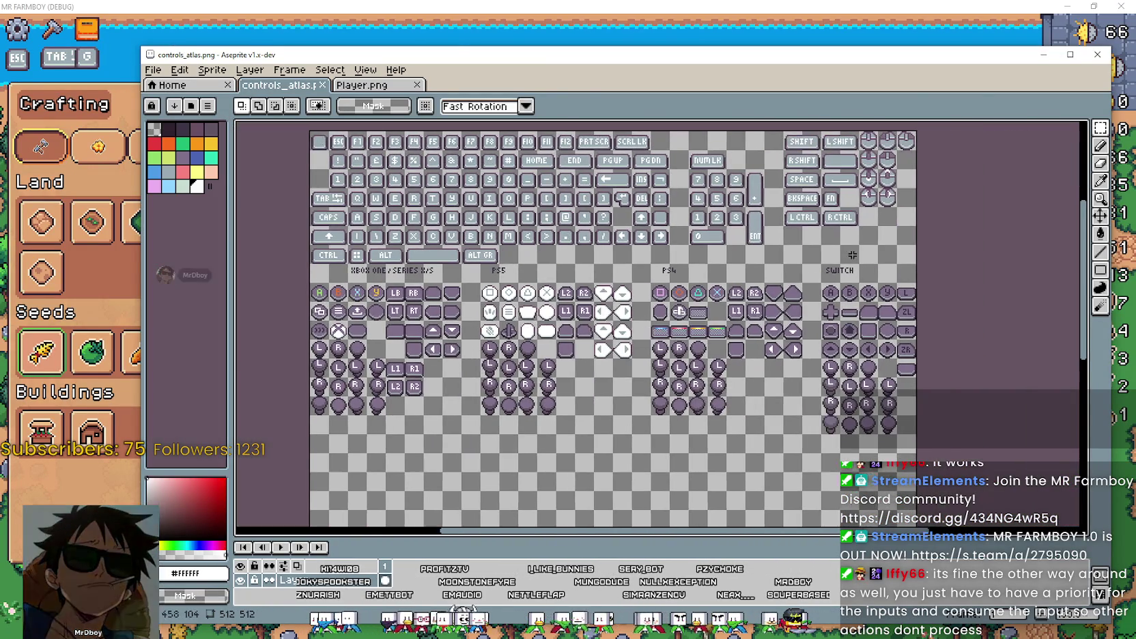
# Paste the two red-highlighted mouse icons into controls_atlas.png and commit them.
pyautogui.scroll(3, 746, 297)
pyautogui.scroll(-2, 746, 298)
pyautogui.hotkey('ctrl', 'v')
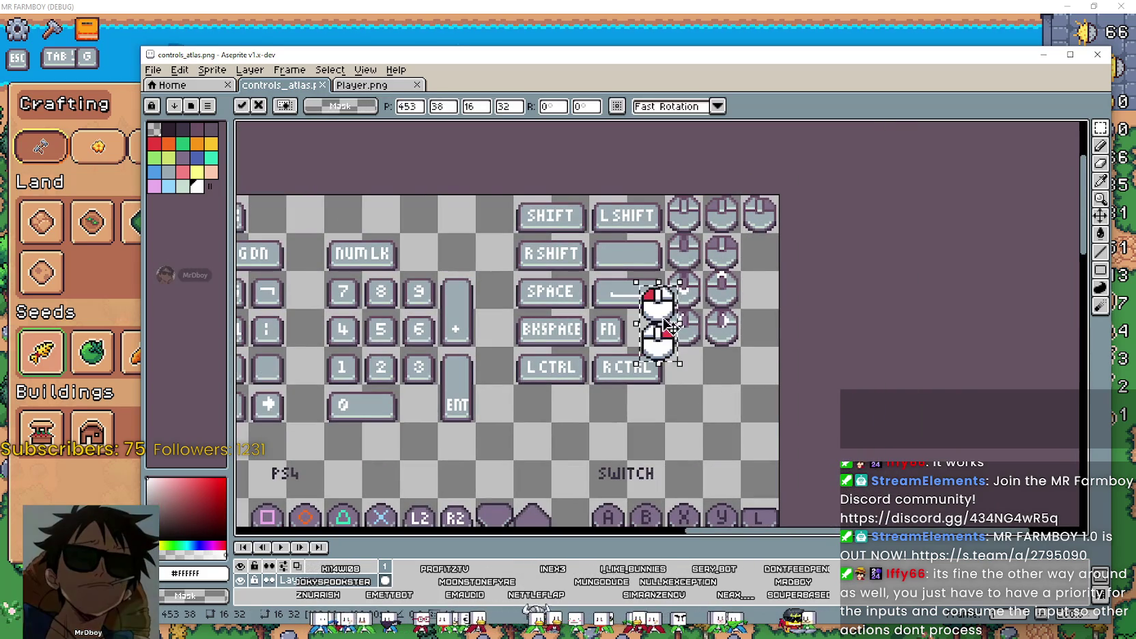
pyautogui.press('Return')
pyautogui.scroll(2, 684, 365)
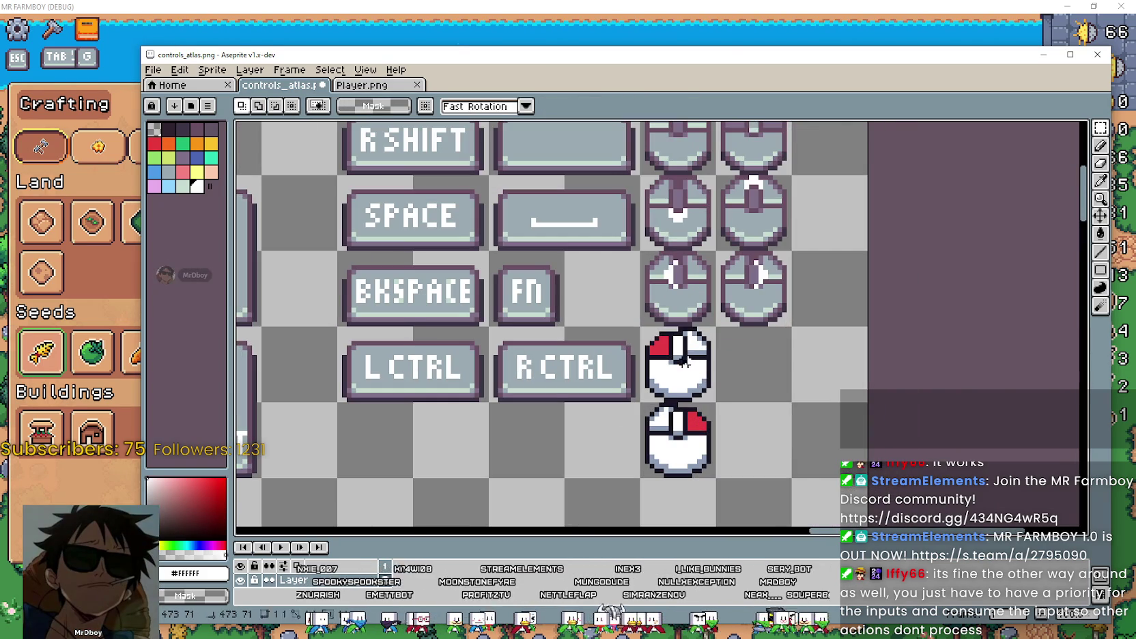
pyautogui.scroll(-1, 730, 311)
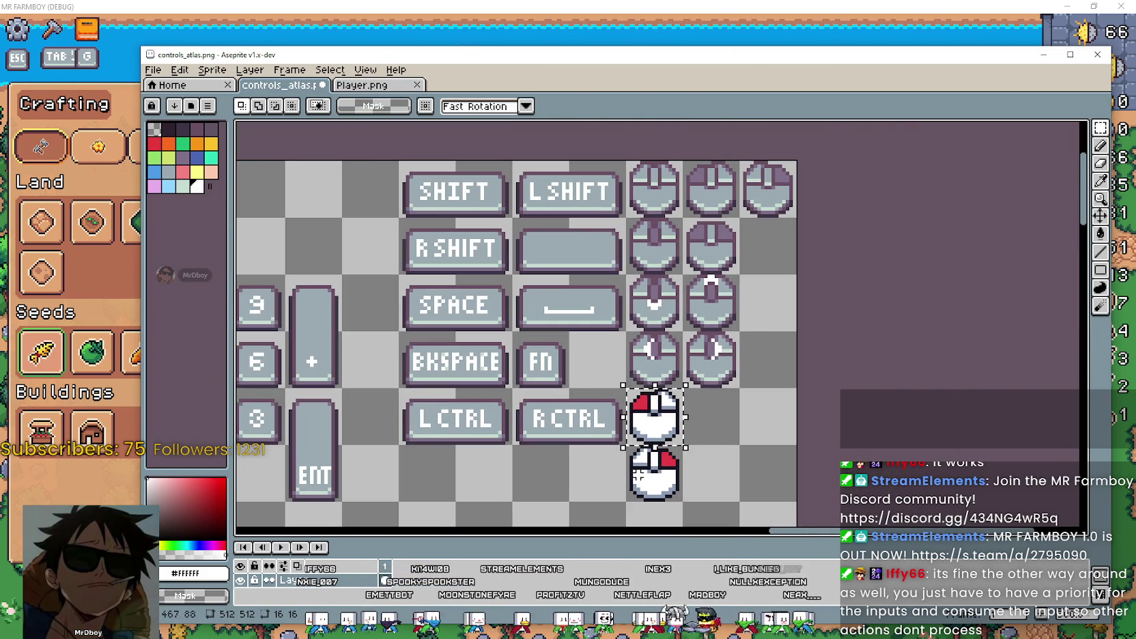
# Arrange the red mice side by side beside RCTRL, with the plain mice below.
pyautogui.moveTo(659, 478); pyautogui.dragTo(703, 440)
pyautogui.hotkey('ctrl', 'd')
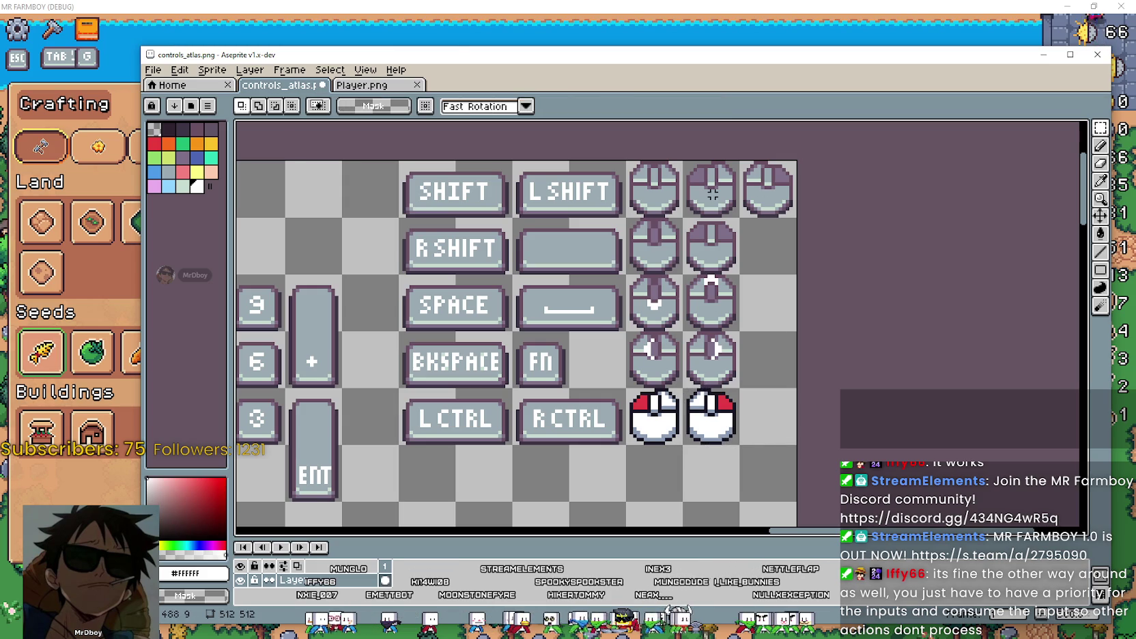
pyautogui.moveTo(712, 194); pyautogui.dragTo(768, 198)
pyautogui.scroll(-2, 738, 198)
pyautogui.moveTo(737, 89); pyautogui.dragTo(676, 360)
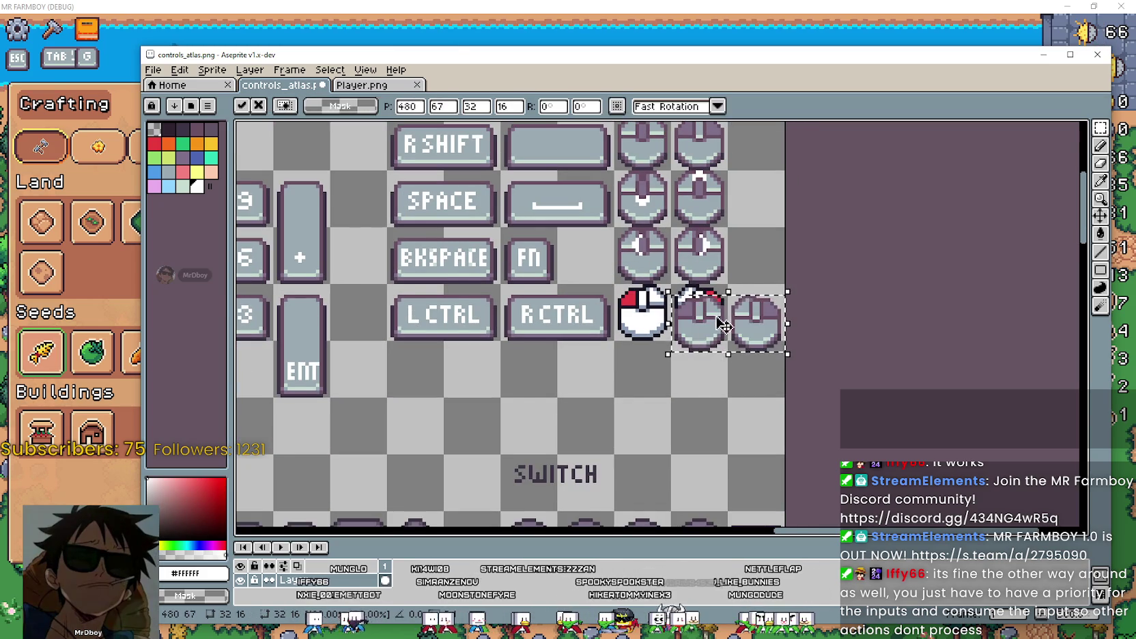
pyautogui.hotkey('ctrl', 'd')
pyautogui.scroll(1, 646, 303)
pyautogui.moveTo(590, 268); pyautogui.dragTo(782, 461)
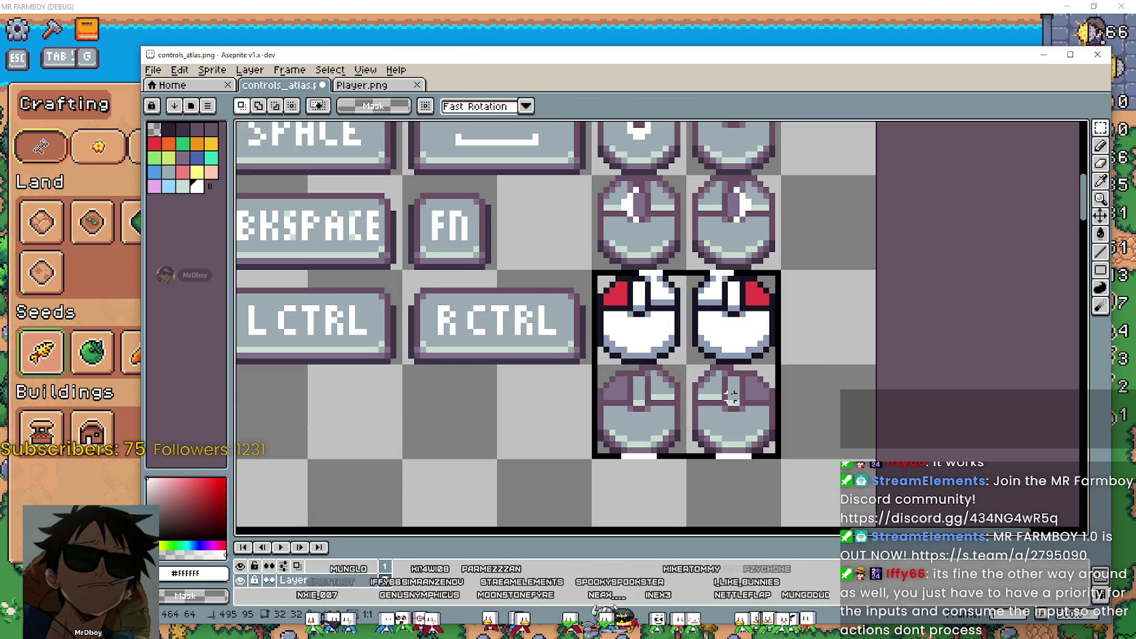
pyautogui.scroll(-1, 735, 304)
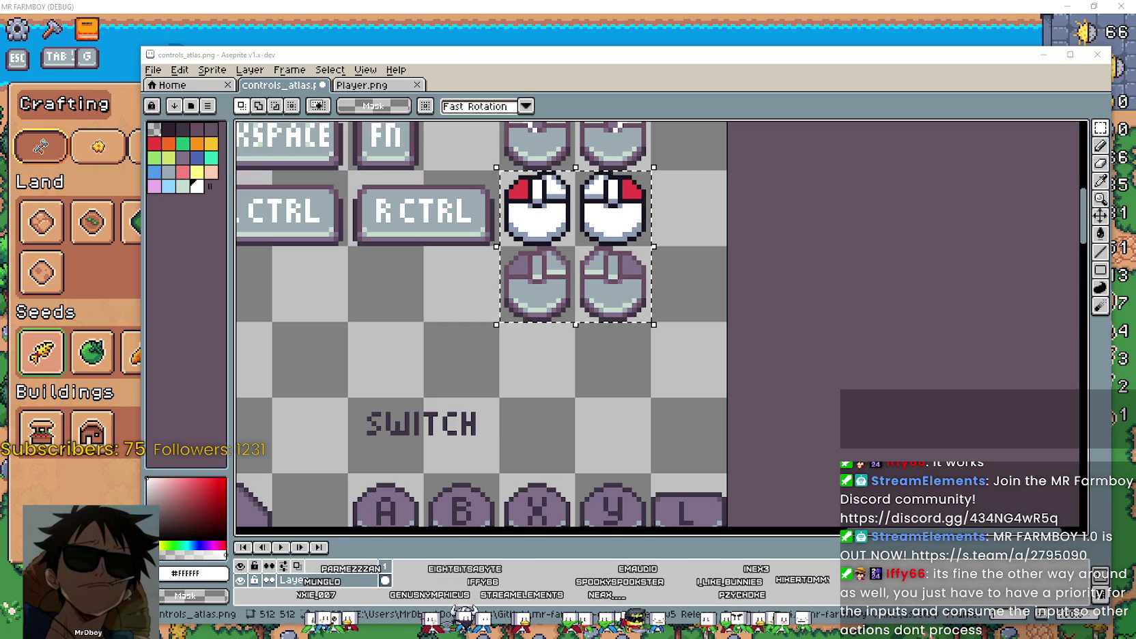
# Check the rearranged mouse icons around RCTRL and SCRL LK, then return to the game.
pyautogui.hotkey('alt', 'Tab')
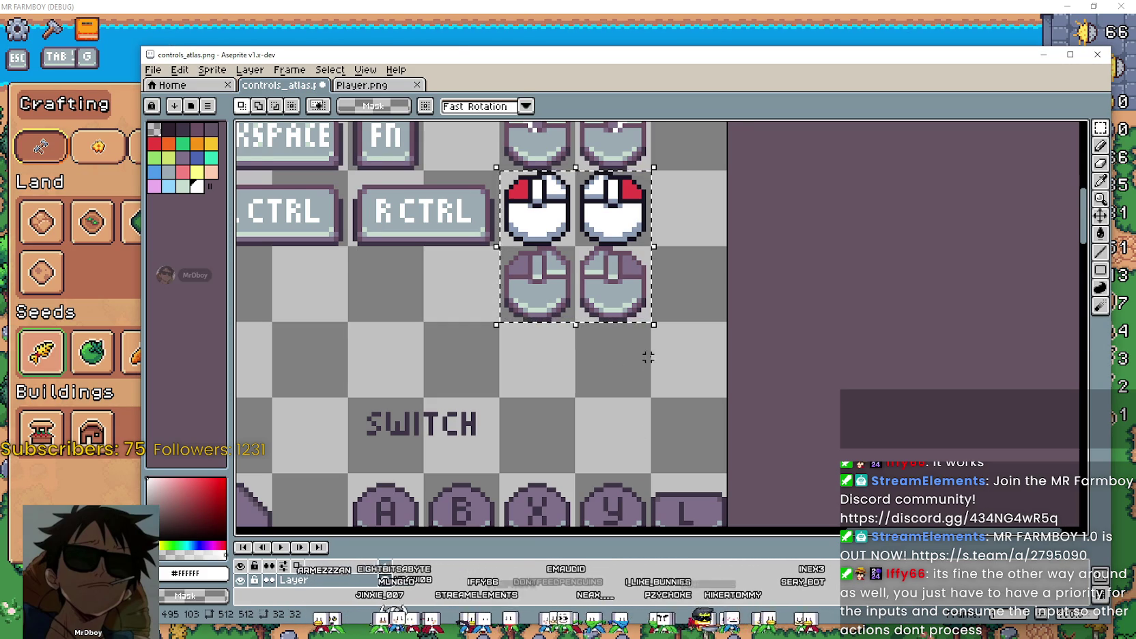
pyautogui.scroll(-1, 677, 411)
pyautogui.scroll(-1, 800, 471)
pyautogui.moveTo(799, 471); pyautogui.dragTo(754, 424)
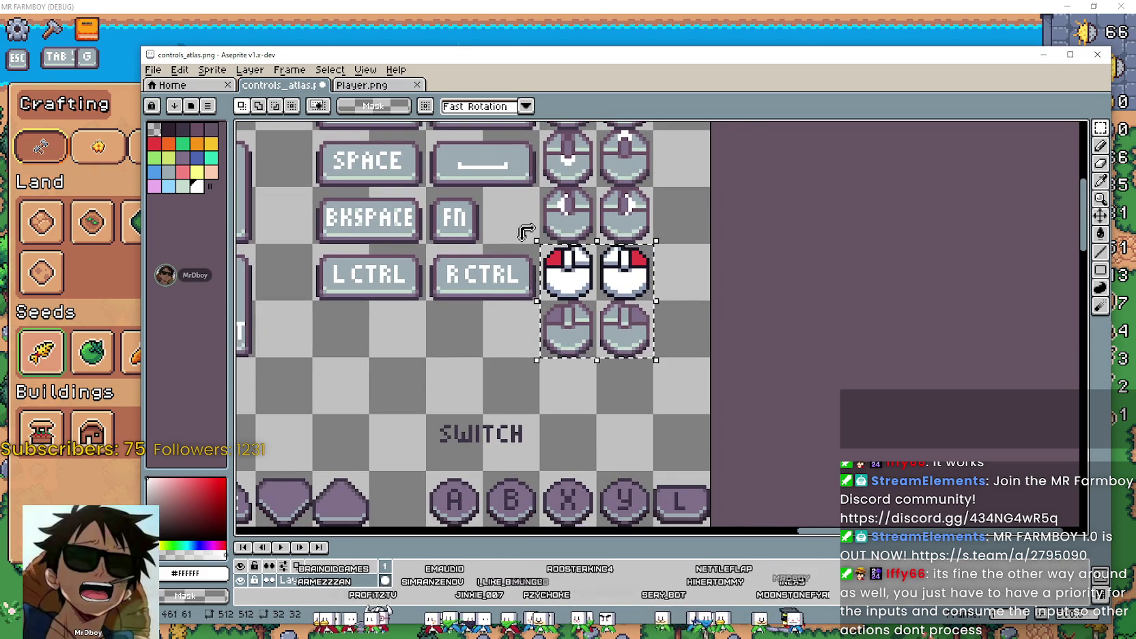
pyautogui.scroll(-2, 794, 438)
pyautogui.scroll(2, 753, 422)
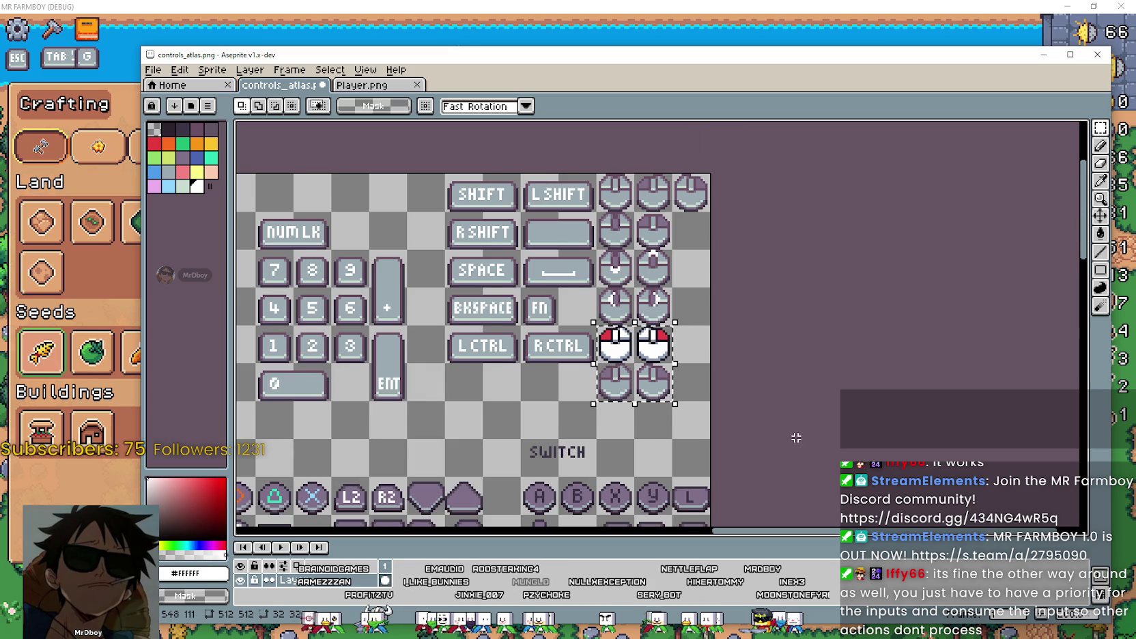
pyautogui.moveTo(794, 433); pyautogui.dragTo(832, 417)
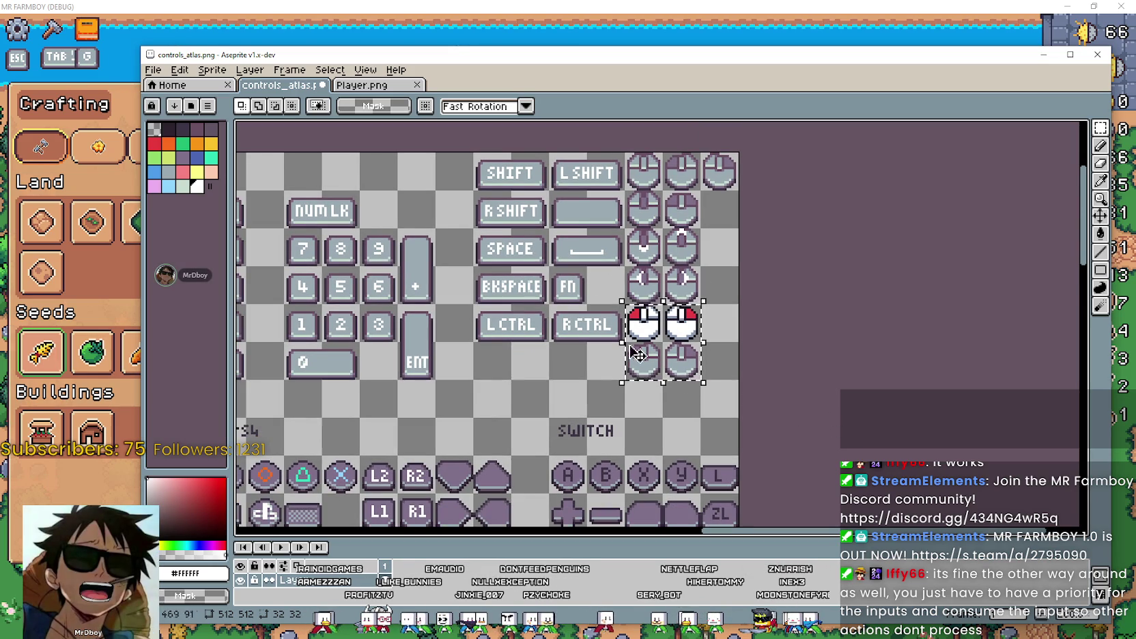
pyautogui.scroll(-1, 752, 310)
pyautogui.scroll(2, 623, 404)
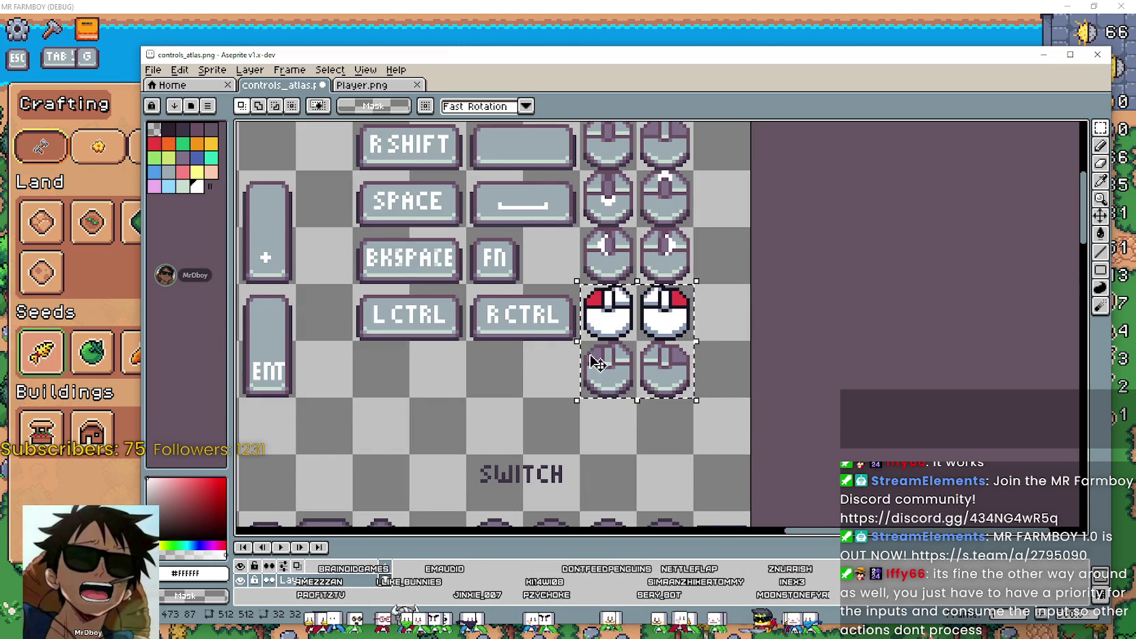
pyautogui.scroll(-1, 666, 345)
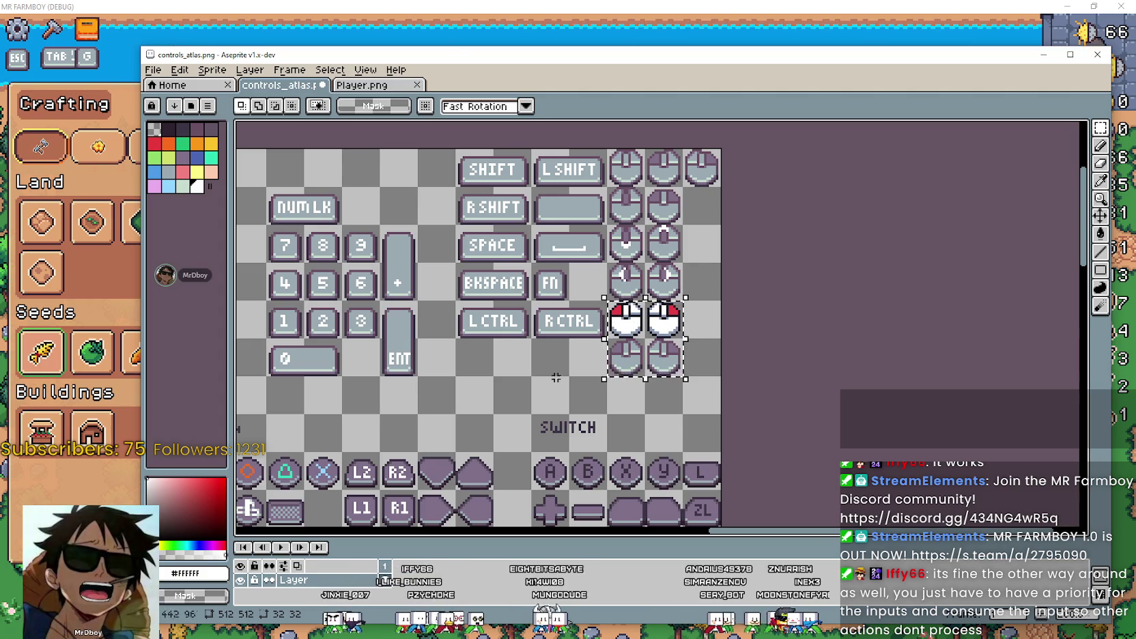
pyautogui.moveTo(539, 394); pyautogui.dragTo(653, 388)
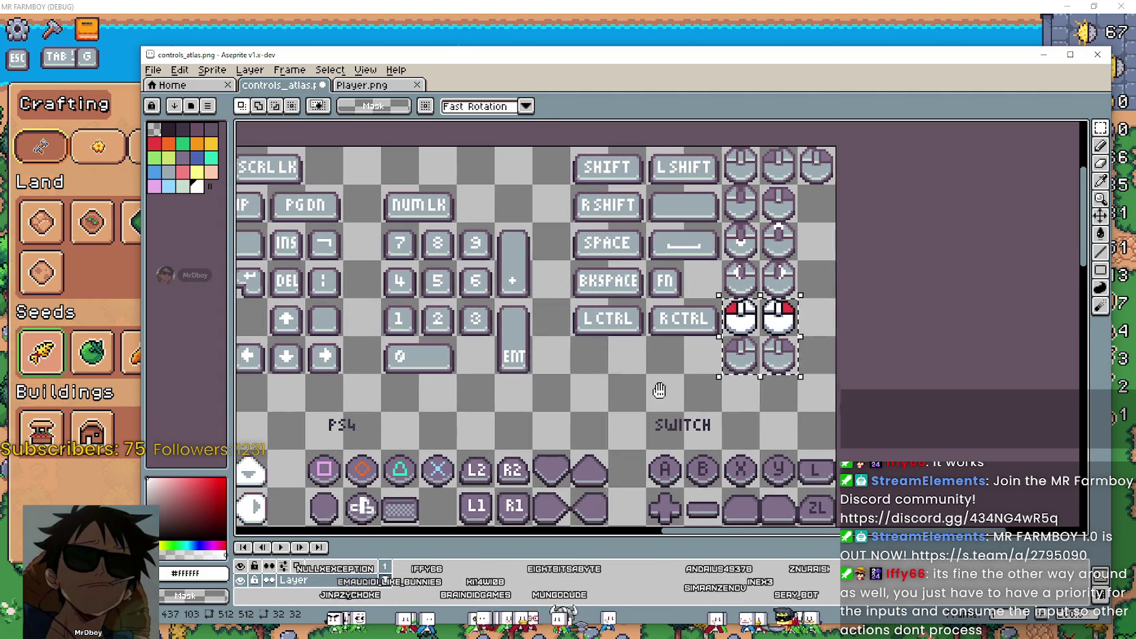
pyautogui.hotkey('alt', 'Tab')
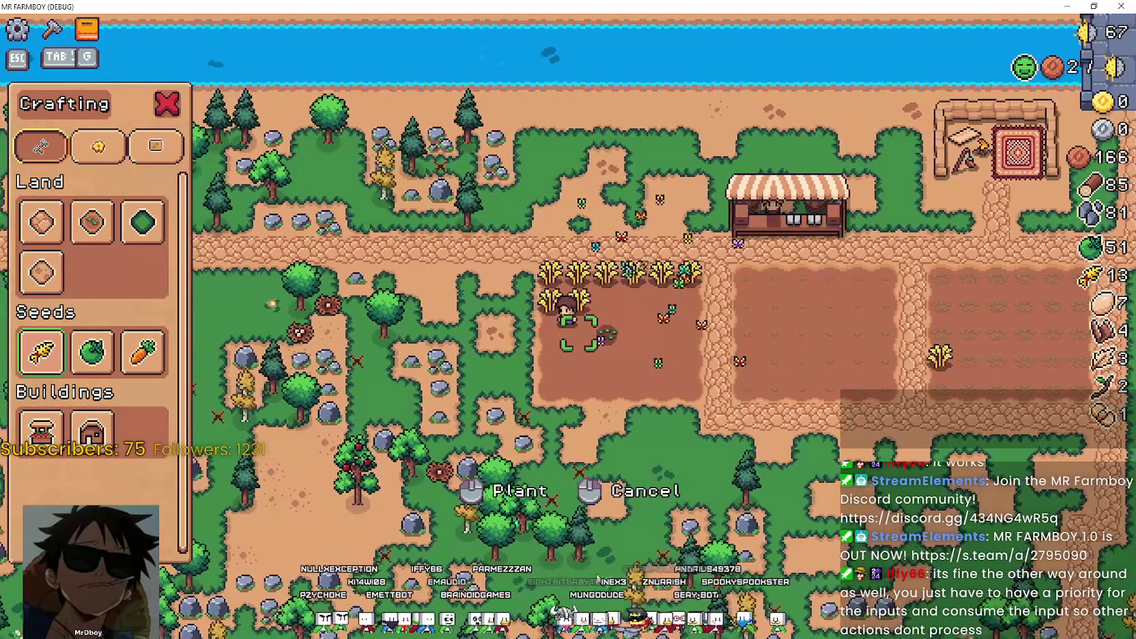
# Bring Aseprite back and switch to the Player.png sprite sheet.
pyautogui.hotkey('alt', 'Tab')
pyautogui.moveTo(640, 498); pyautogui.dragTo(506, 447)
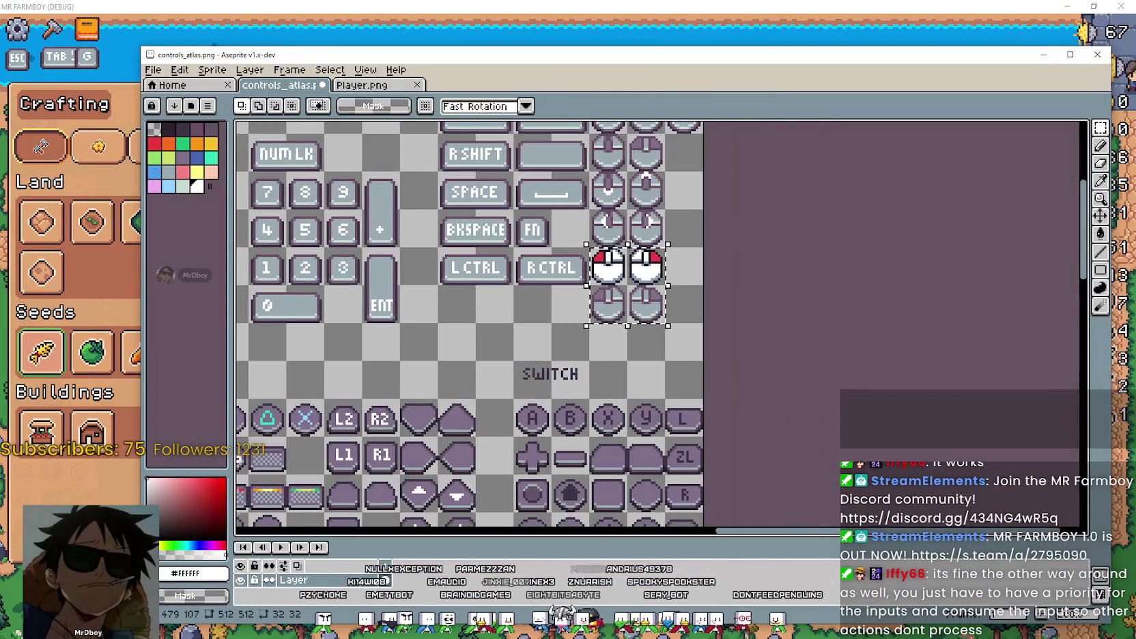
pyautogui.click(375, 87)
pyautogui.scroll(-2, 638, 348)
pyautogui.scroll(-1, 638, 349)
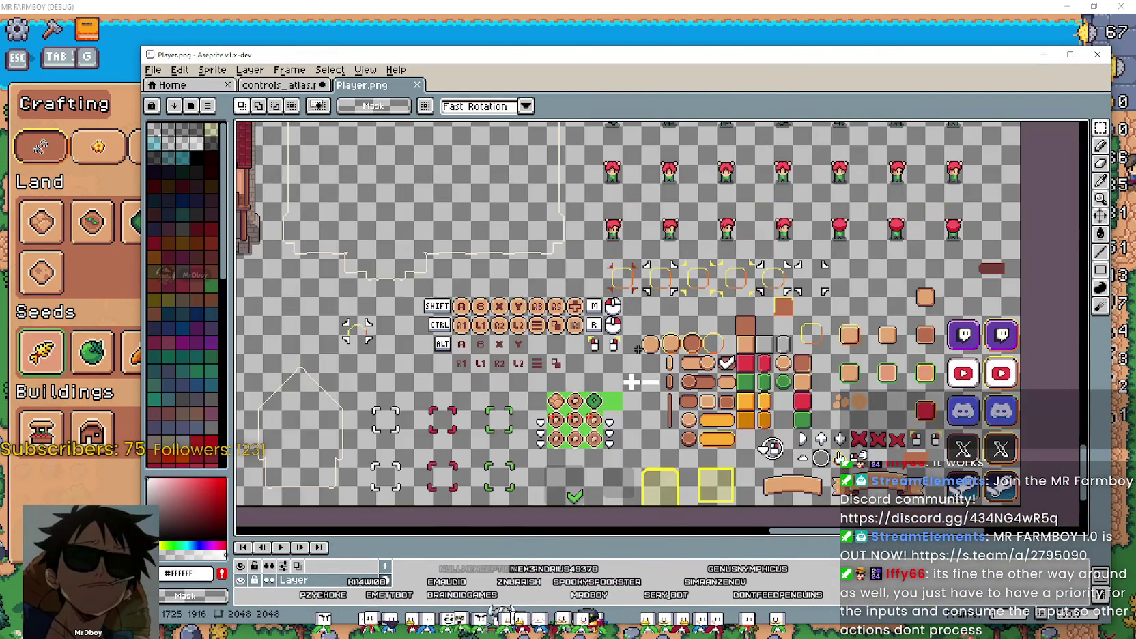
pyautogui.scroll(2, 792, 457)
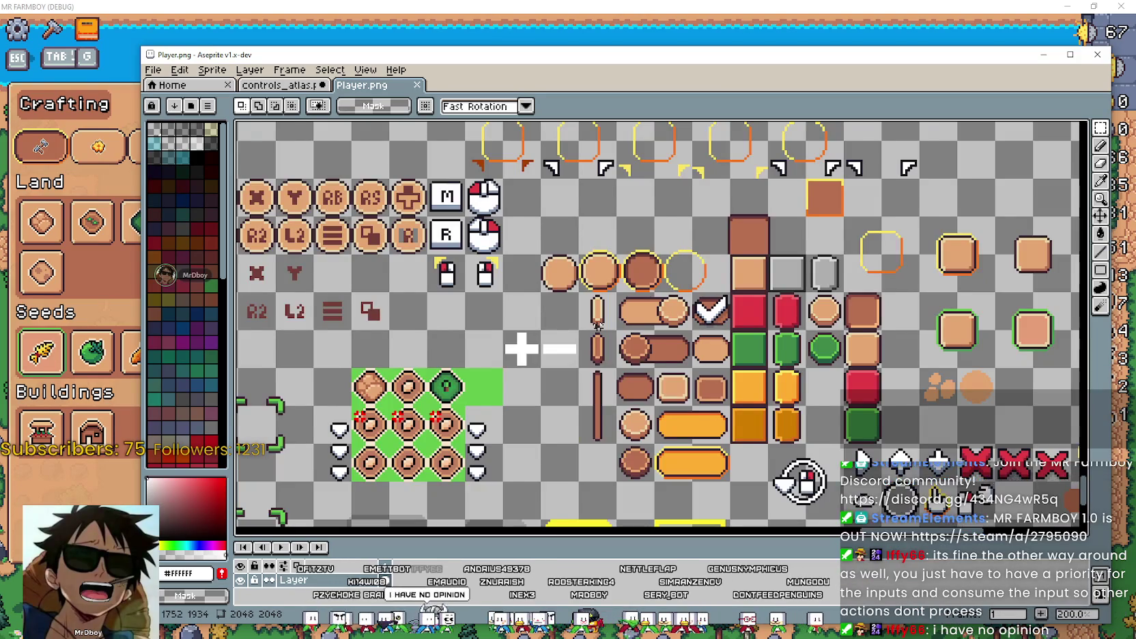
pyautogui.scroll(-2, 584, 324)
# Pan across Player.png's item sprites and large house sprites.
pyautogui.moveTo(584, 325)
pyautogui.mouseDown()
pyautogui.moveTo(690, 265)
pyautogui.moveTo(782, 340)
pyautogui.mouseUp()
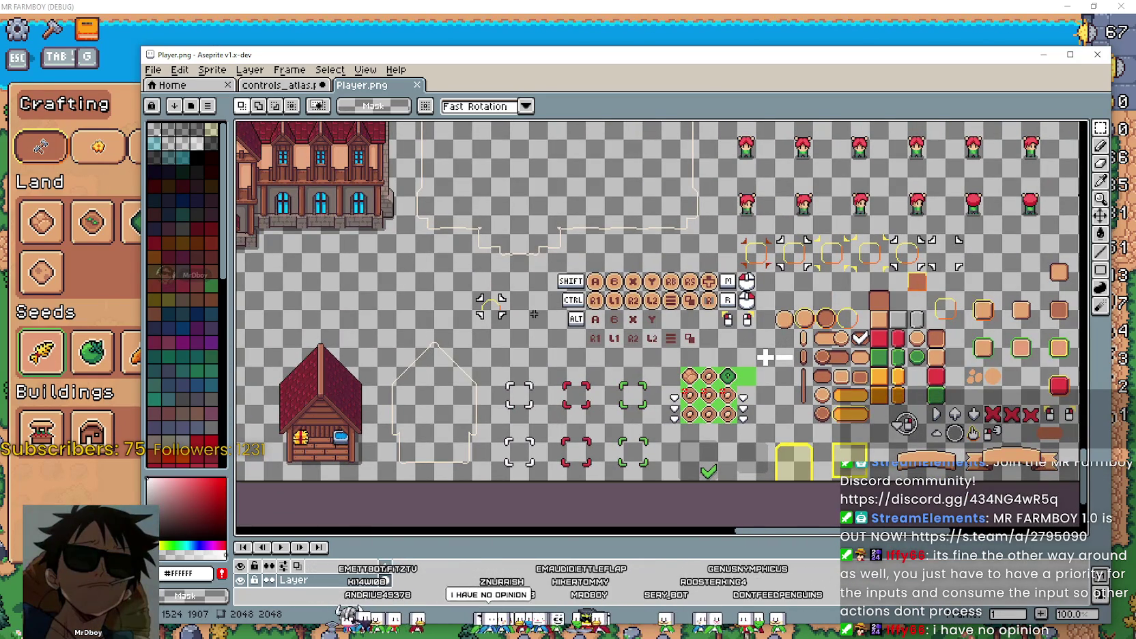
pyautogui.moveTo(472, 246)
pyautogui.mouseDown()
pyautogui.moveTo(653, 282)
pyautogui.moveTo(717, 226)
pyautogui.moveTo(783, 302)
pyautogui.moveTo(292, 212)
pyautogui.mouseUp()
pyautogui.scroll(-1, 716, 225)
pyautogui.scroll(3, 783, 302)
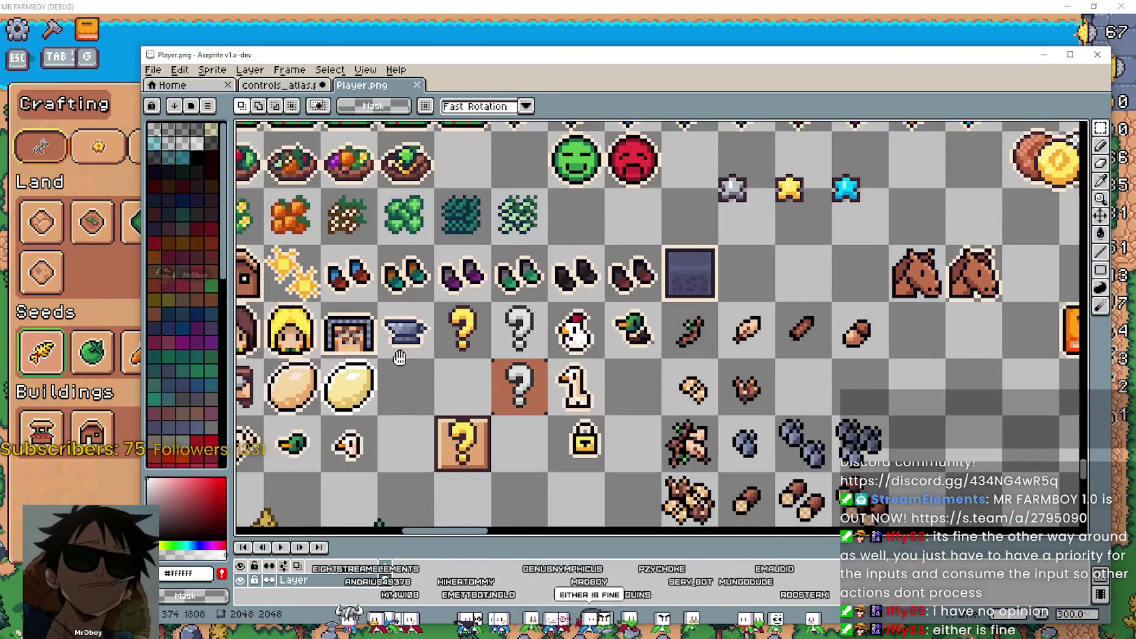
pyautogui.scroll(1, 635, 280)
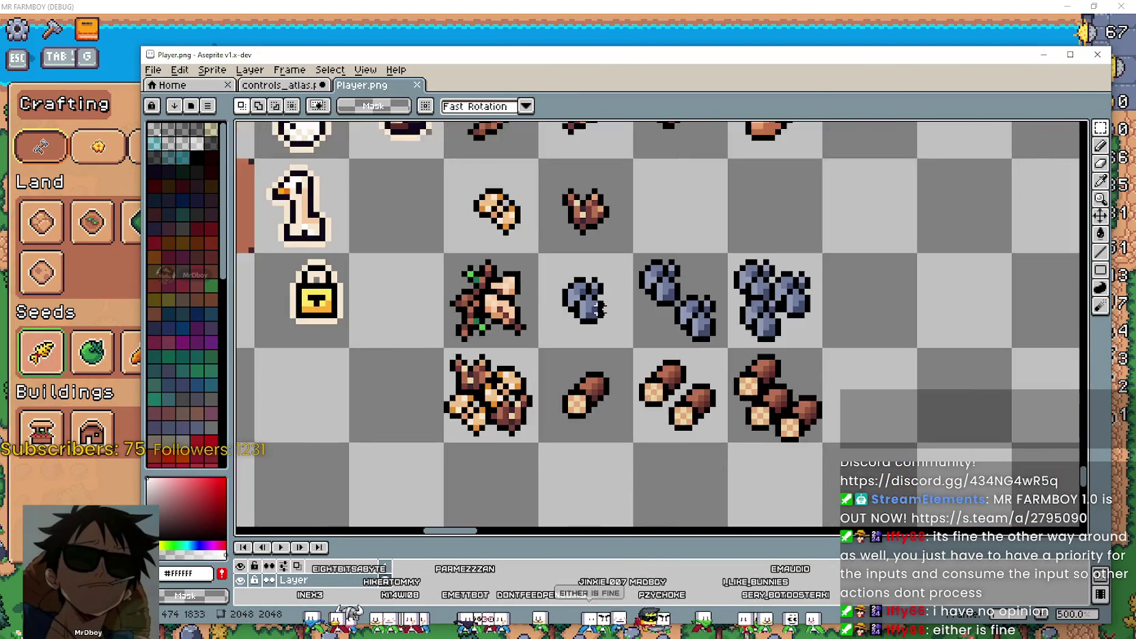
pyautogui.moveTo(635, 280); pyautogui.dragTo(580, 286)
pyautogui.scroll(-2, 594, 293)
pyautogui.moveTo(904, 419); pyautogui.dragTo(690, 338)
pyautogui.scroll(-2, 690, 337)
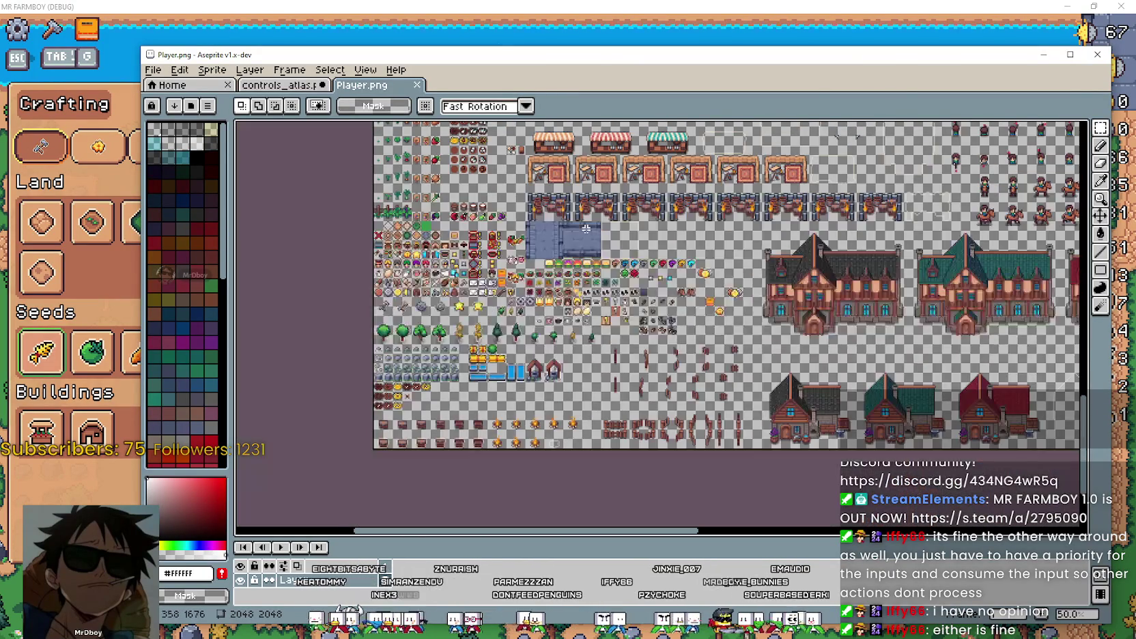
# Glance at controls_atlas.png, then go back to zooming around the Player sprite sheet.
pyautogui.click(282, 85)
pyautogui.scroll(1, 633, 270)
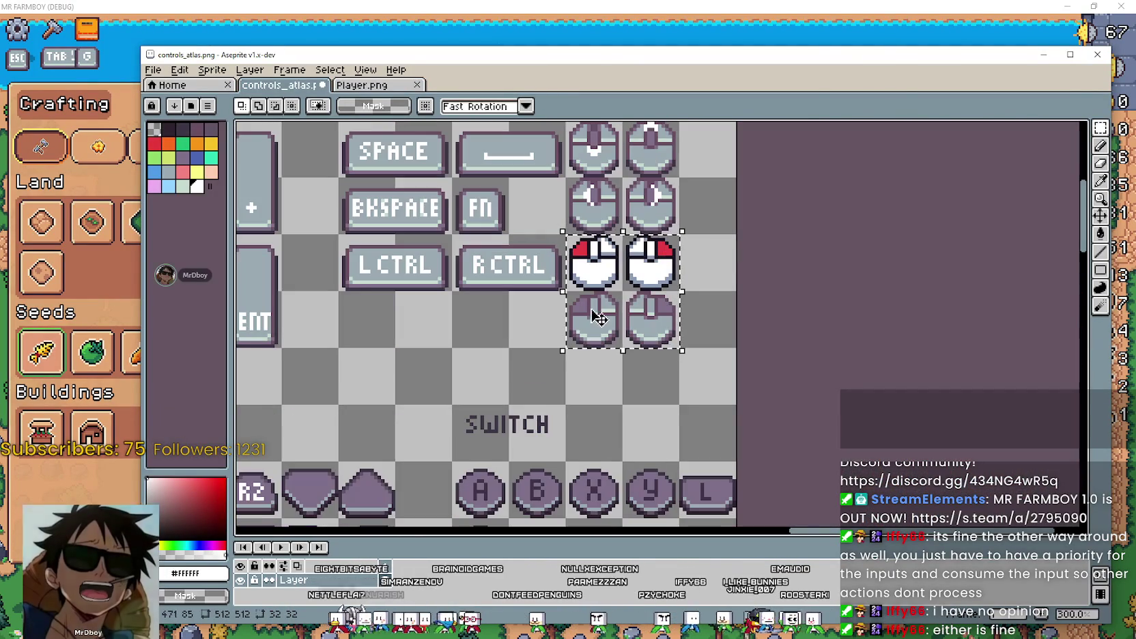
pyautogui.click(362, 85)
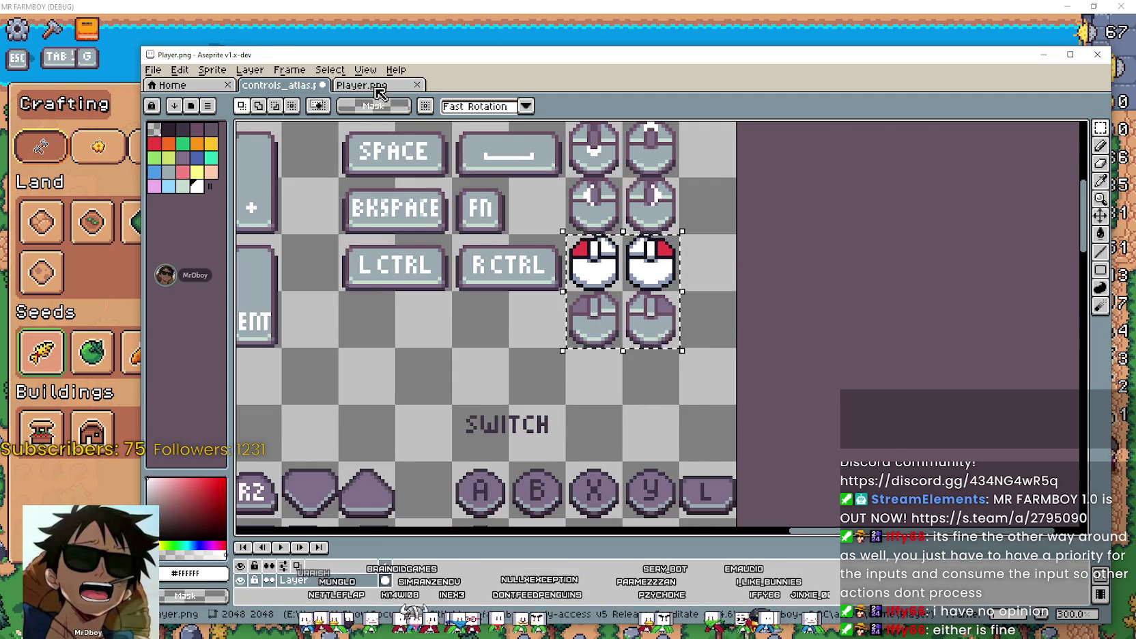
pyautogui.scroll(-1, 363, 158)
pyautogui.scroll(-1, 363, 157)
pyautogui.scroll(3, 589, 261)
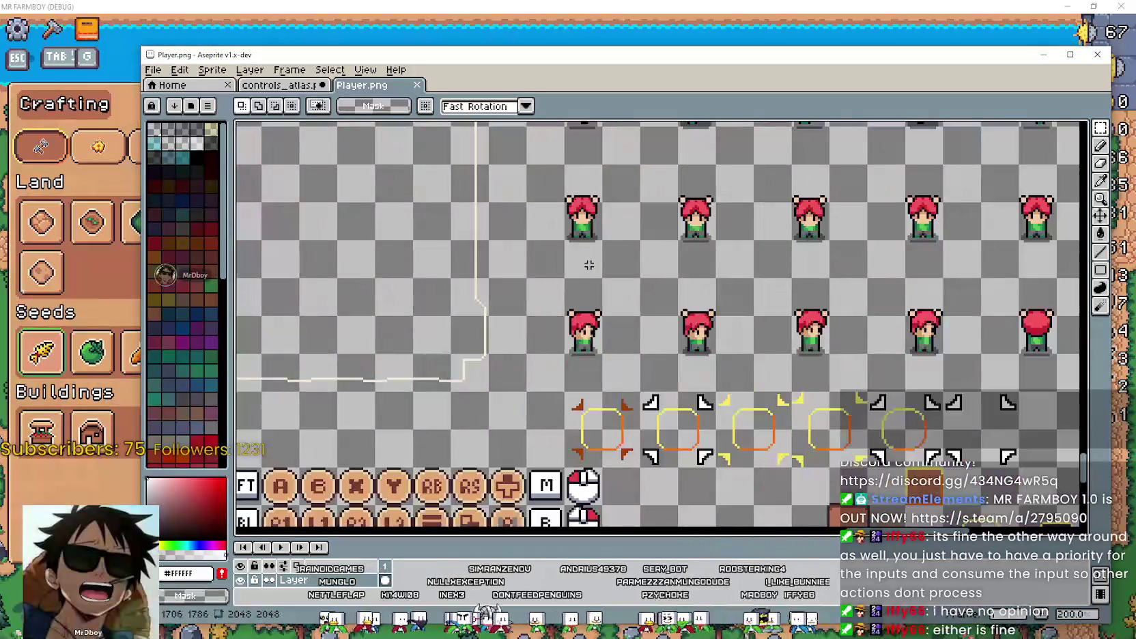
pyautogui.scroll(-1, 559, 261)
pyautogui.scroll(2, 558, 262)
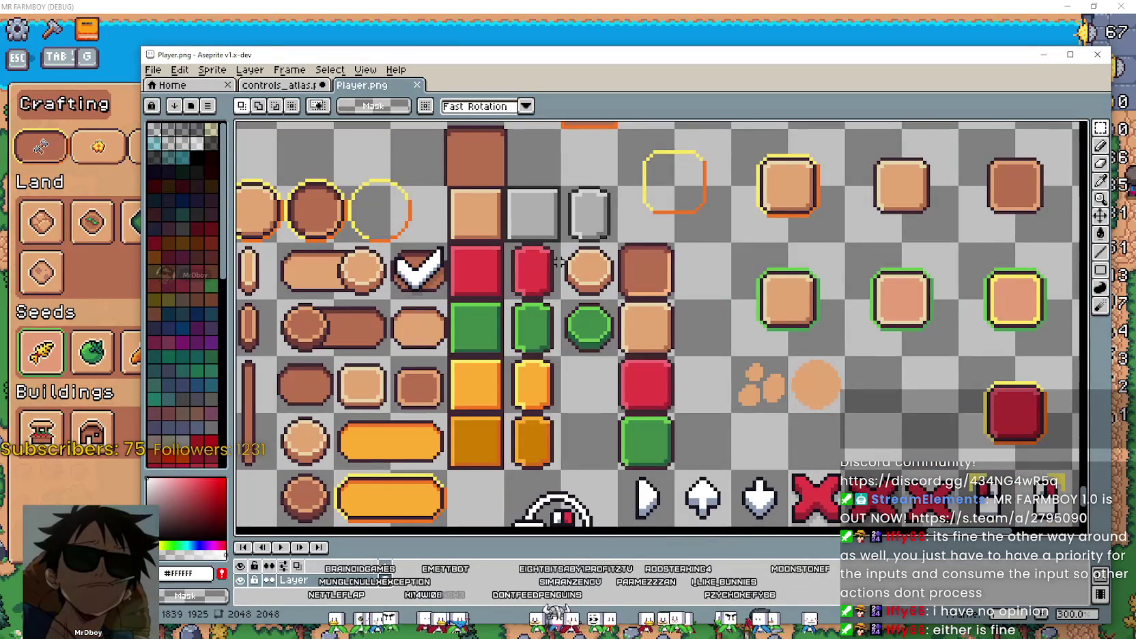
pyautogui.scroll(-2, 757, 324)
pyautogui.scroll(1, 758, 324)
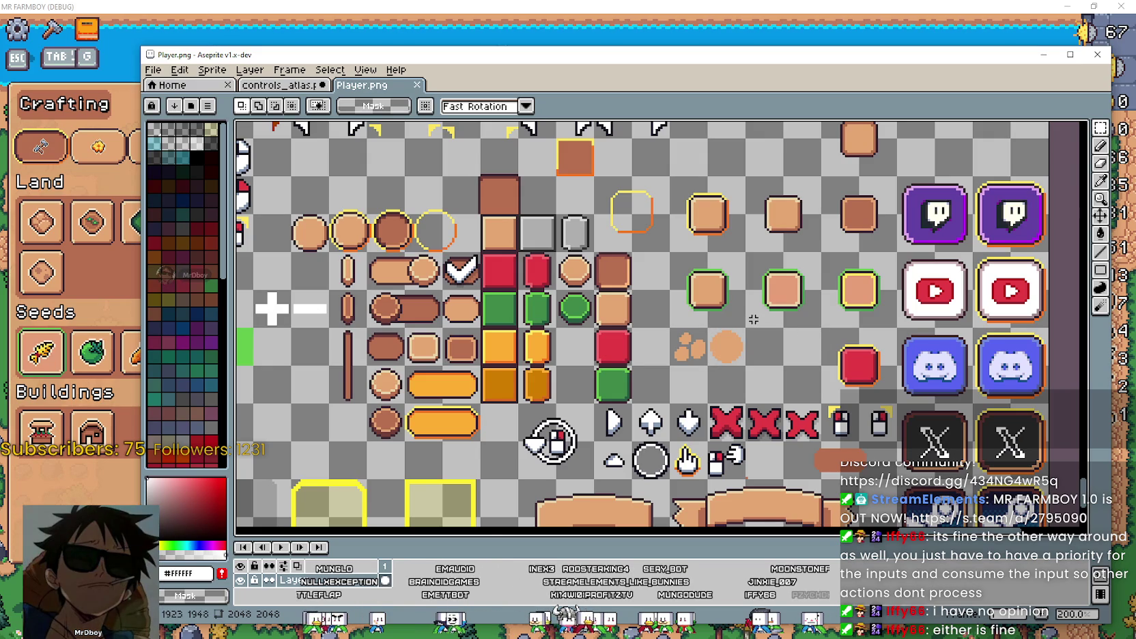
pyautogui.scroll(-2, 413, 220)
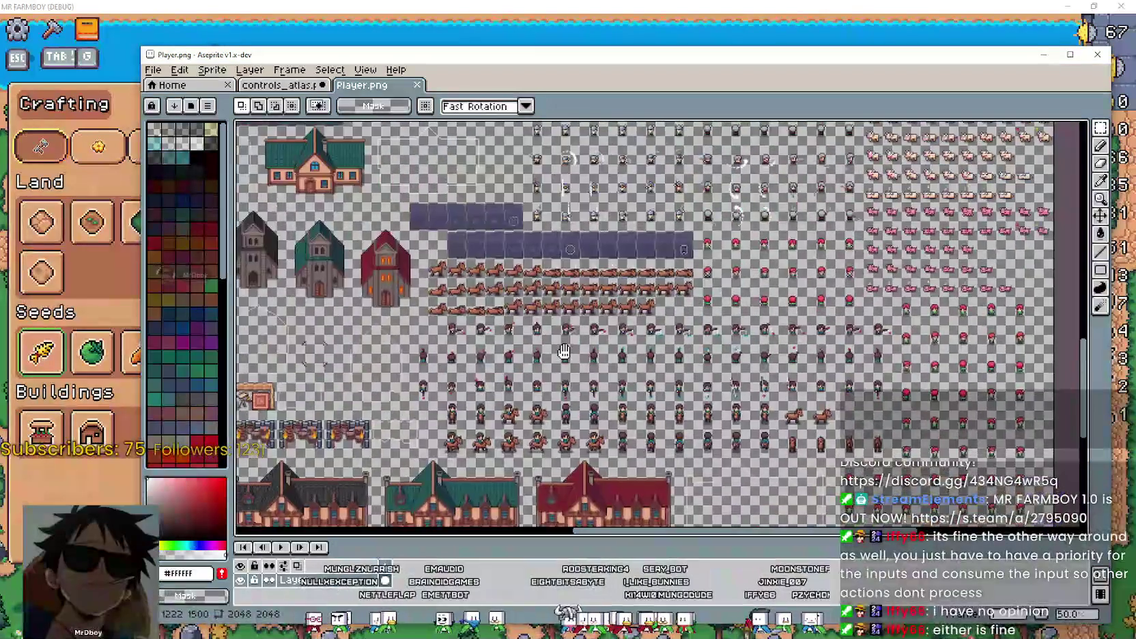
# Inspect Player.png's large building sprites, then return to controls_atlas.png.
pyautogui.moveTo(596, 251); pyautogui.dragTo(1077, 213)
pyautogui.scroll(2, 853, 437)
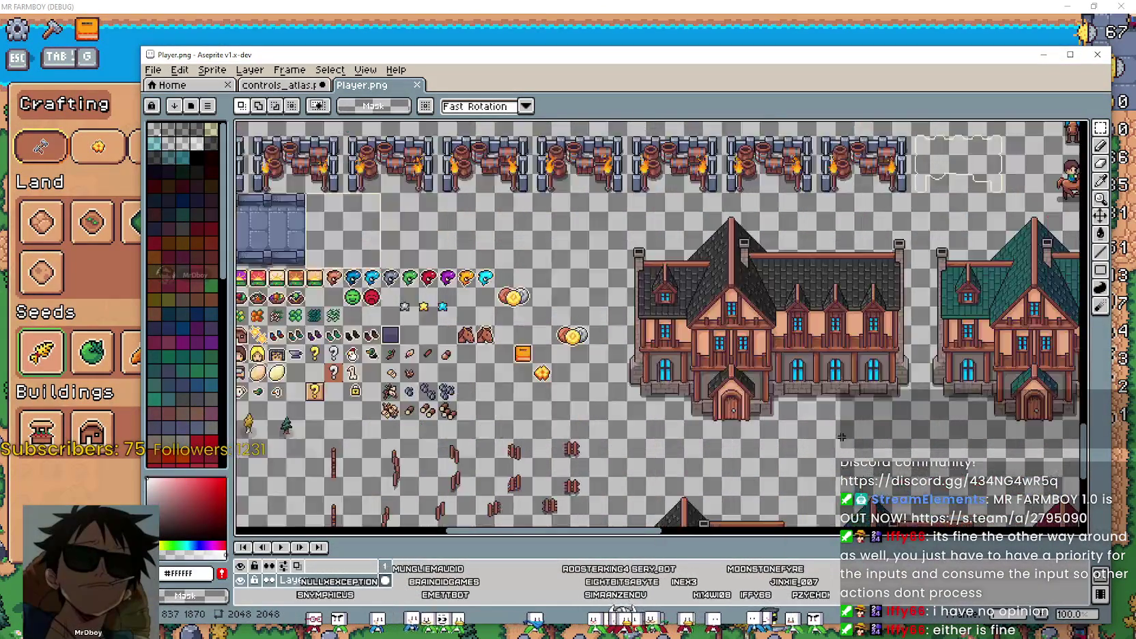
pyautogui.scroll(3, 854, 437)
pyautogui.moveTo(815, 262); pyautogui.dragTo(699, 261)
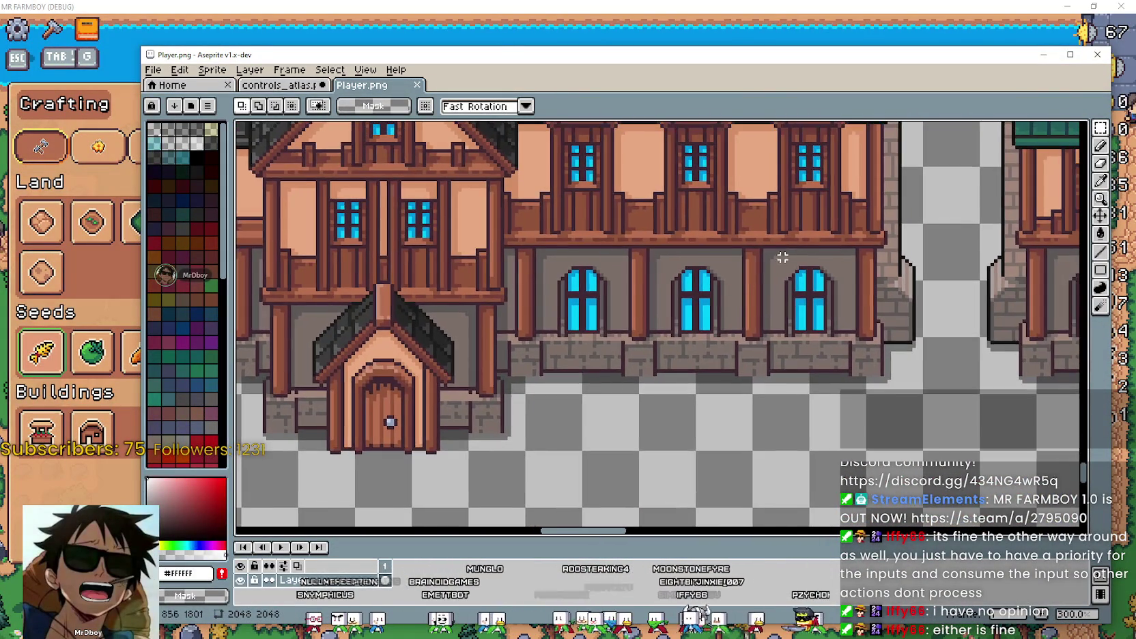
pyautogui.scroll(2, 750, 320)
pyautogui.scroll(1, 718, 335)
pyautogui.scroll(-1, 783, 308)
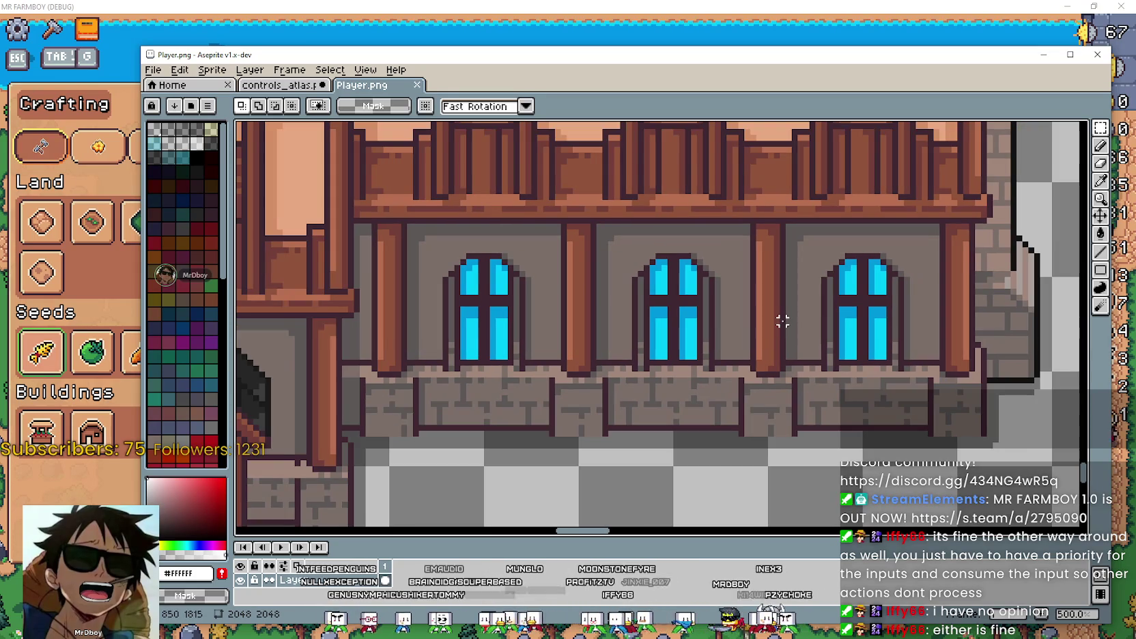
pyautogui.click(282, 89)
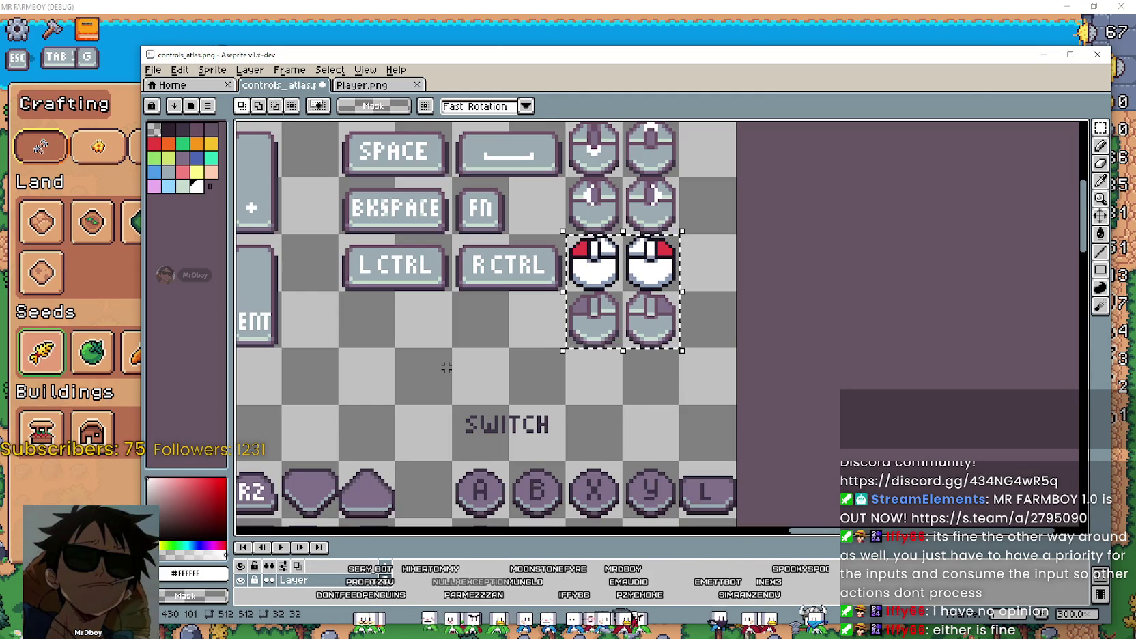
# Select the 16x16 G key tile in the controls atlas.
pyautogui.scroll(-1, 445, 367)
pyautogui.moveTo(406, 340)
pyautogui.mouseDown()
pyautogui.moveTo(678, 365)
pyautogui.moveTo(707, 320)
pyautogui.moveTo(939, 358)
pyautogui.mouseUp()
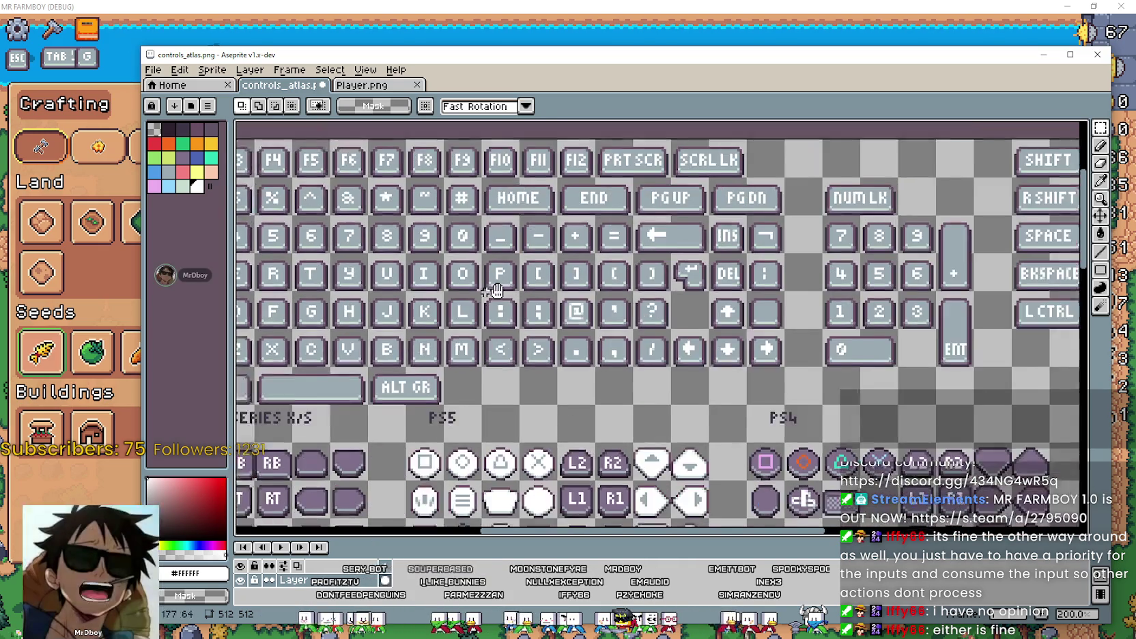
pyautogui.scroll(1, 522, 260)
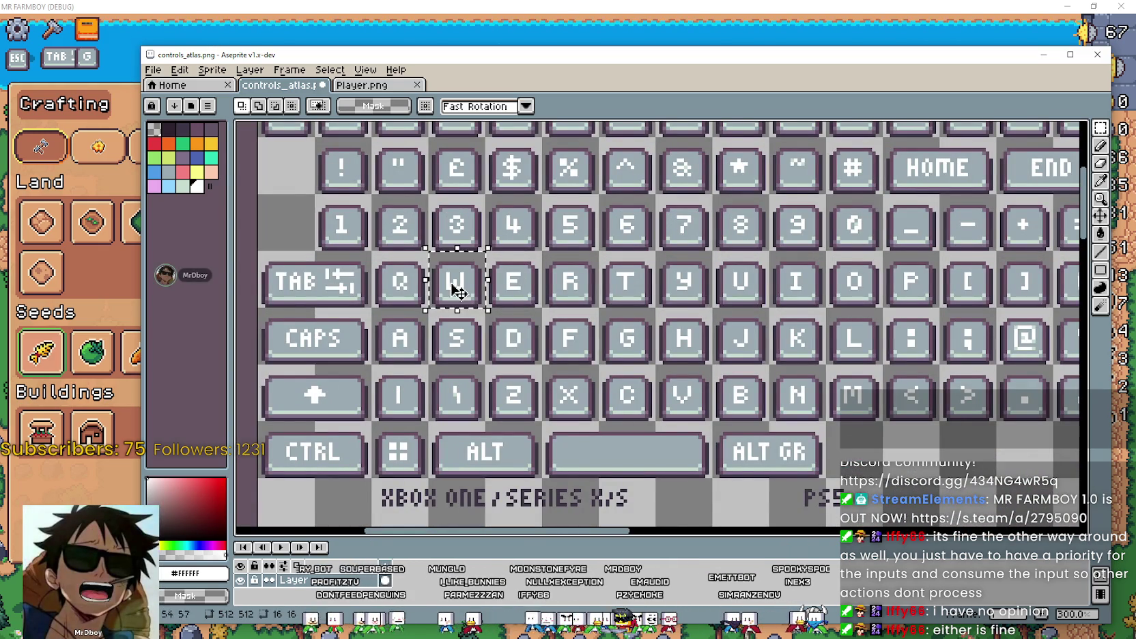
pyautogui.moveTo(430, 254); pyautogui.dragTo(482, 309)
pyautogui.moveTo(648, 308); pyautogui.dragTo(702, 396)
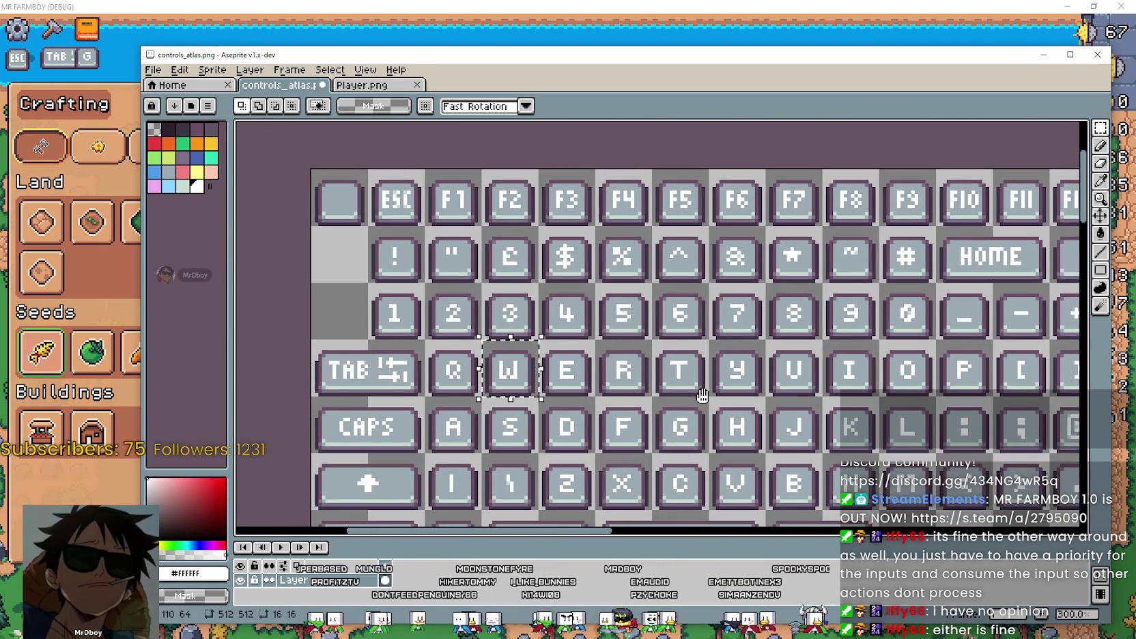
pyautogui.moveTo(907, 451); pyautogui.dragTo(754, 369)
pyautogui.moveTo(539, 348); pyautogui.dragTo(529, 342)
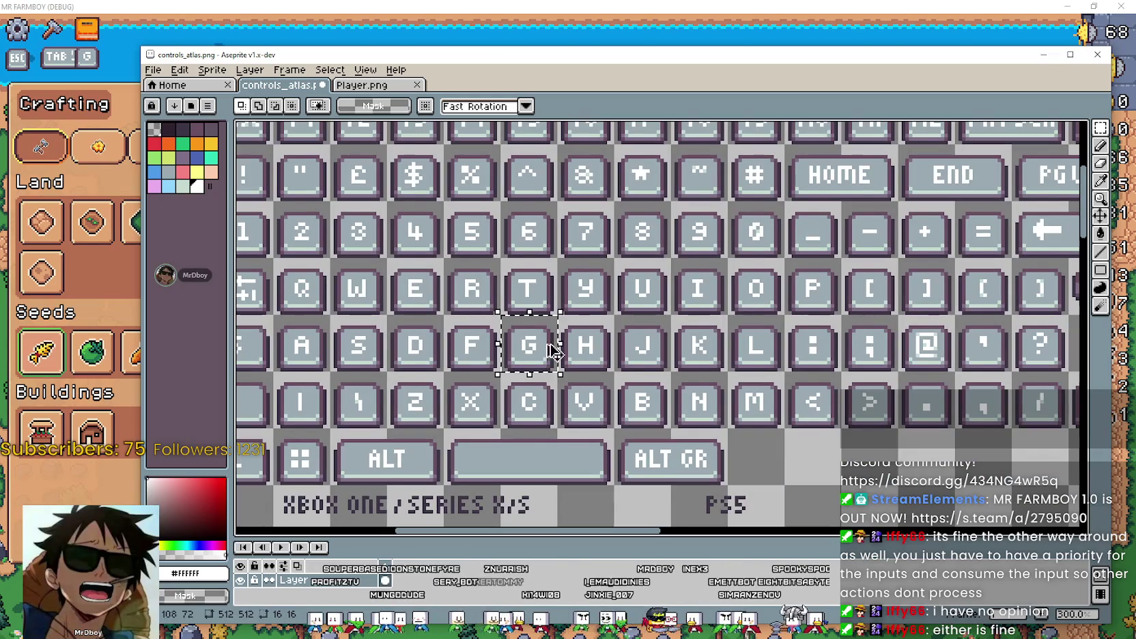
pyautogui.scroll(-2, 529, 341)
pyautogui.hscroll(3, 529, 341)
pyautogui.hscroll(5, 532, 344)
pyautogui.hscroll(8, 580, 353)
pyautogui.hscroll(3, 579, 353)
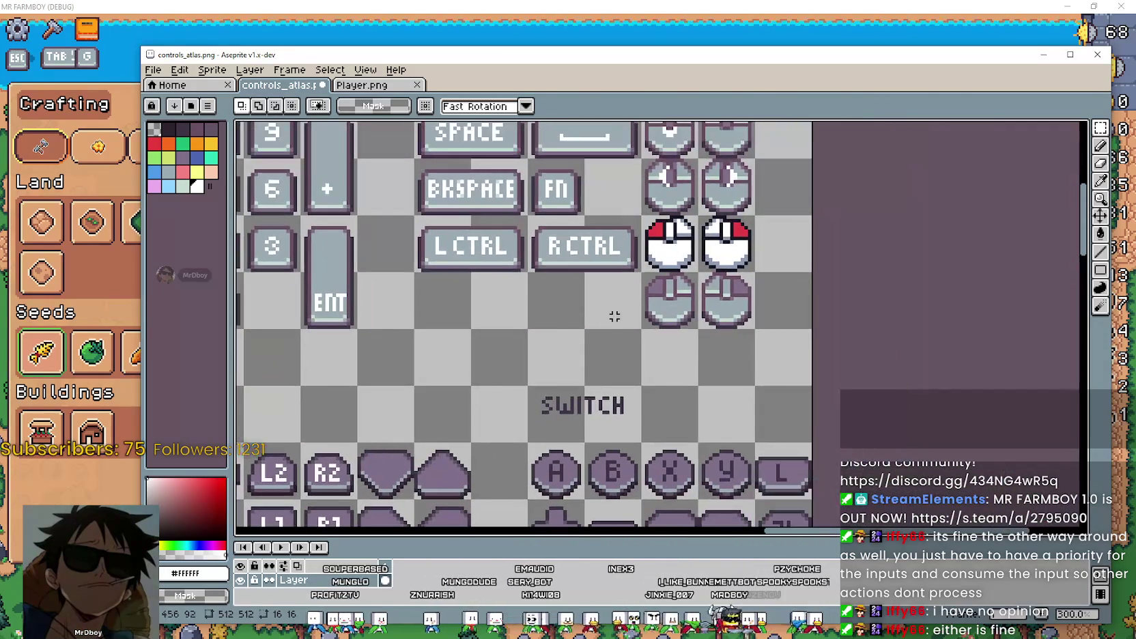
pyautogui.scroll(1, 611, 317)
# Paste a copy of the G key below the RCTRL key and commit it.
pyautogui.hotkey('ctrl', 'v')
pyautogui.moveTo(669, 237); pyautogui.dragTo(594, 312)
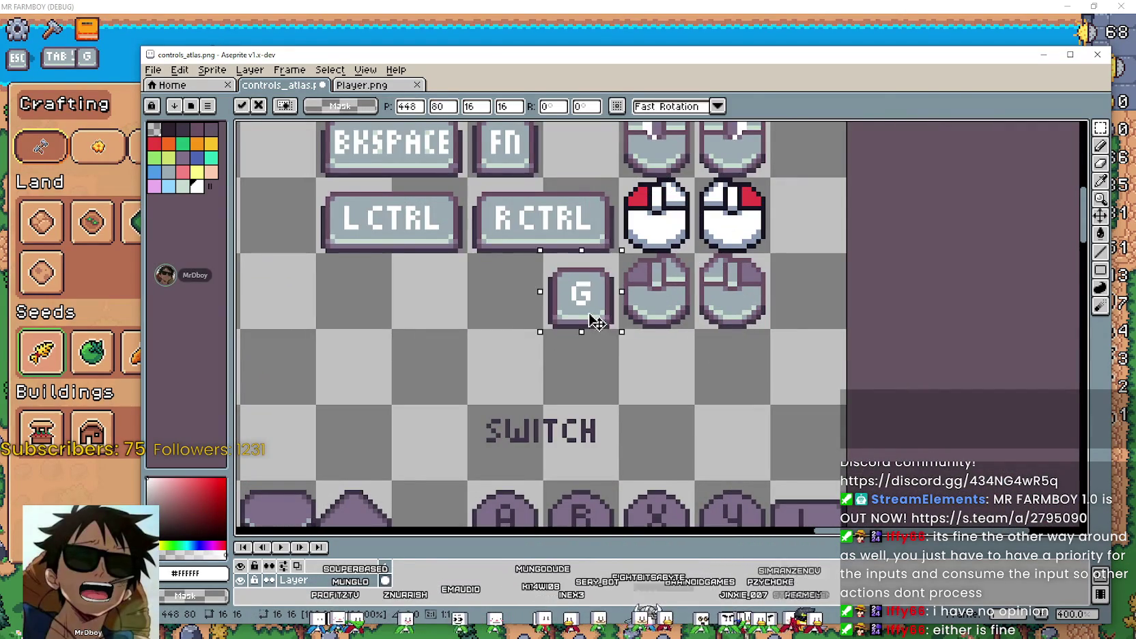
pyautogui.press('Return')
pyautogui.scroll(2, 628, 230)
# Fill the G copy's border dark #181425 with Contiguous off, then sample white.
pyautogui.press('Return')
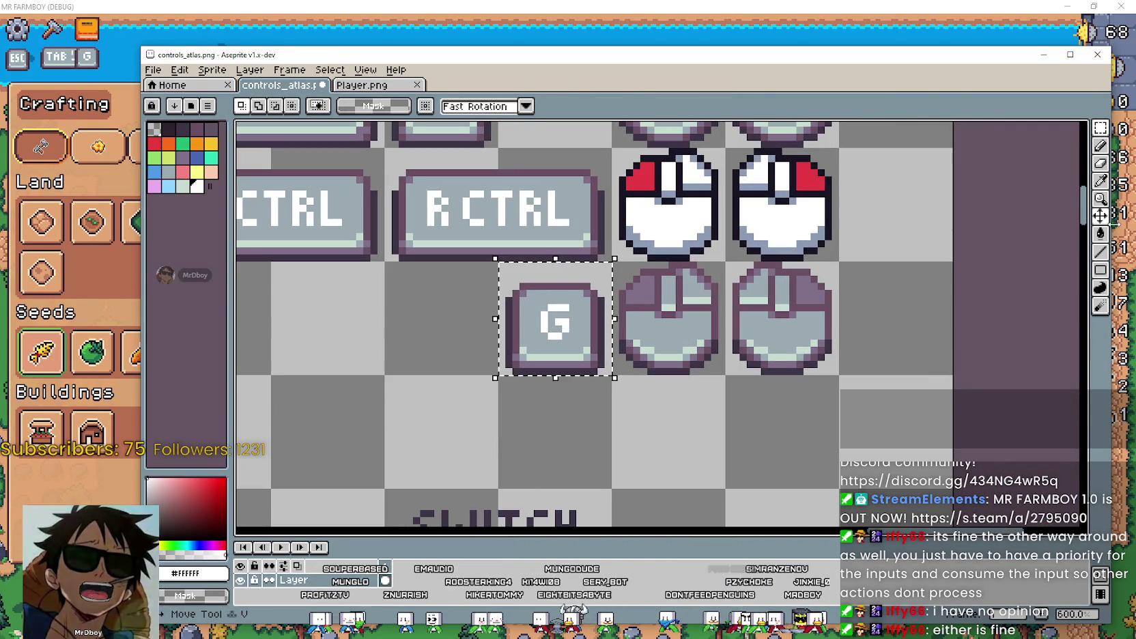
pyautogui.press('i')
pyautogui.scroll(1, 715, 196)
pyautogui.hscroll(-2, 622, 160)
pyautogui.scroll(1, 622, 160)
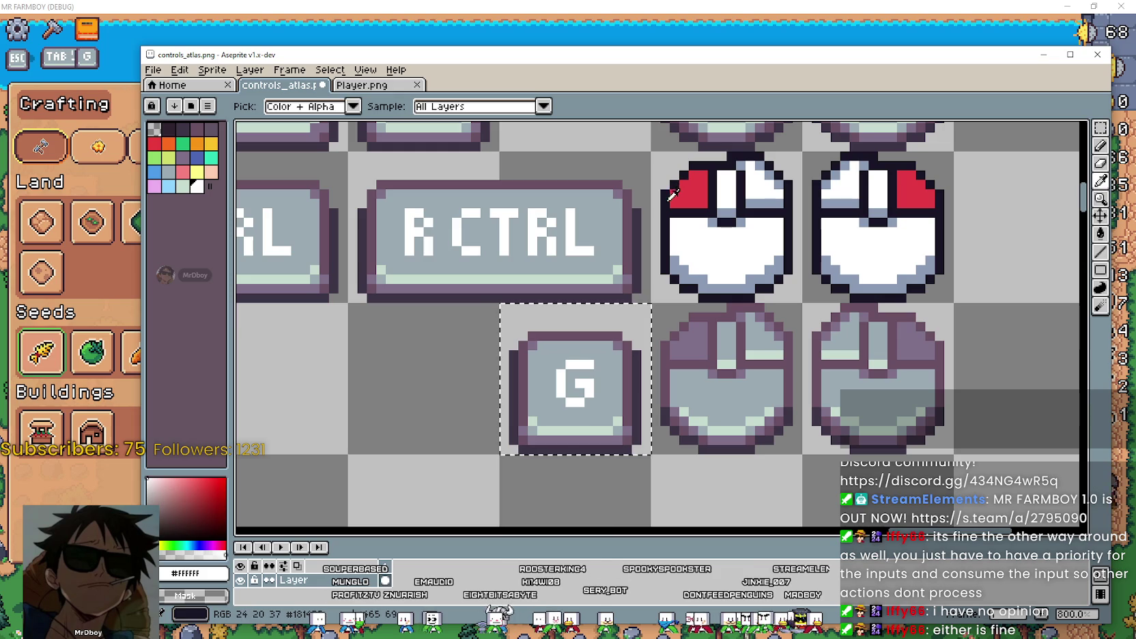
pyautogui.click(1101, 237)
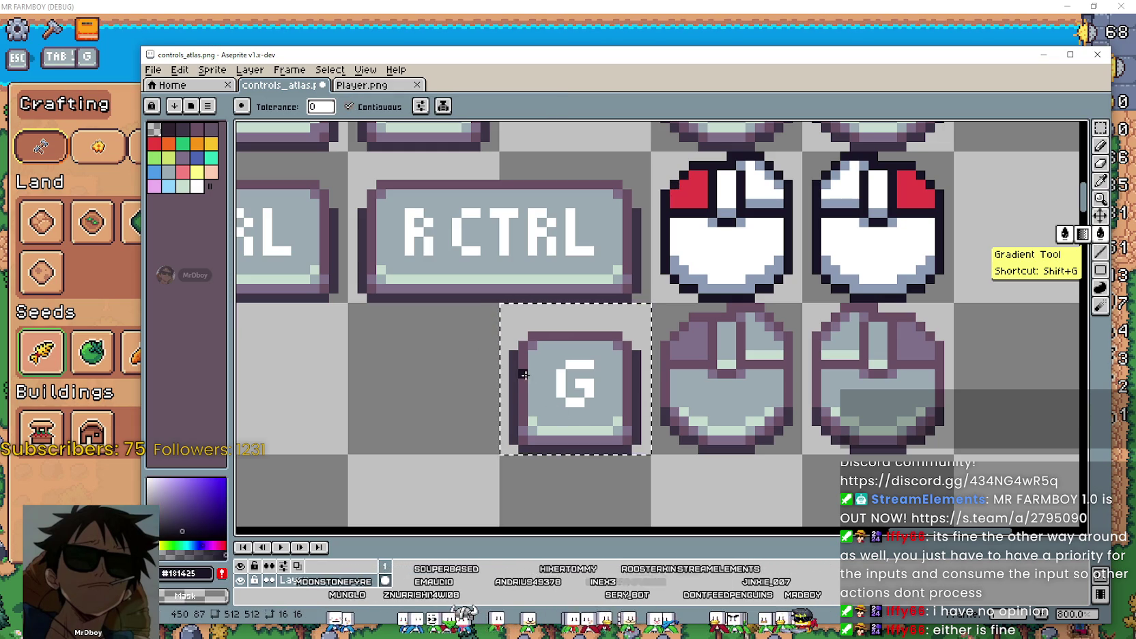
pyautogui.click(537, 337)
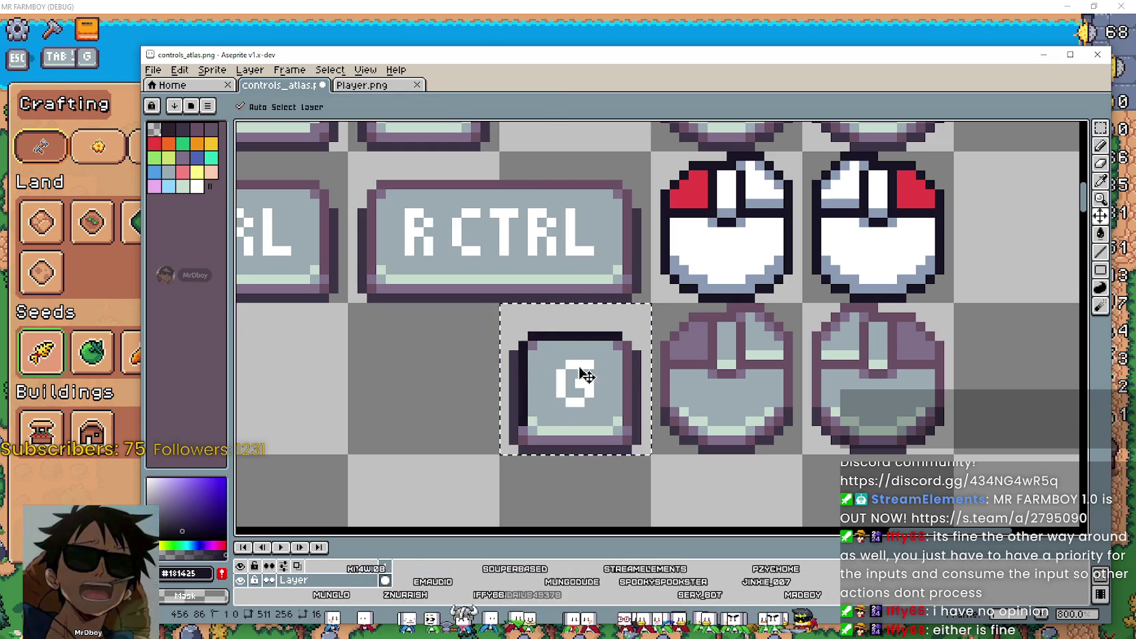
pyautogui.click(349, 106)
pyautogui.click(577, 334)
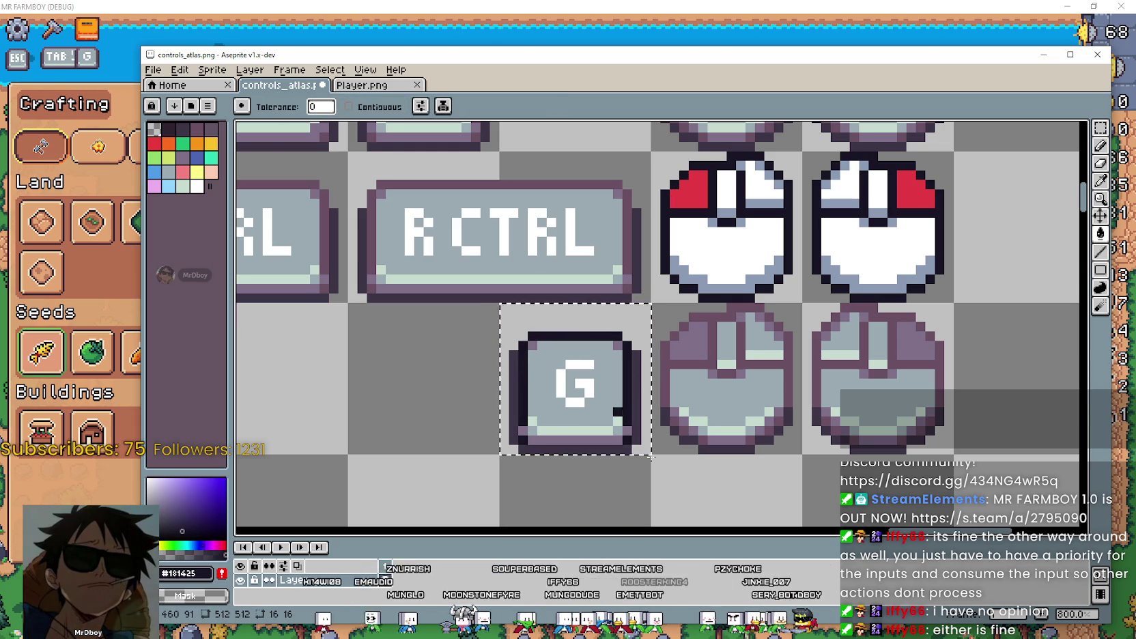
pyautogui.click(1102, 181)
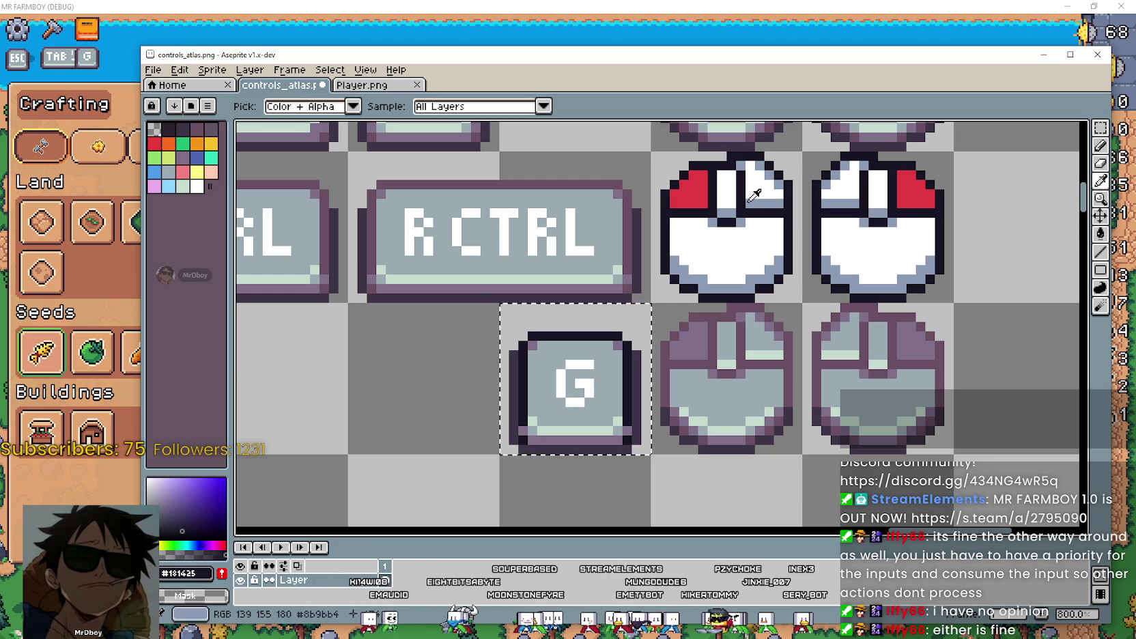
pyautogui.click(758, 174)
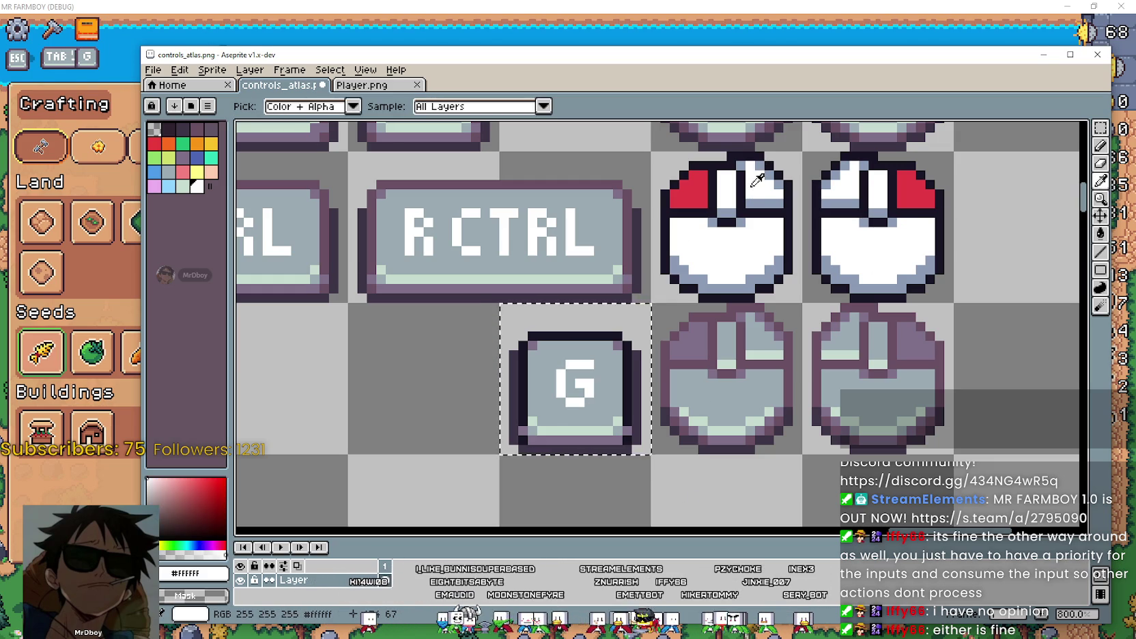
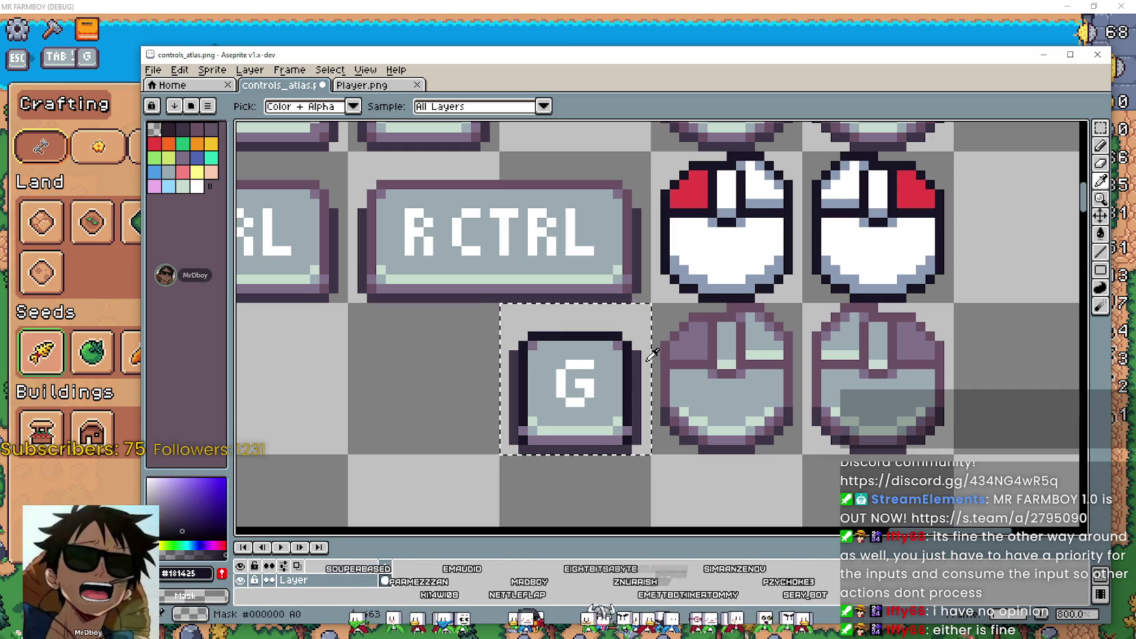
# Paint Bucket the G letter #181425 and the key face white, then sample grey-blue from a mouse icon.
pyautogui.click(1100, 234)
pyautogui.click(578, 402)
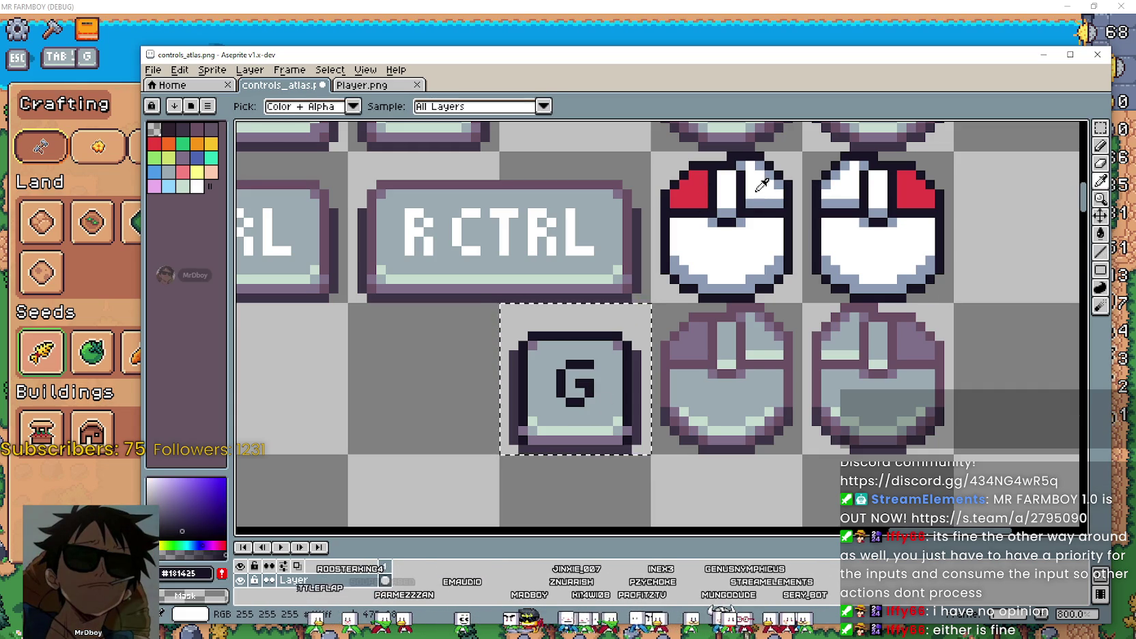
pyautogui.click(1100, 233)
pyautogui.click(618, 409)
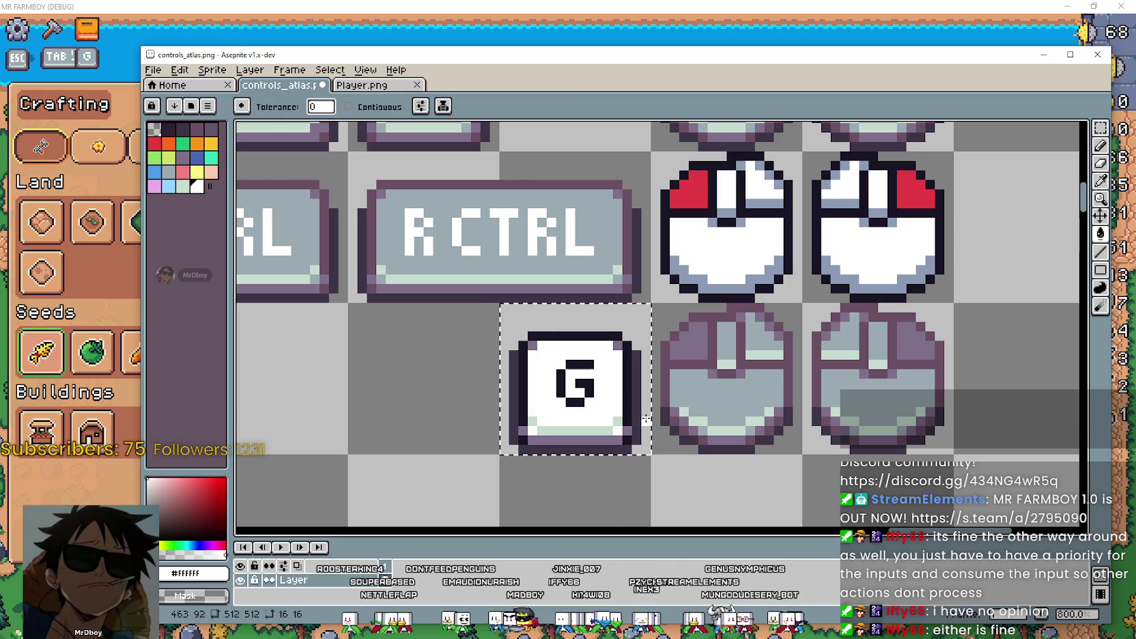
pyautogui.click(1102, 183)
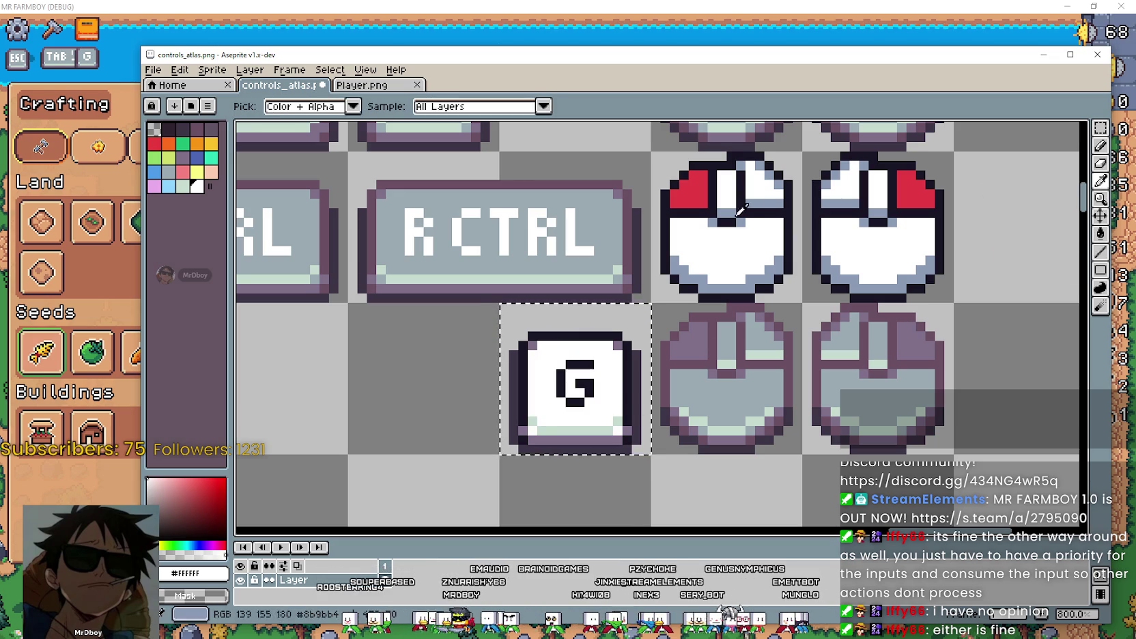
pyautogui.click(1100, 235)
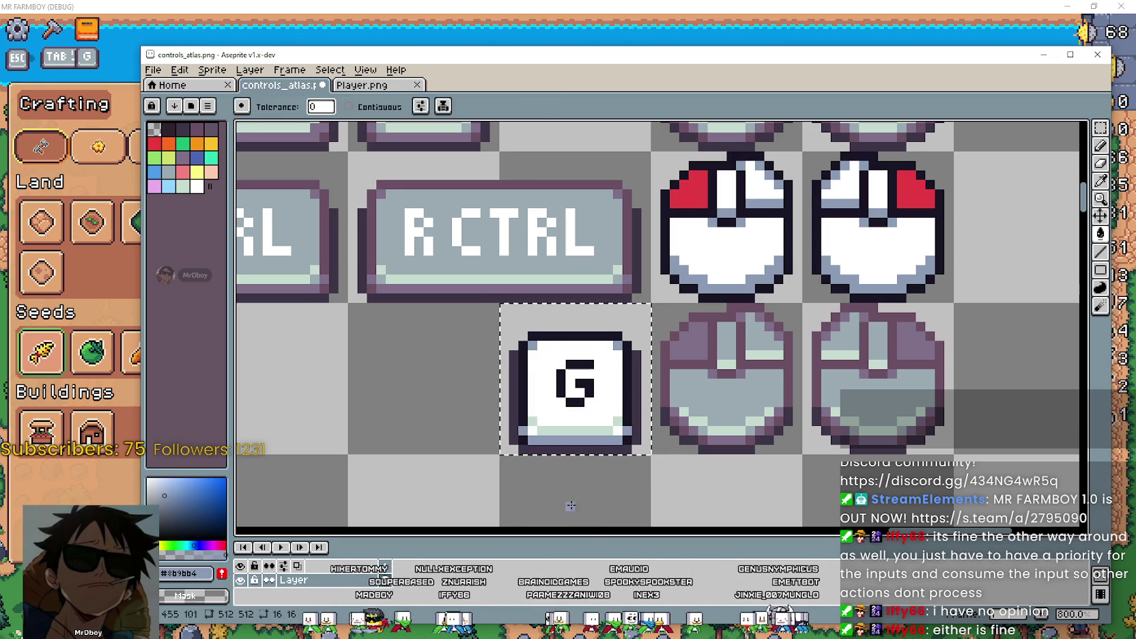
# Zoom around the G key and pan the whole keyboard key layout into view.
pyautogui.scroll(-3, 673, 443)
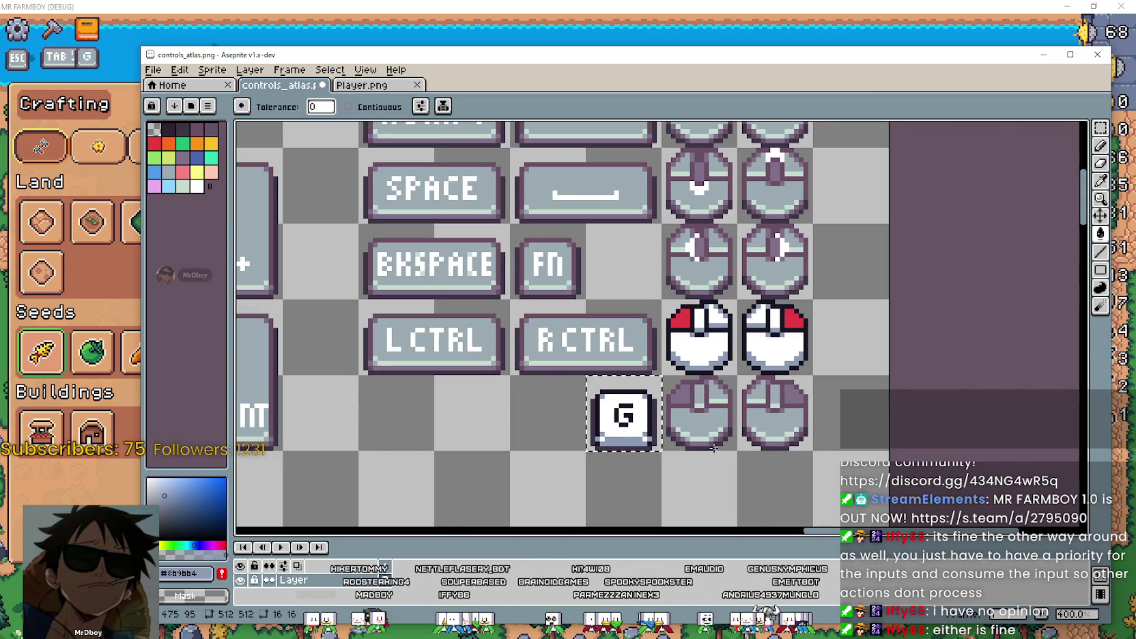
pyautogui.scroll(-1, 707, 370)
pyautogui.scroll(1, 696, 362)
pyautogui.scroll(3, 682, 344)
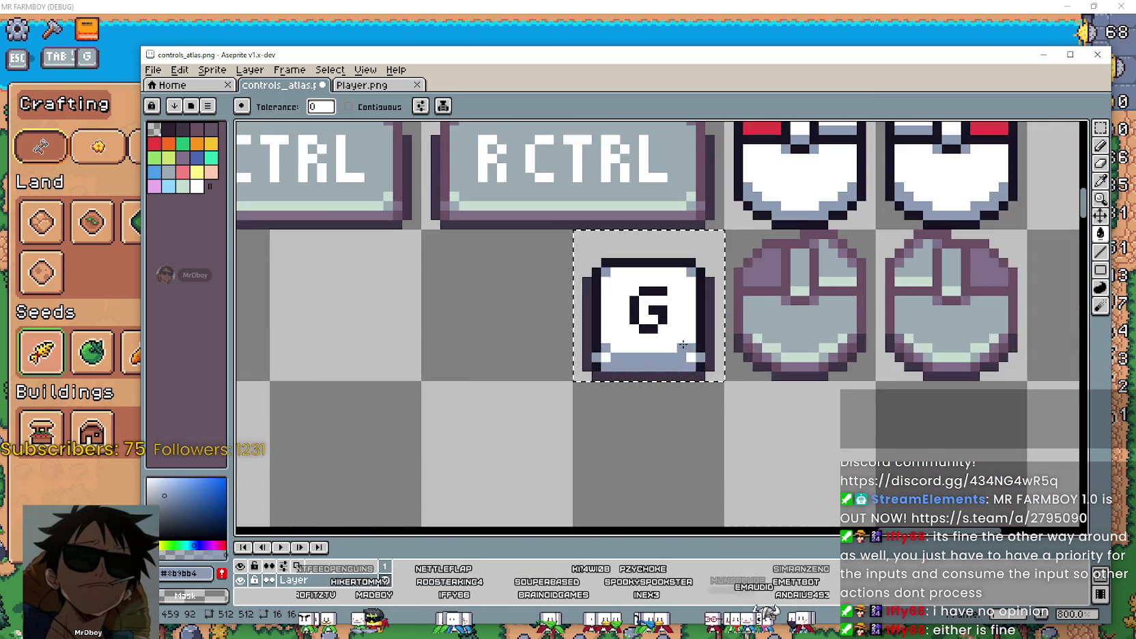
pyautogui.scroll(1, 659, 336)
pyautogui.scroll(1, 645, 316)
pyautogui.scroll(-2, 606, 358)
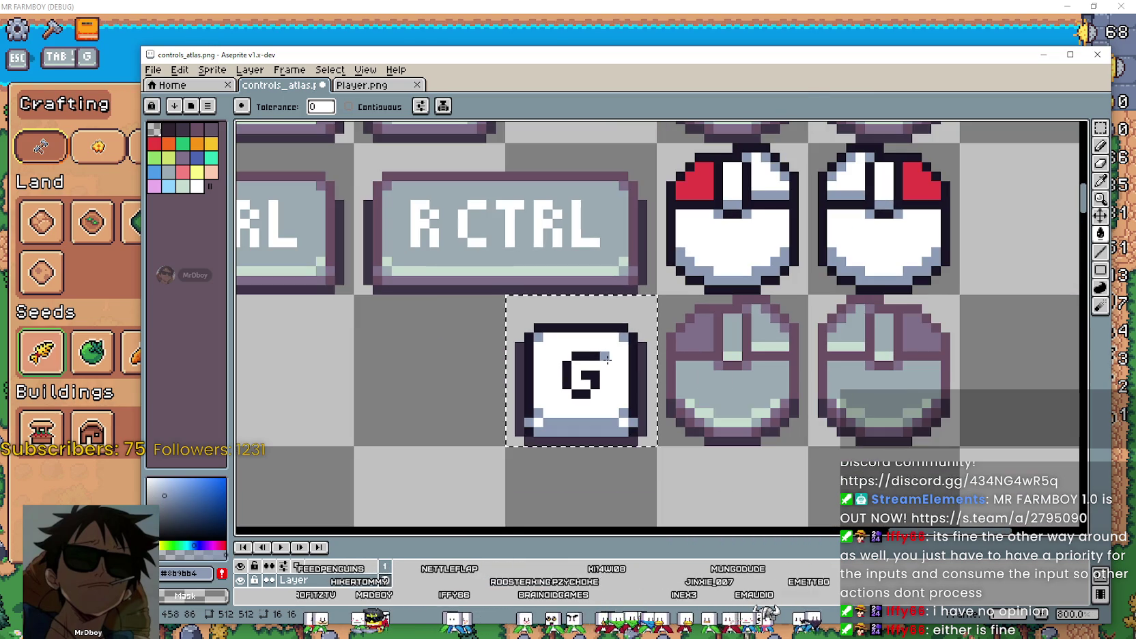
pyautogui.scroll(-1, 649, 344)
pyautogui.scroll(1, 689, 331)
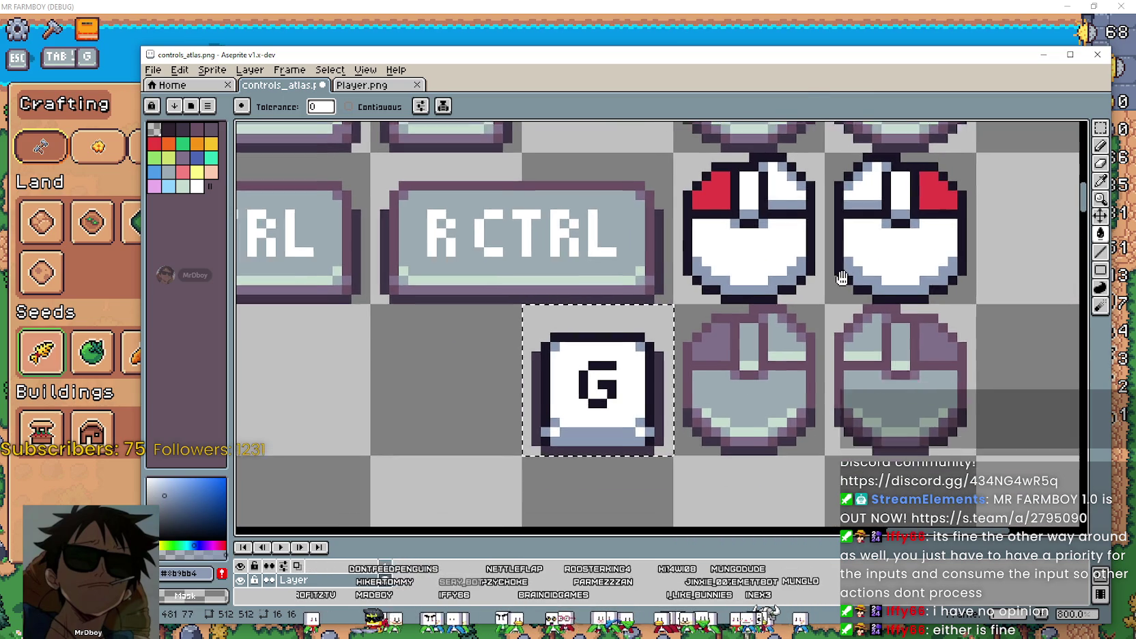
pyautogui.scroll(-2, 720, 322)
pyautogui.scroll(-2, 721, 322)
pyautogui.scroll(-1, 721, 322)
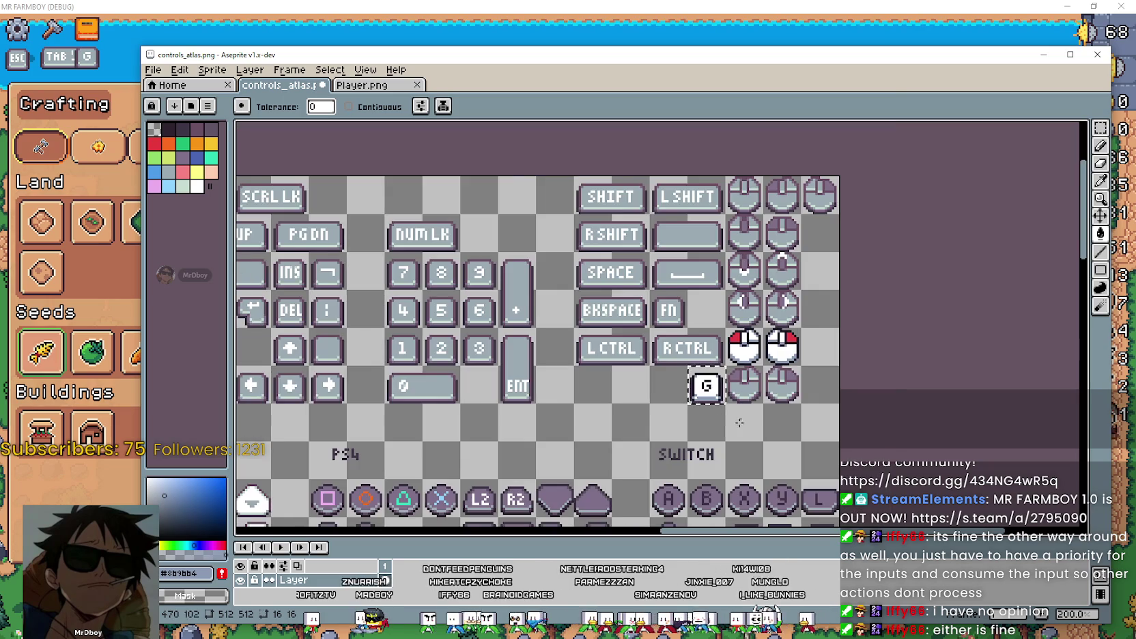
pyautogui.moveTo(644, 430)
pyautogui.mouseDown()
pyautogui.moveTo(747, 335)
pyautogui.moveTo(797, 326)
pyautogui.mouseUp()
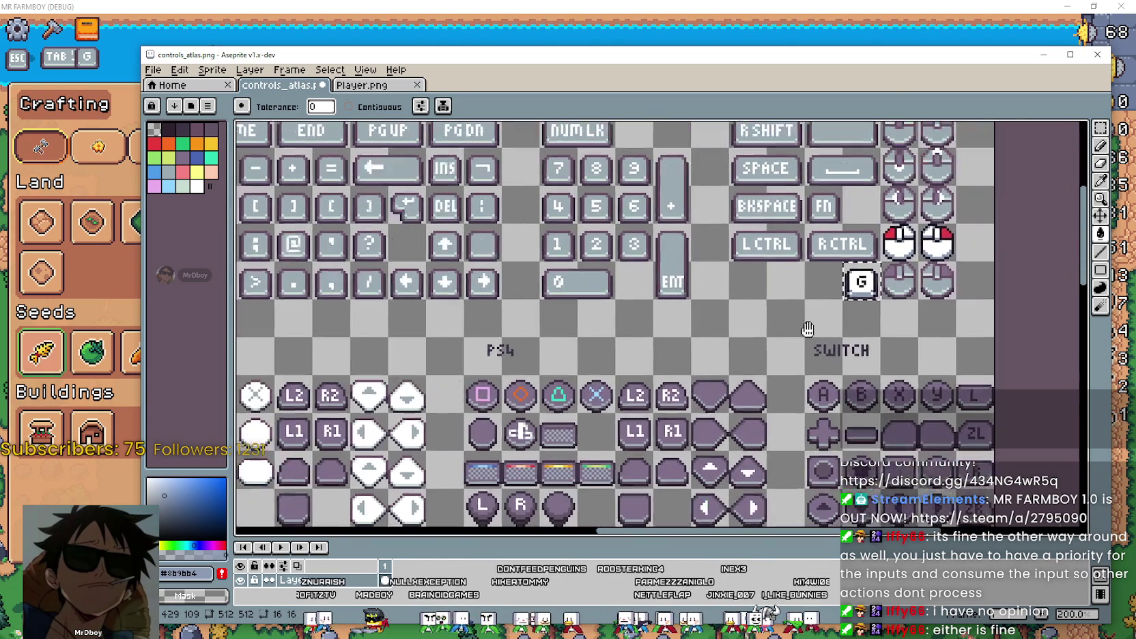
pyautogui.scroll(2, 669, 318)
pyautogui.scroll(2, 671, 319)
pyautogui.scroll(2, 671, 319)
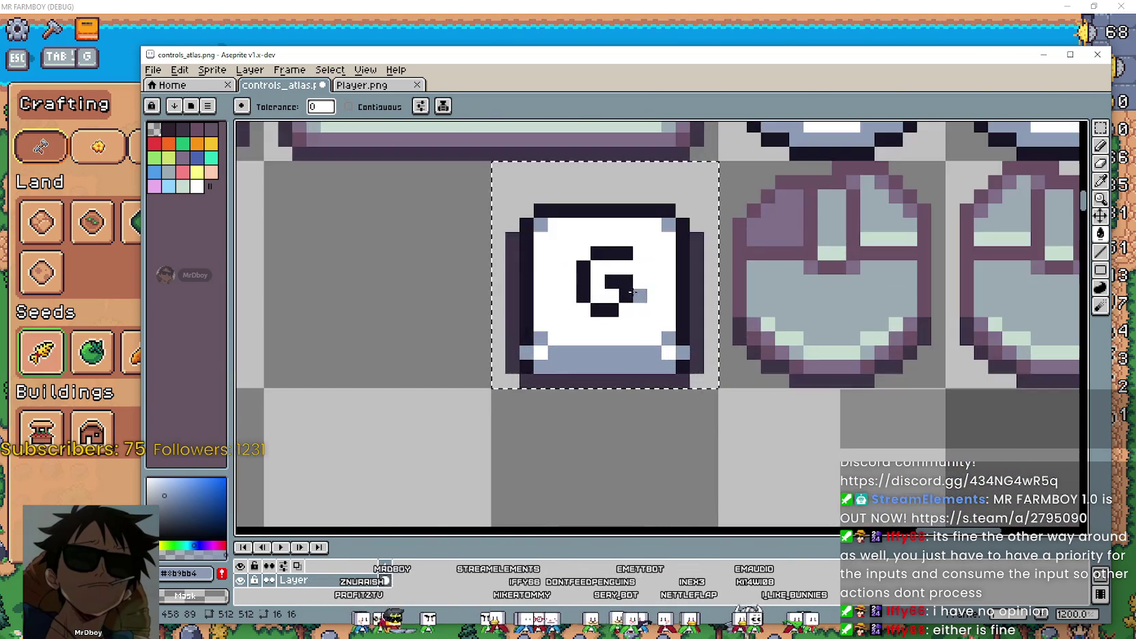
pyautogui.scroll(-4, 671, 320)
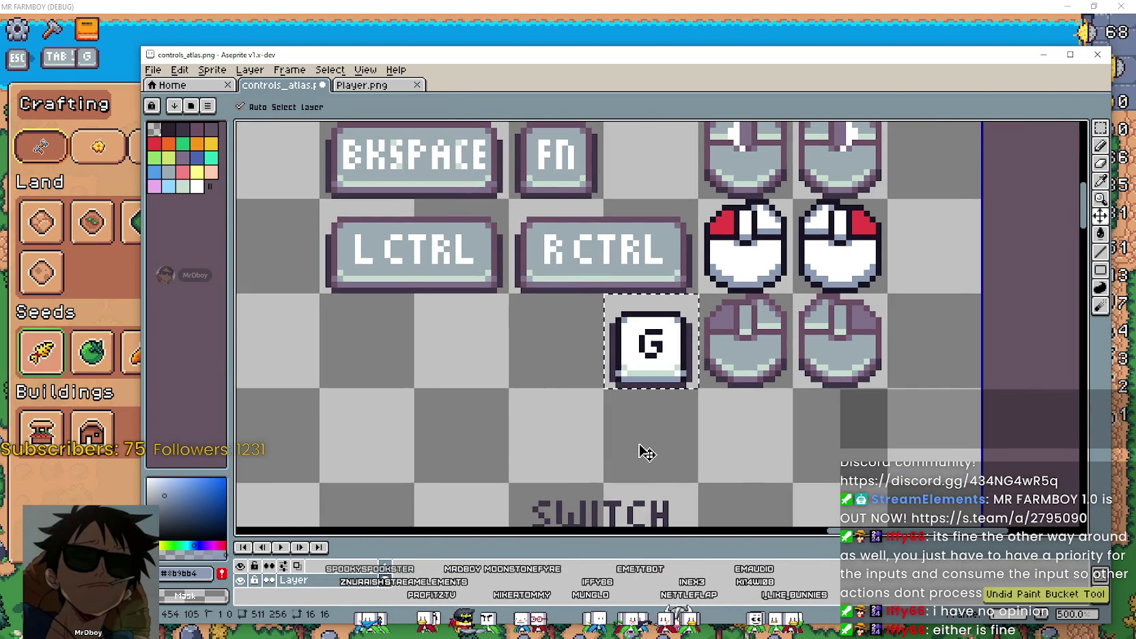
pyautogui.scroll(-2, 637, 417)
pyautogui.scroll(2, 637, 417)
pyautogui.scroll(8, 608, 334)
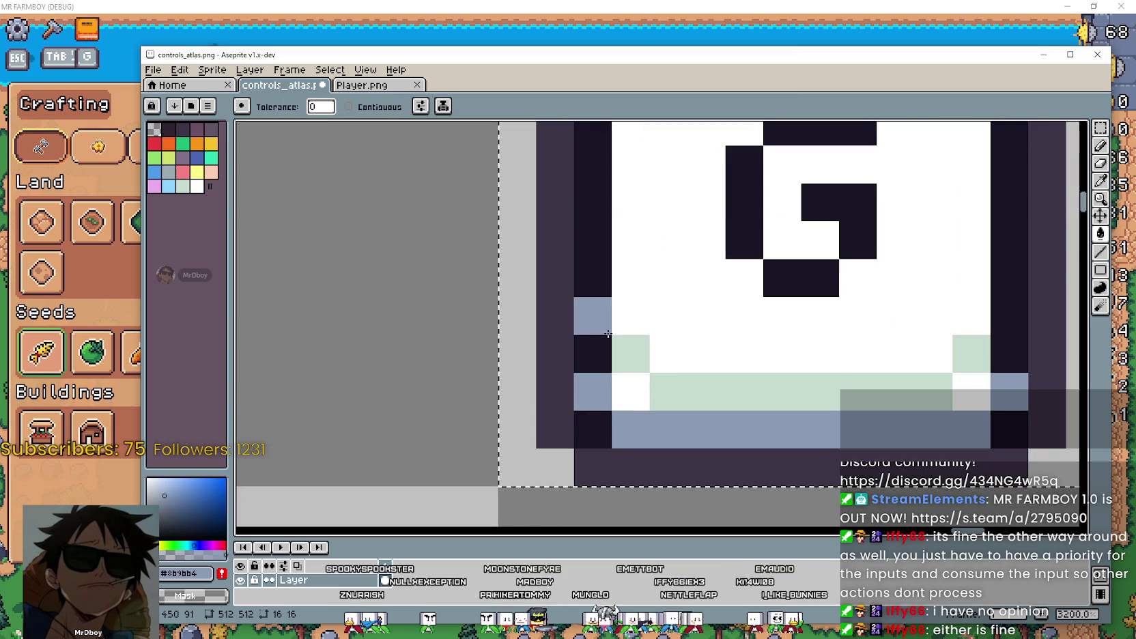
pyautogui.scroll(-4, 606, 332)
pyautogui.scroll(2, 687, 300)
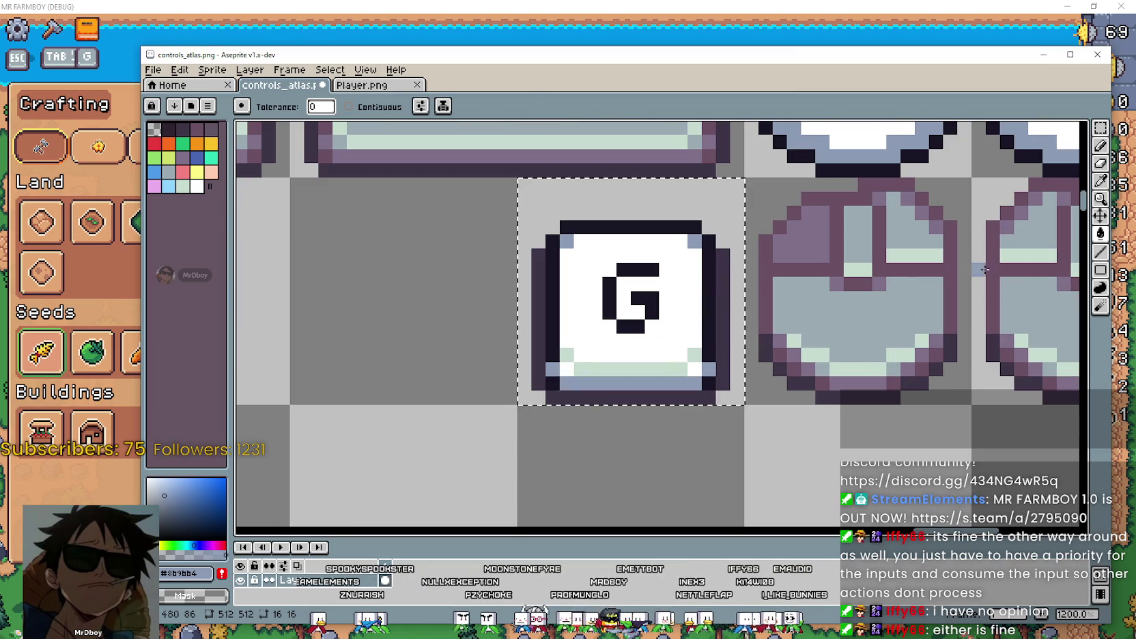
# Eyedrop the #181425 outline colour from the G key and undo a stray fill.
pyautogui.click(1098, 182)
pyautogui.click(705, 300)
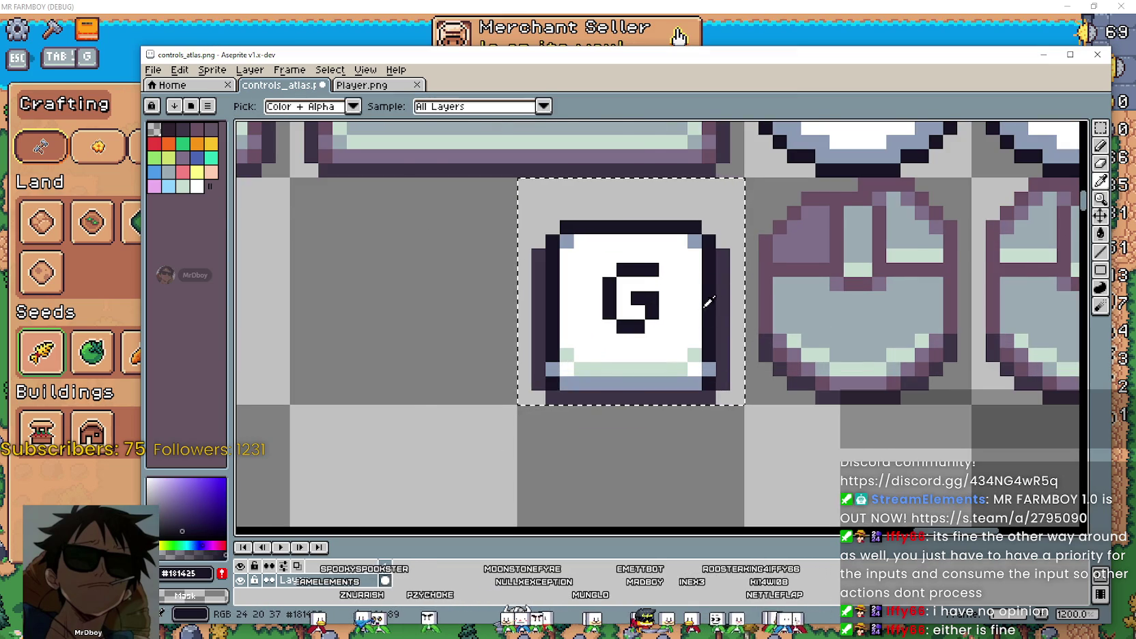
pyautogui.scroll(-2, 694, 360)
pyautogui.click(1100, 288)
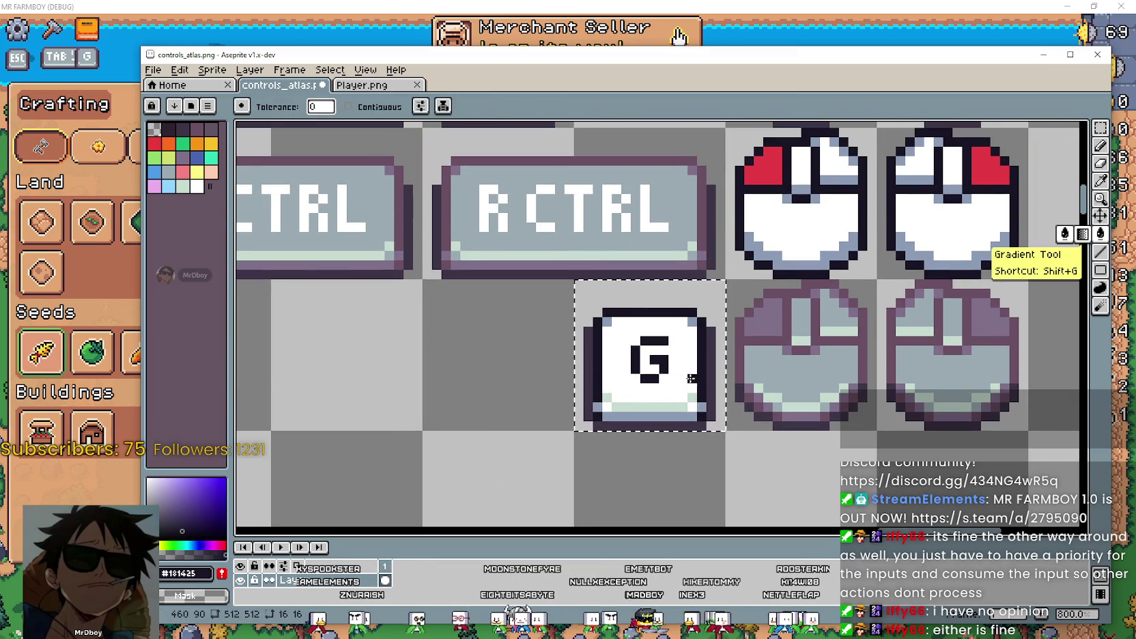
pyautogui.scroll(-3, 654, 496)
pyautogui.scroll(-1, 654, 482)
pyautogui.scroll(4, 654, 462)
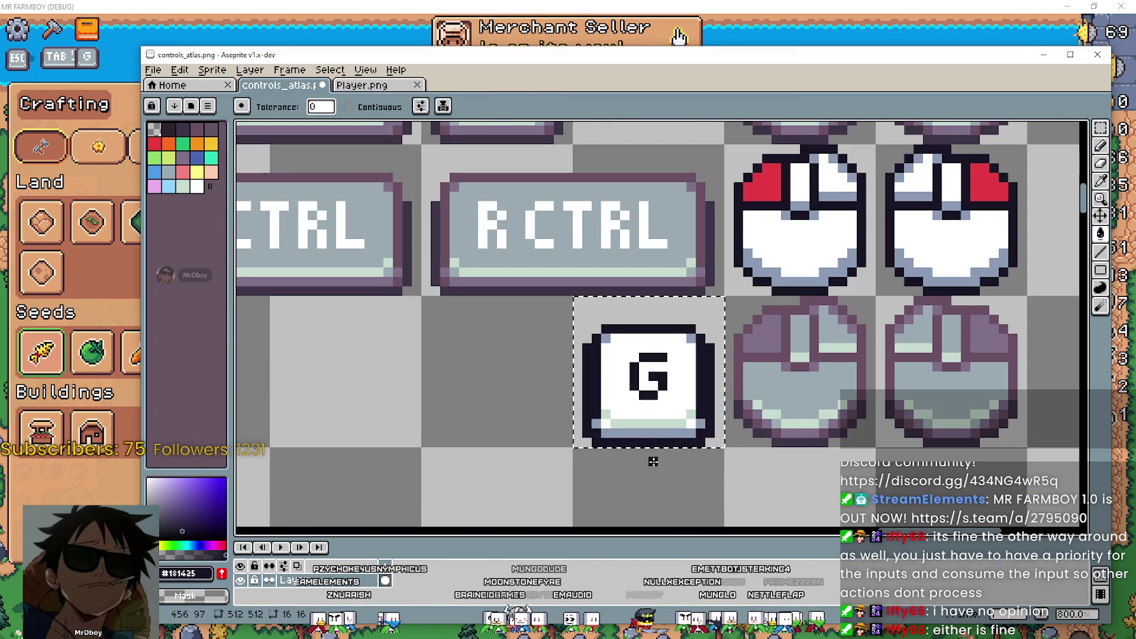
pyautogui.scroll(3, 662, 437)
pyautogui.scroll(-7, 659, 427)
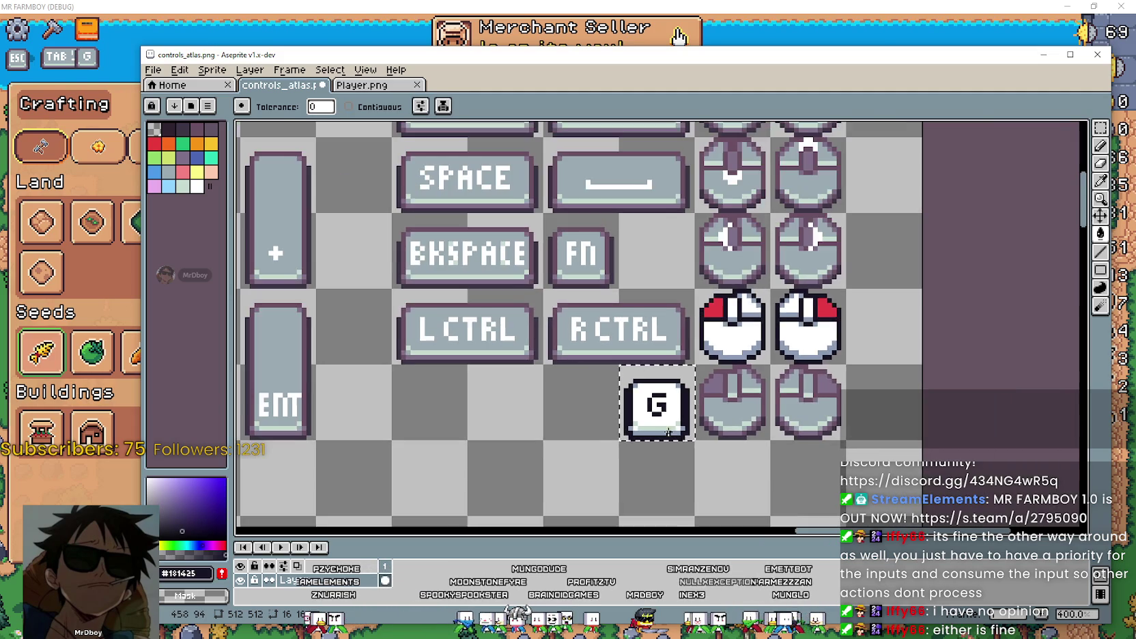
pyautogui.scroll(3, 744, 391)
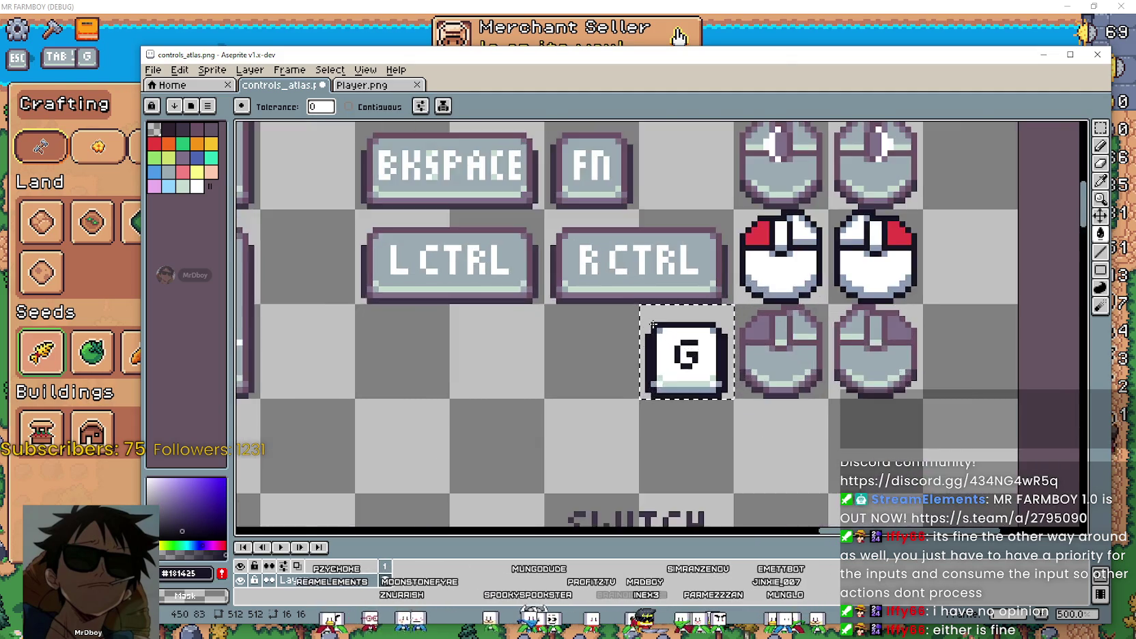
pyautogui.scroll(3, 730, 392)
pyautogui.scroll(3, 717, 394)
pyautogui.hotkey('ctrl', 'z')
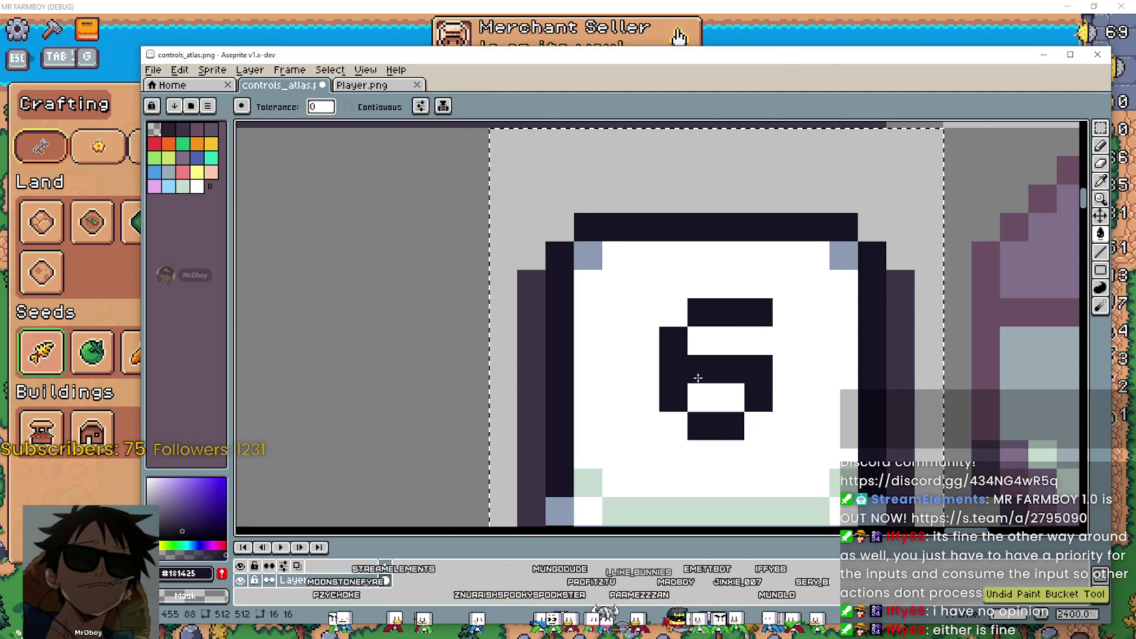
# Undo the white fill so the G key reverts to a white G on grey.
pyautogui.scroll(-5, 696, 376)
pyautogui.hotkey('ctrl', 'z')
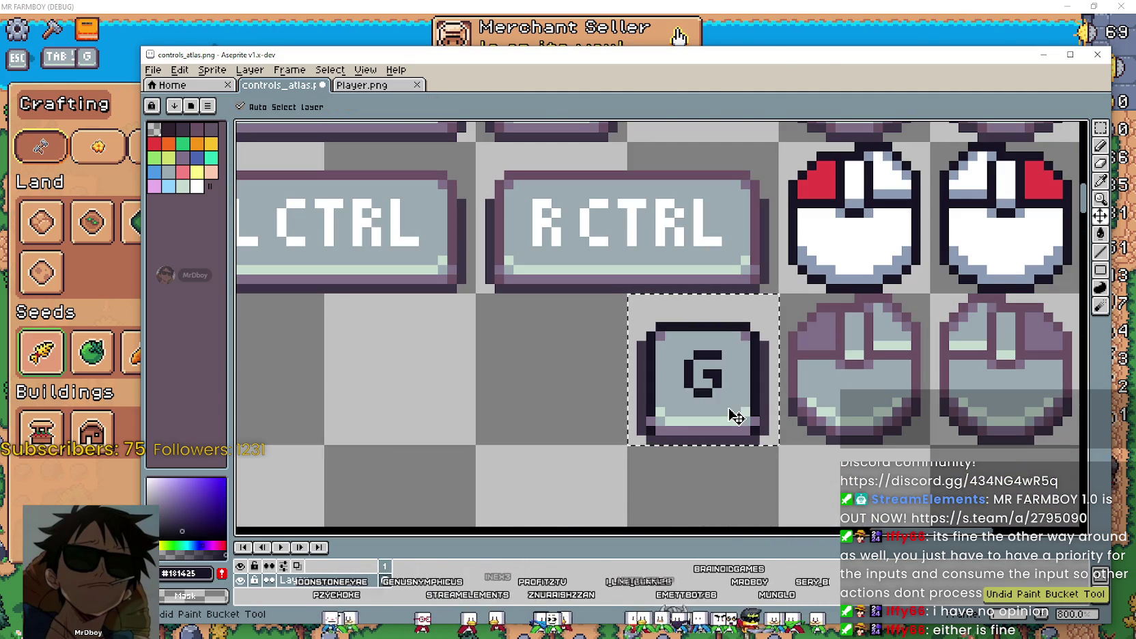
pyautogui.press('g')
pyautogui.scroll(3, 732, 409)
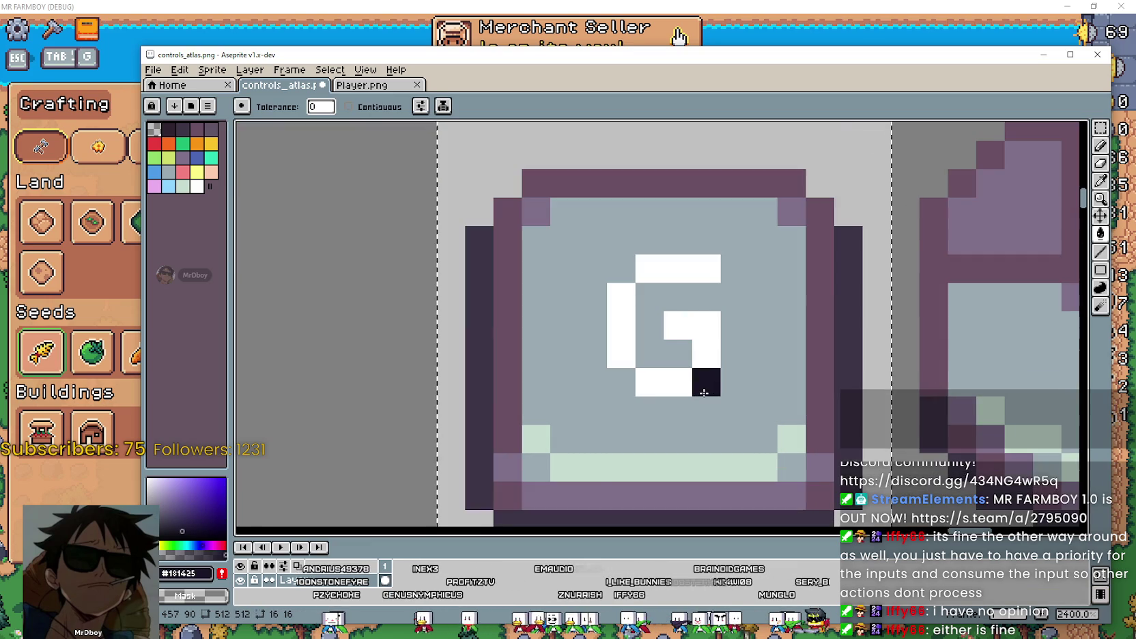
# Switch to the Player.png sprite sheet.
pyautogui.scroll(-1, 710, 389)
pyautogui.scroll(-1, 748, 453)
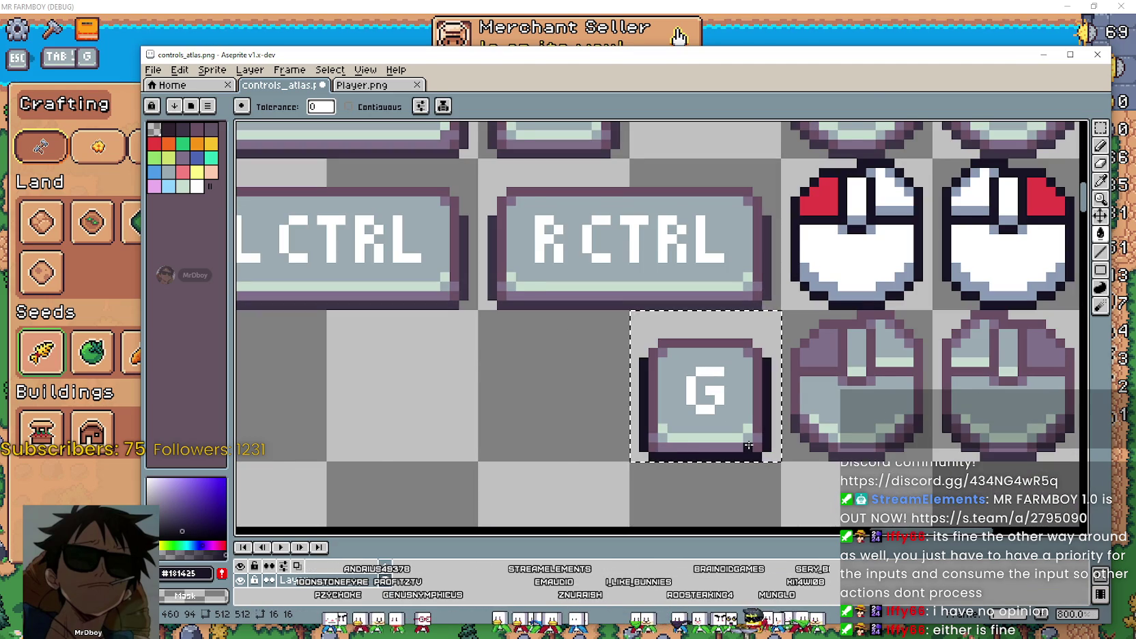
pyautogui.scroll(-2, 748, 446)
pyautogui.scroll(-1, 741, 432)
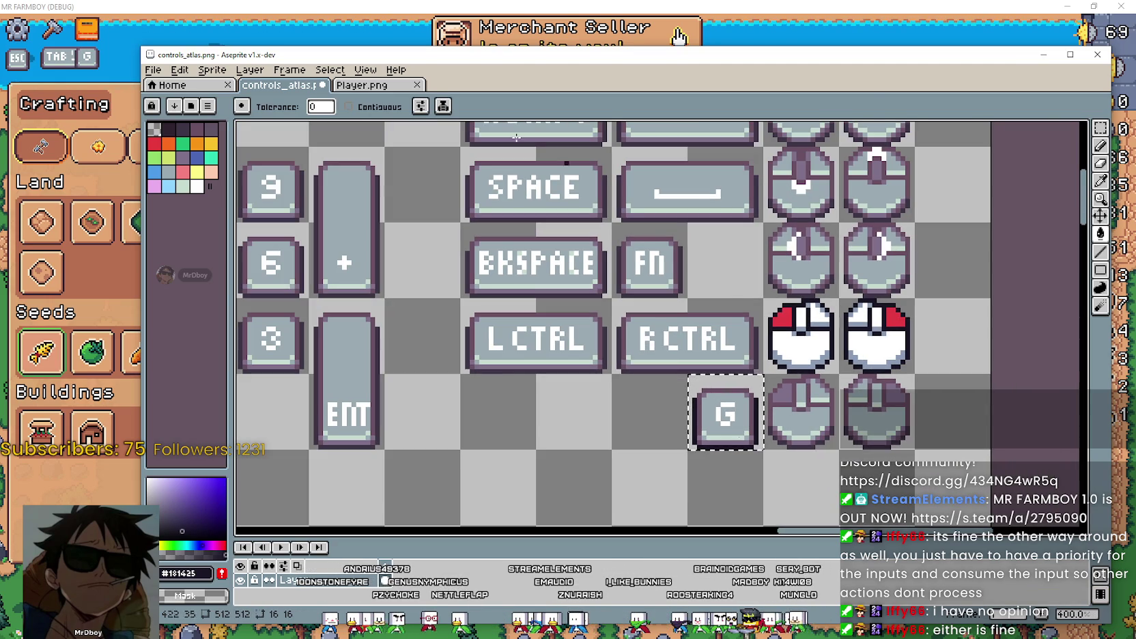
pyautogui.click(367, 86)
pyautogui.scroll(-1, 683, 341)
pyautogui.scroll(-2, 751, 361)
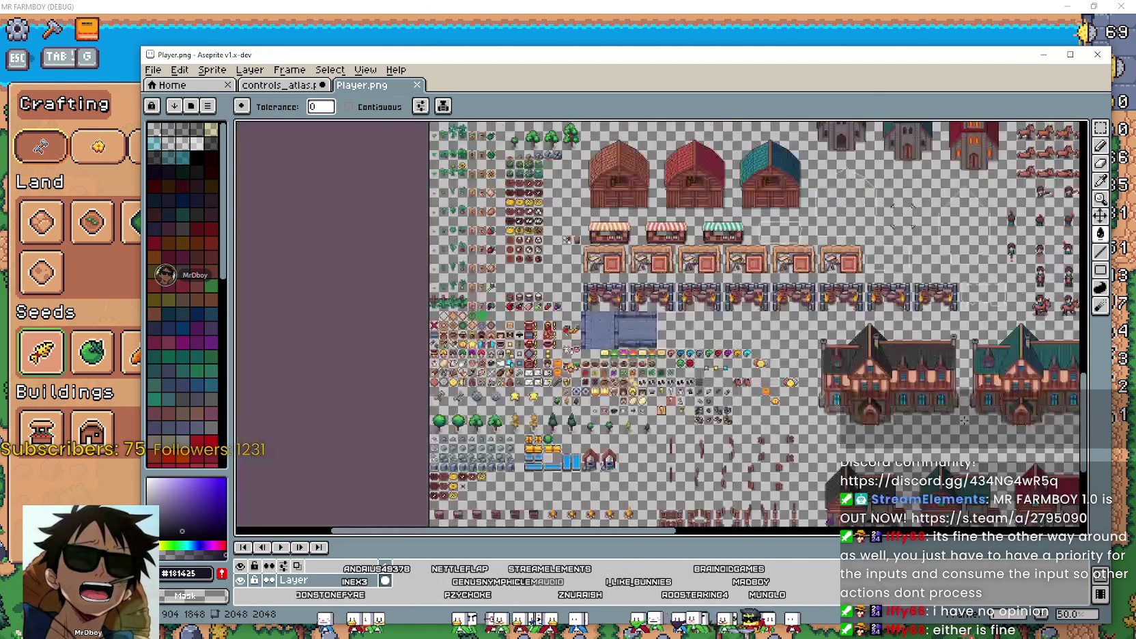
pyautogui.scroll(-1, 875, 388)
pyautogui.moveTo(876, 388); pyautogui.dragTo(657, 368)
pyautogui.scroll(2, 657, 369)
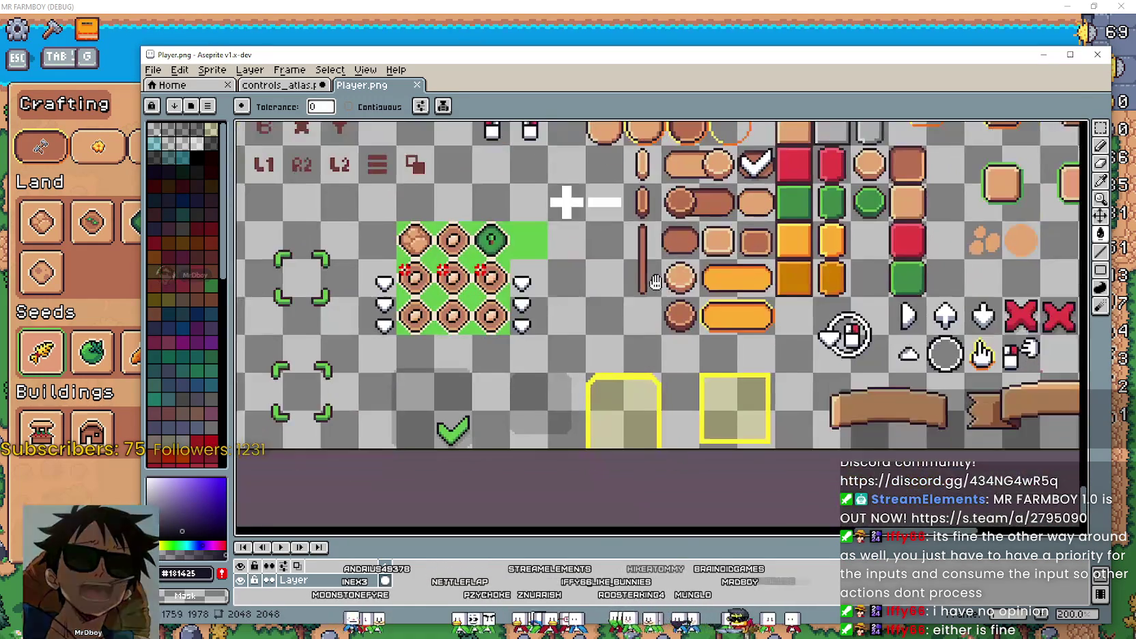
pyautogui.moveTo(845, 451); pyautogui.dragTo(654, 299)
pyautogui.scroll(1, 654, 300)
pyautogui.scroll(3, 654, 310)
pyautogui.scroll(3, 655, 322)
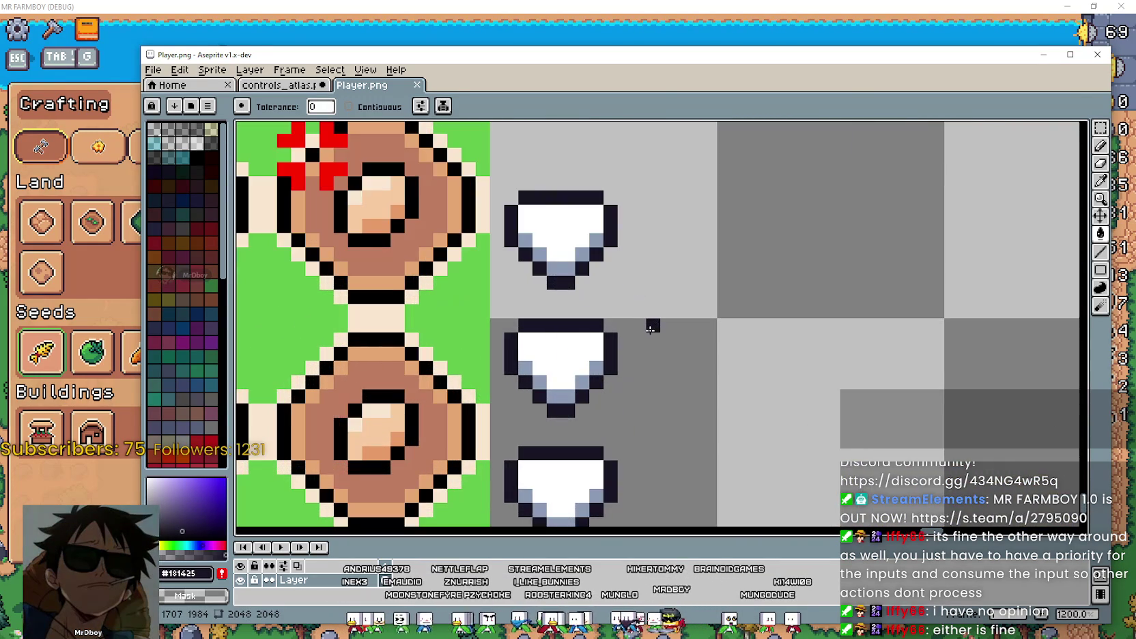
pyautogui.scroll(-2, 650, 328)
pyautogui.scroll(-1, 650, 328)
pyautogui.moveTo(556, 280)
pyautogui.mouseDown()
pyautogui.moveTo(607, 293)
pyautogui.moveTo(634, 469)
pyautogui.mouseUp()
pyautogui.scroll(-1, 608, 292)
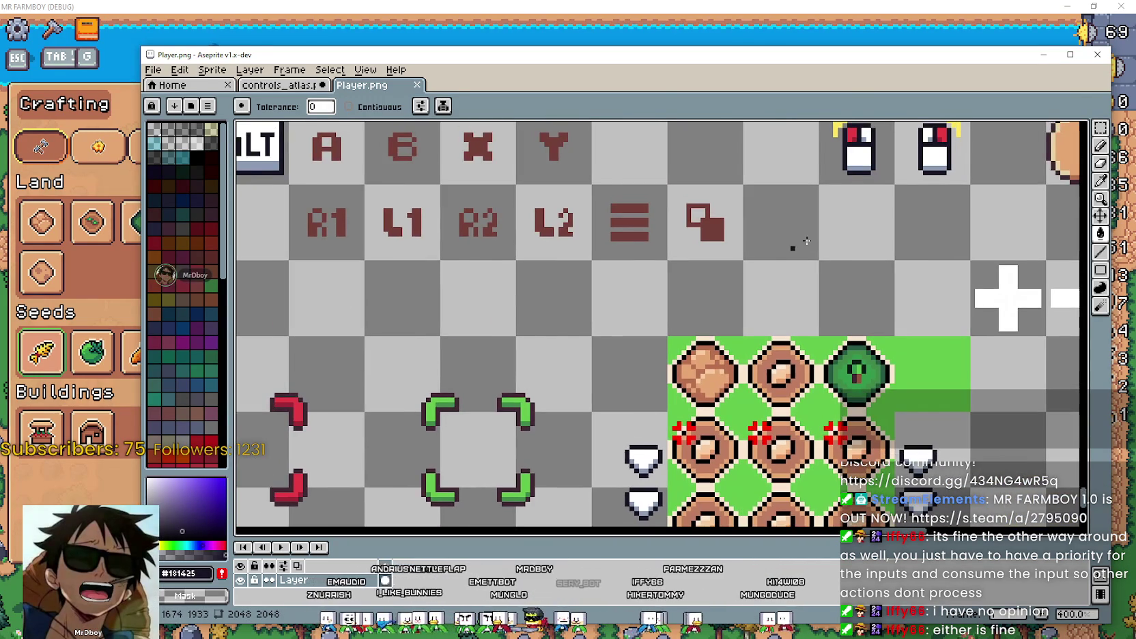
pyautogui.moveTo(819, 389)
pyautogui.mouseDown()
pyautogui.moveTo(472, 443)
pyautogui.moveTo(768, 473)
pyautogui.moveTo(565, 270)
pyautogui.moveTo(372, 275)
pyautogui.mouseUp()
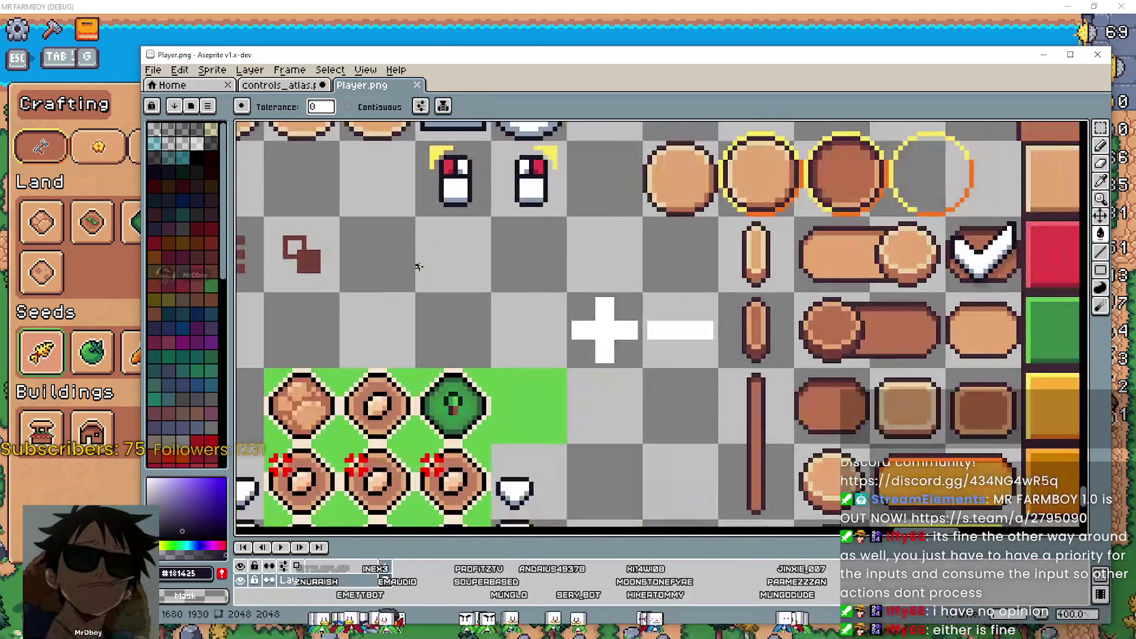
pyautogui.scroll(-1, 372, 275)
pyautogui.moveTo(696, 512); pyautogui.dragTo(486, 350)
pyautogui.moveTo(480, 348); pyautogui.dragTo(324, 390)
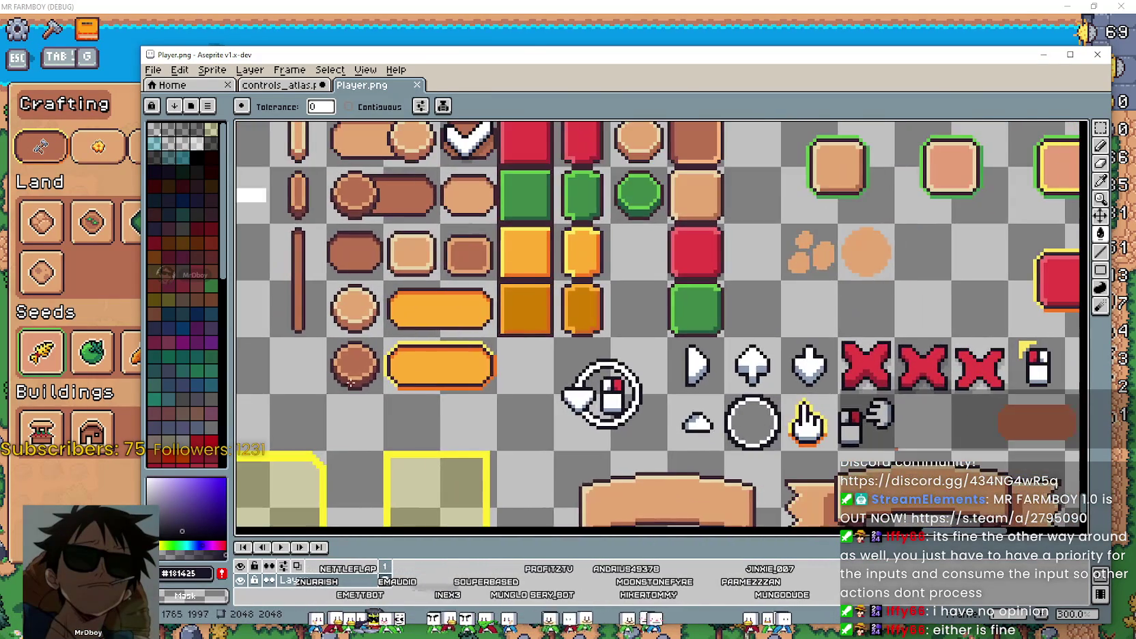
pyautogui.scroll(2, 706, 412)
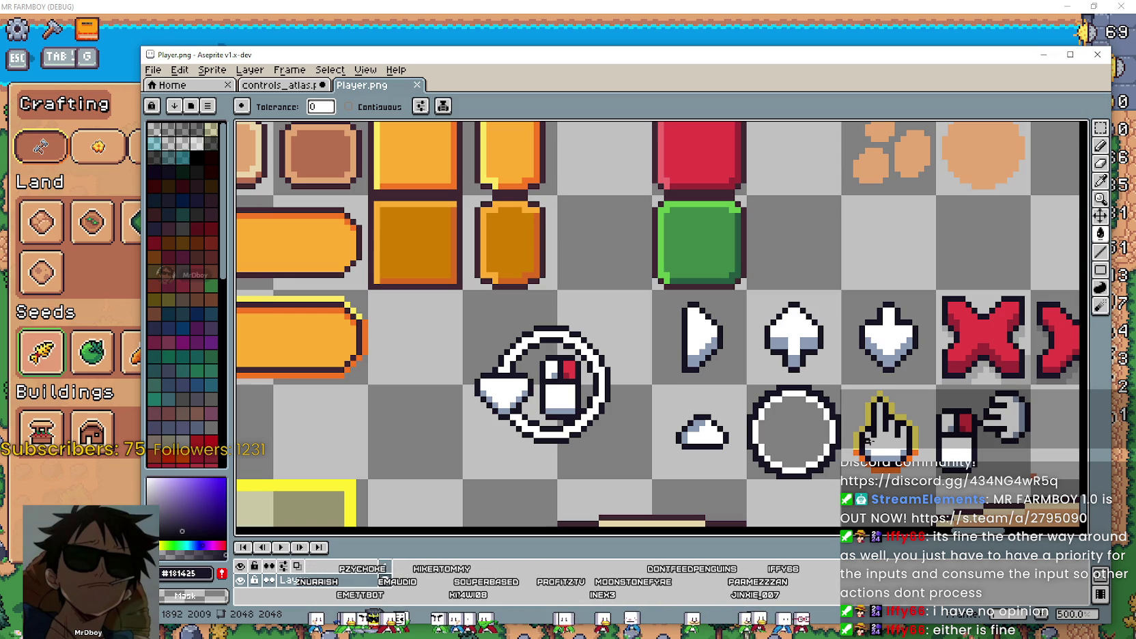
pyautogui.scroll(-2, 502, 398)
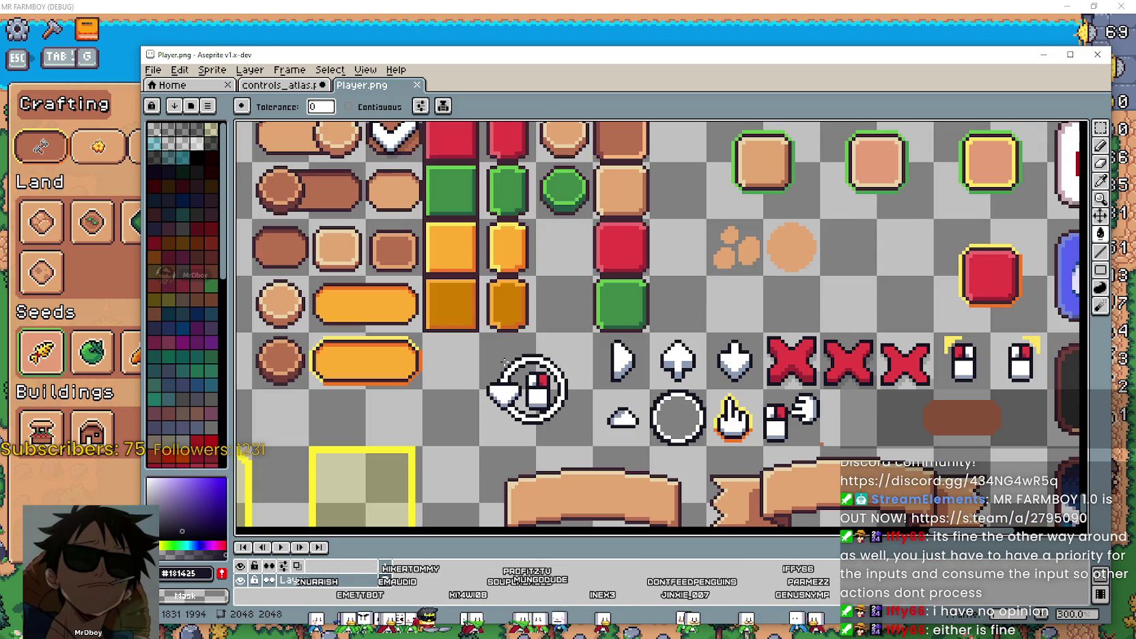
# On controls_atlas.png, undo the G key outline back to its earlier colour.
pyautogui.click(315, 85)
pyautogui.scroll(4, 756, 459)
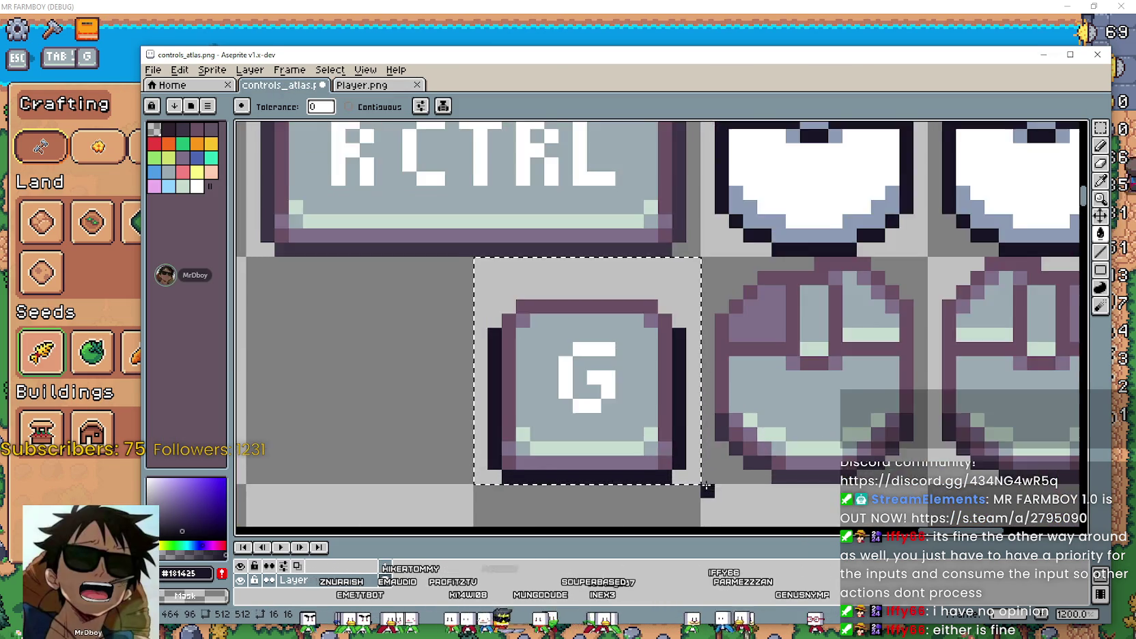
pyautogui.scroll(-2, 708, 459)
pyautogui.scroll(-1, 708, 459)
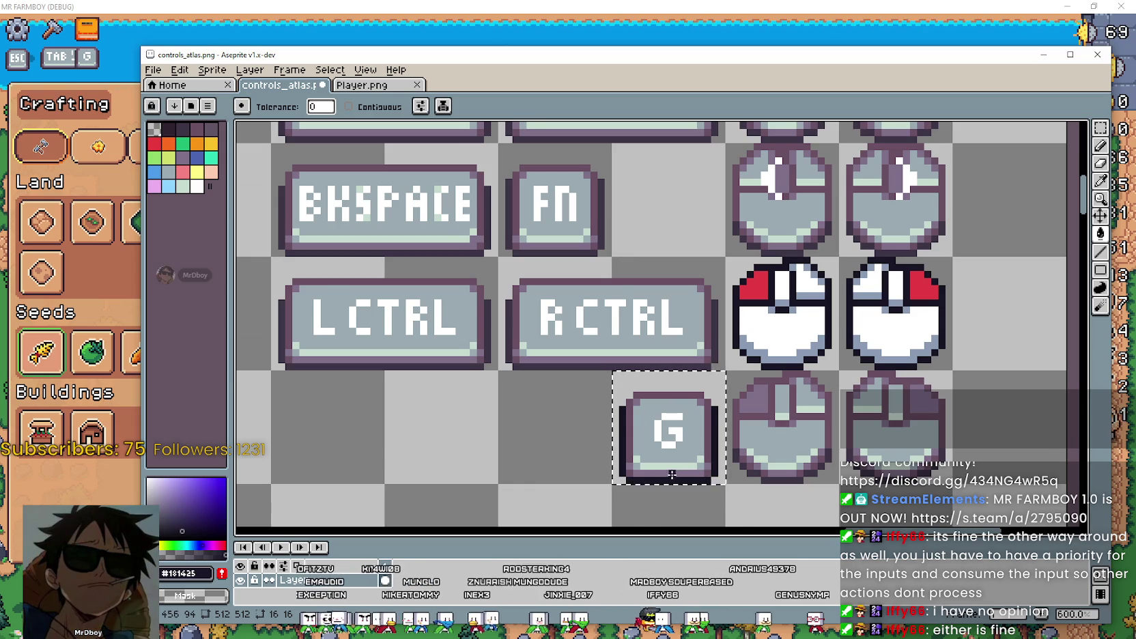
pyautogui.scroll(3, 653, 475)
pyautogui.scroll(-3, 651, 473)
pyautogui.scroll(1, 652, 475)
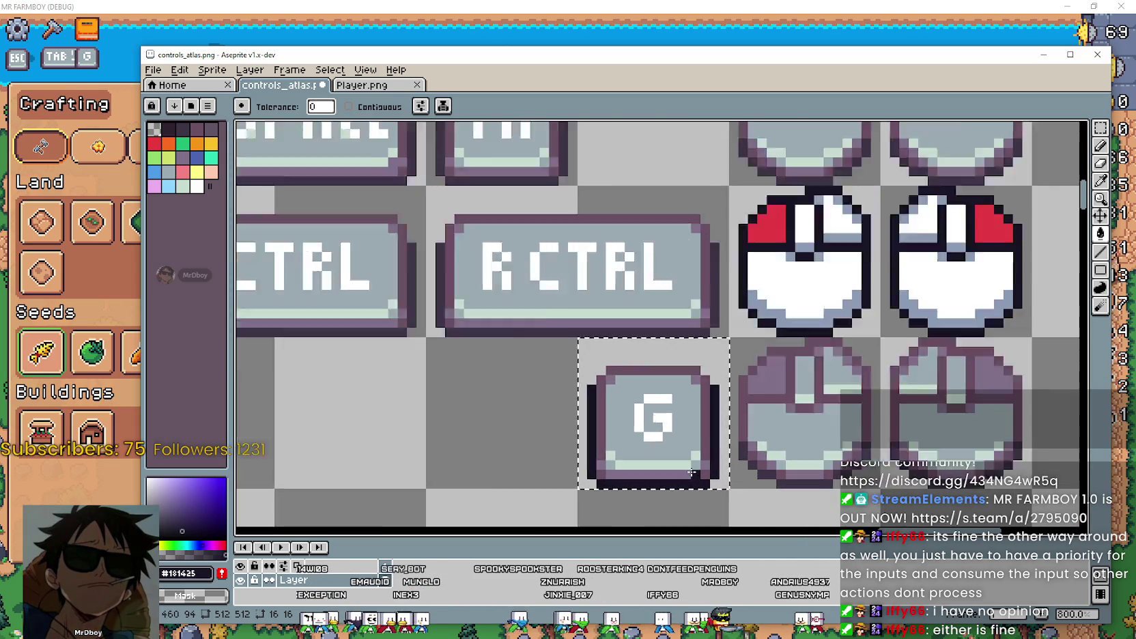
pyautogui.scroll(2, 655, 471)
pyautogui.scroll(-2, 813, 502)
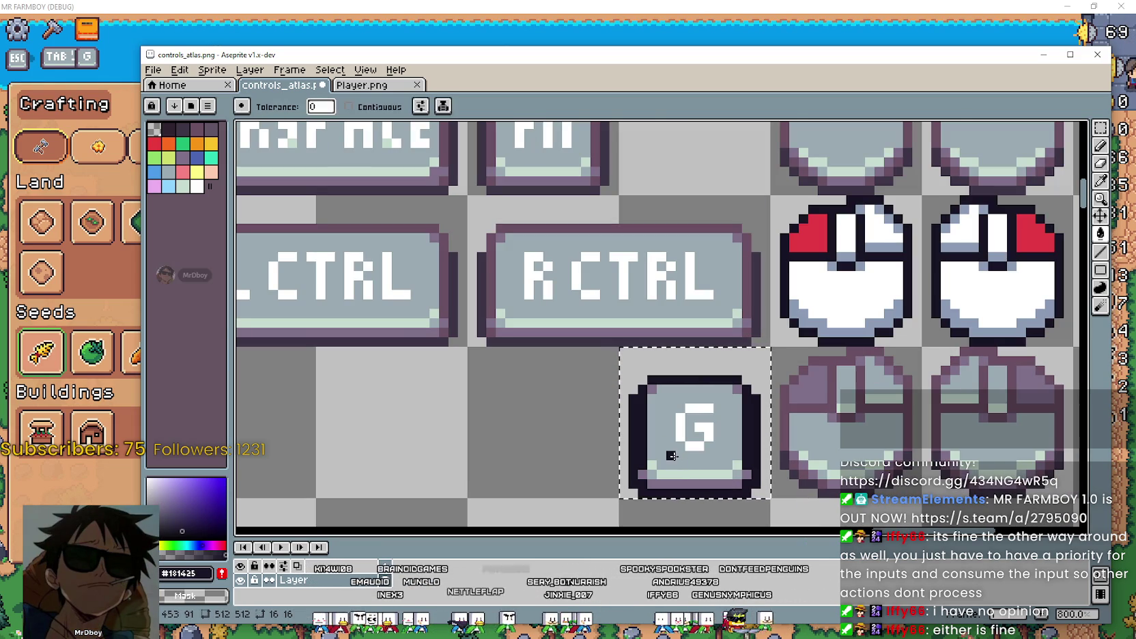
pyautogui.hotkey('ctrl', 'z')
pyautogui.scroll(-1, 758, 526)
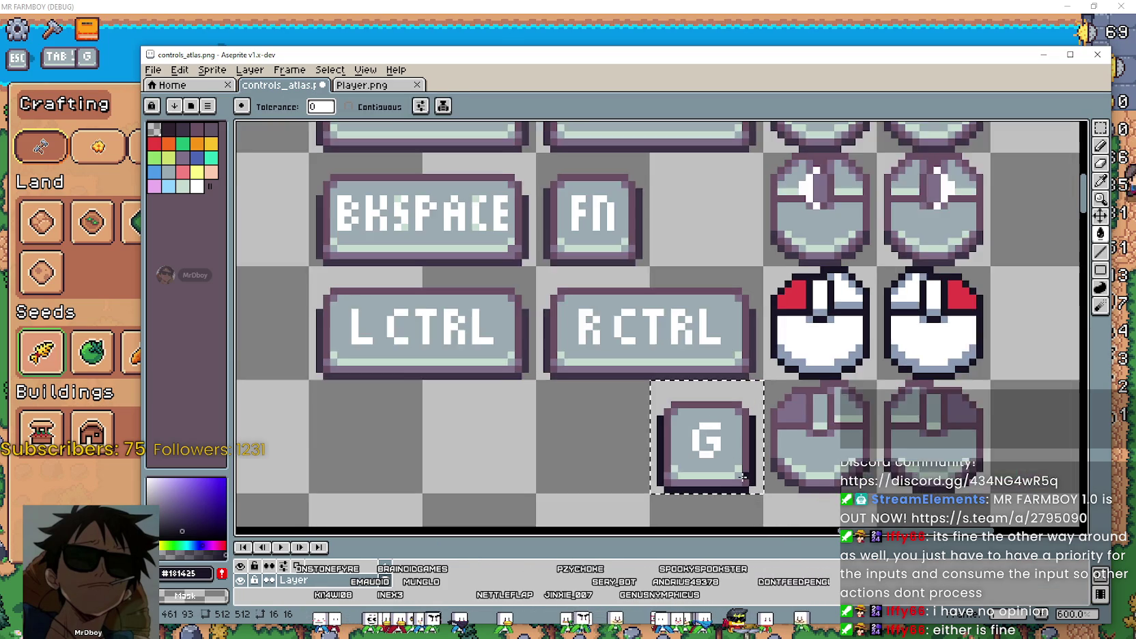
pyautogui.scroll(1, 682, 443)
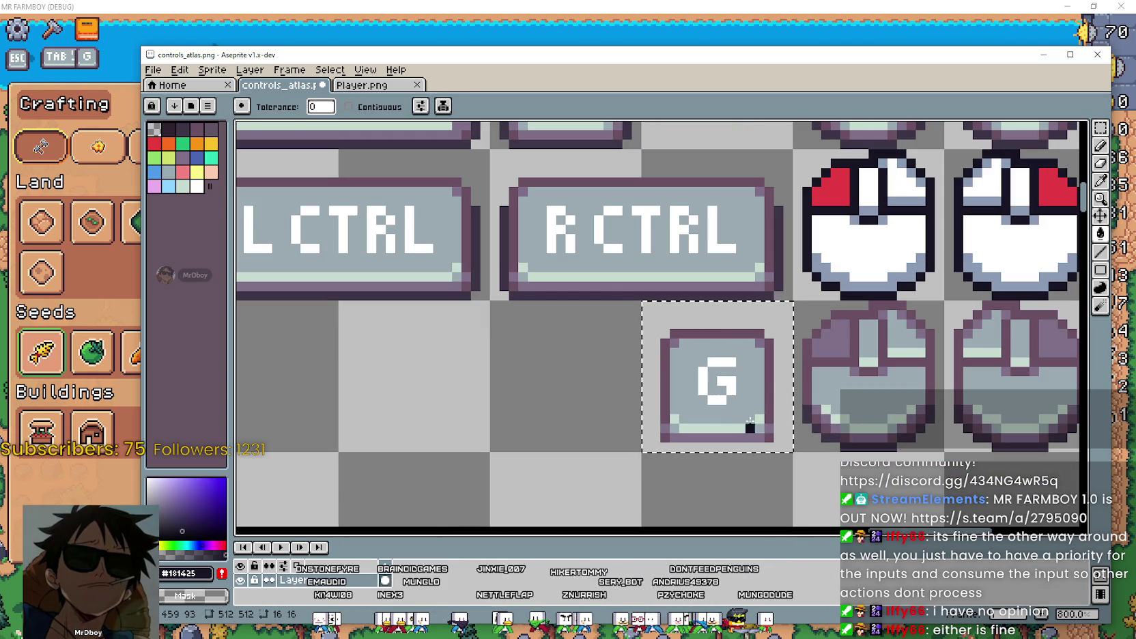
# Redraw the G key outline and bottom edge dark, and fill the G letter #181425.
pyautogui.click(772, 395)
pyautogui.click(724, 438)
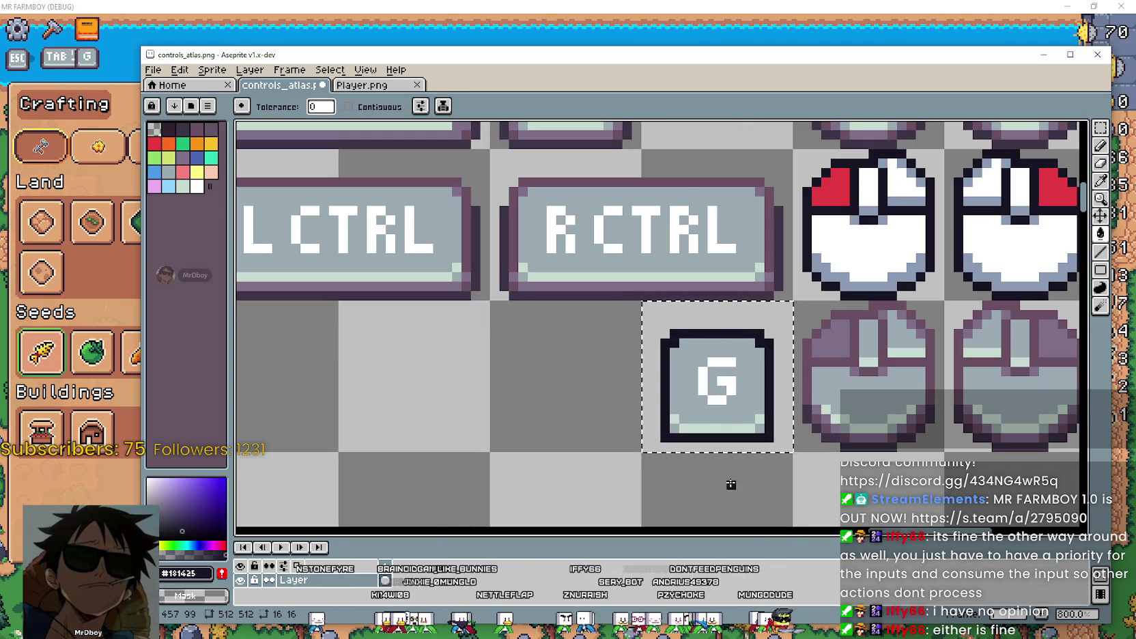
pyautogui.scroll(-2, 837, 442)
pyautogui.scroll(1, 838, 434)
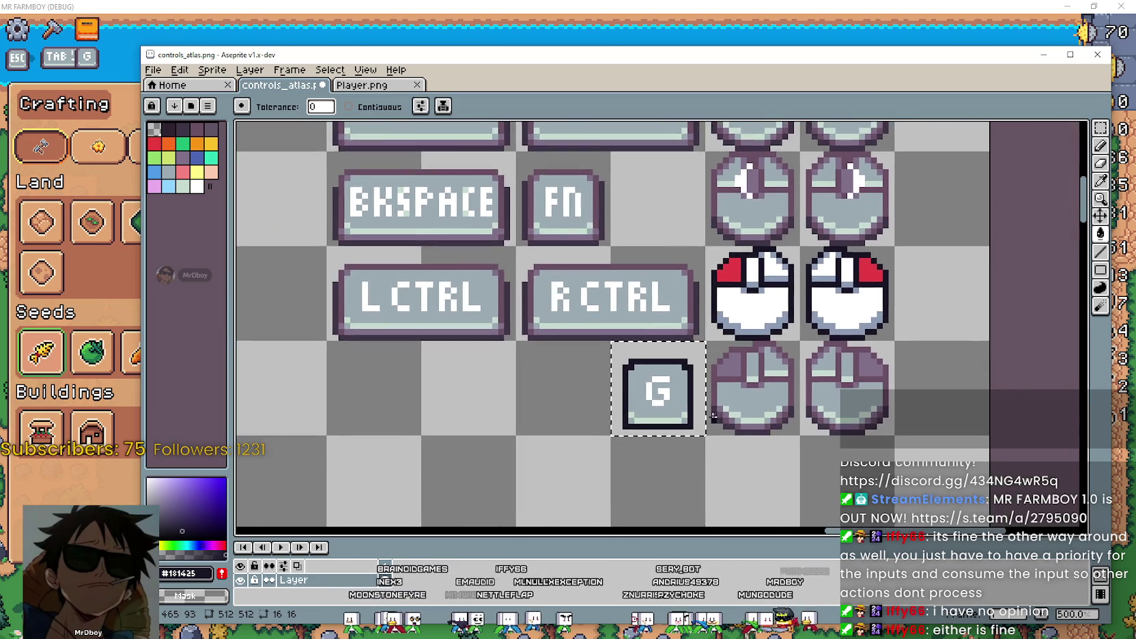
pyautogui.scroll(1, 702, 412)
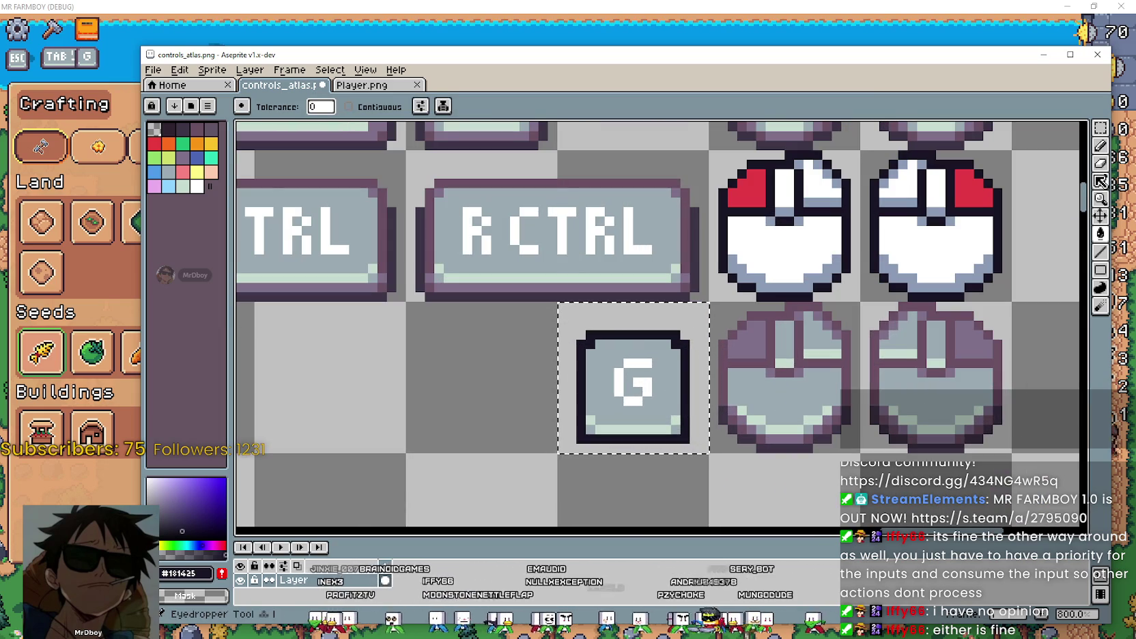
pyautogui.click(1099, 180)
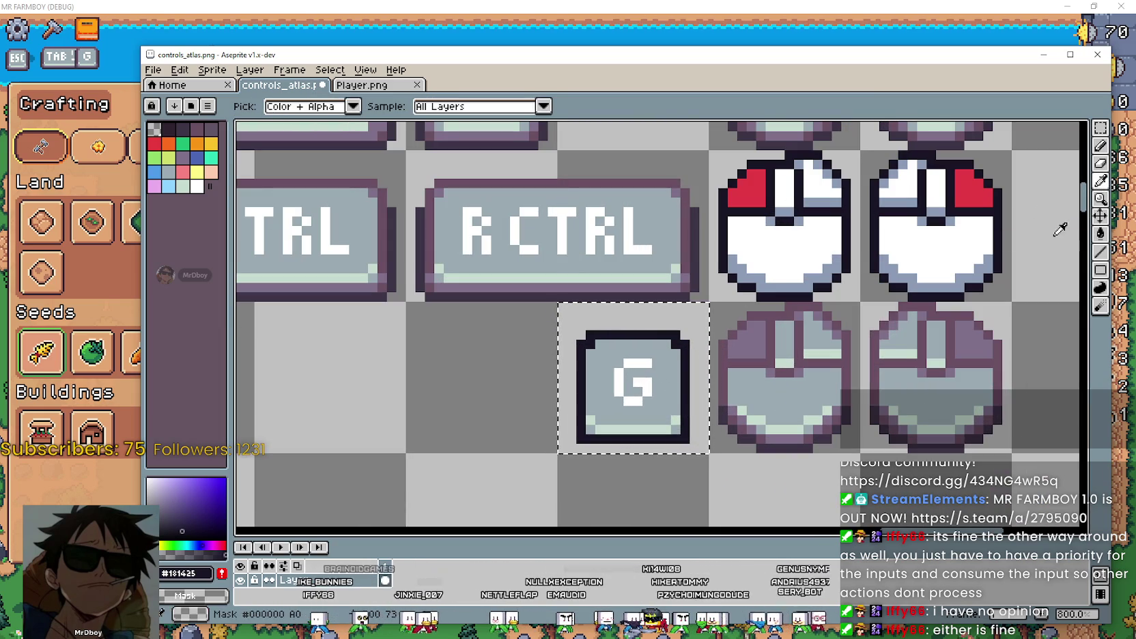
pyautogui.click(1099, 233)
pyautogui.click(642, 363)
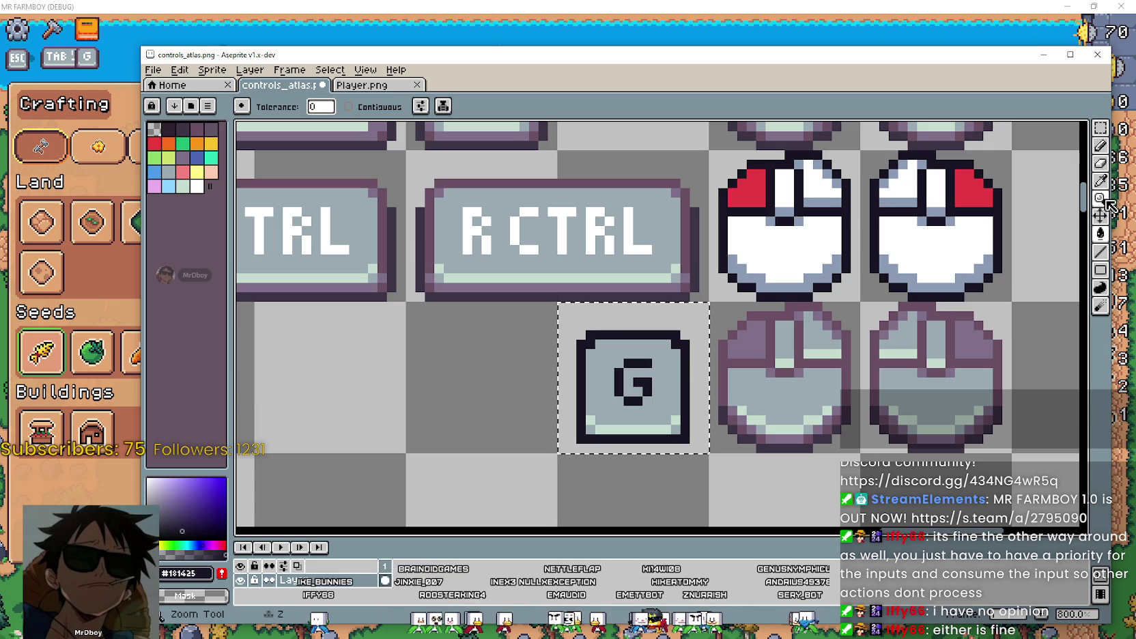
# Fill the G key's face white.
pyautogui.click(1100, 180)
pyautogui.press('x')
pyautogui.click(1100, 233)
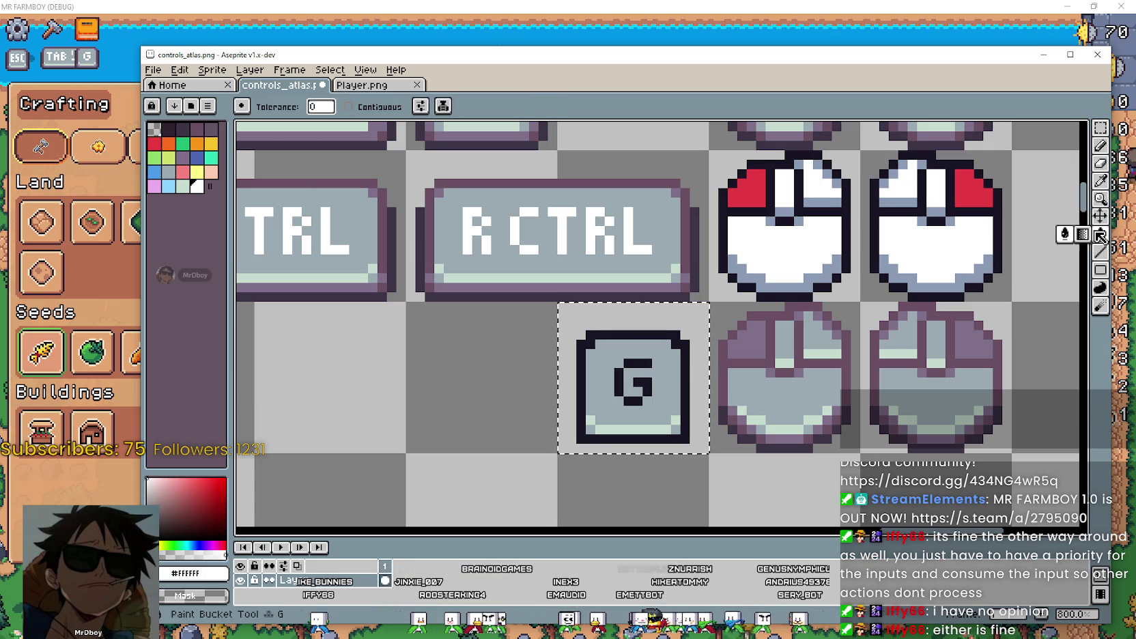
pyautogui.click(656, 410)
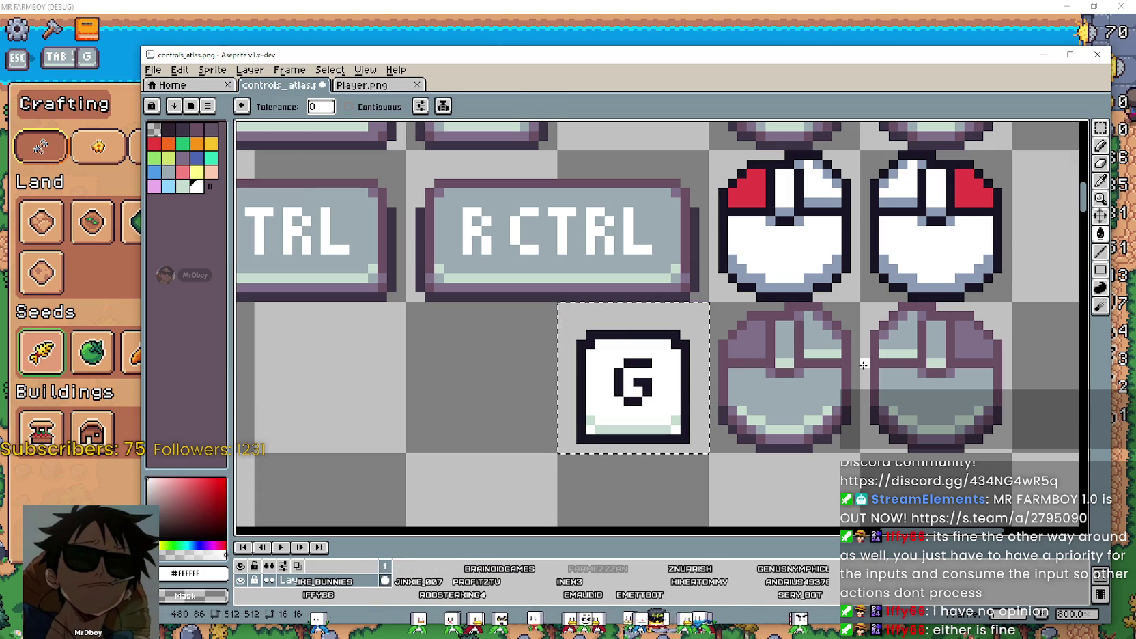
# Sample the keys' light grey shade as the drawing colour.
pyautogui.click(1100, 180)
pyautogui.click(782, 280)
pyautogui.click(1100, 233)
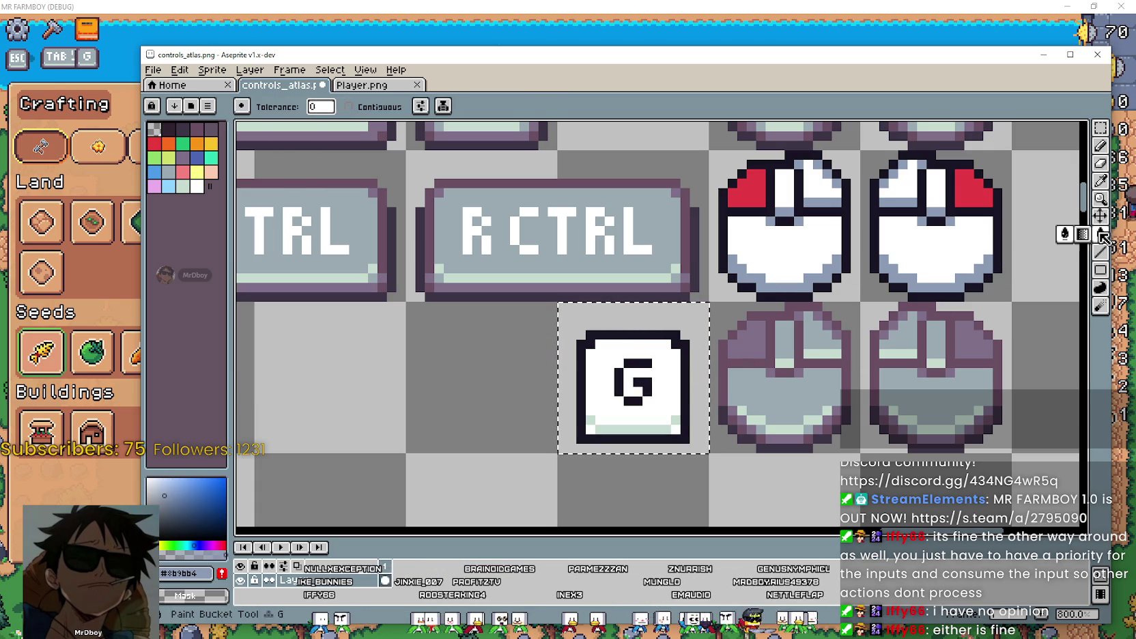
pyautogui.scroll(-3, 713, 500)
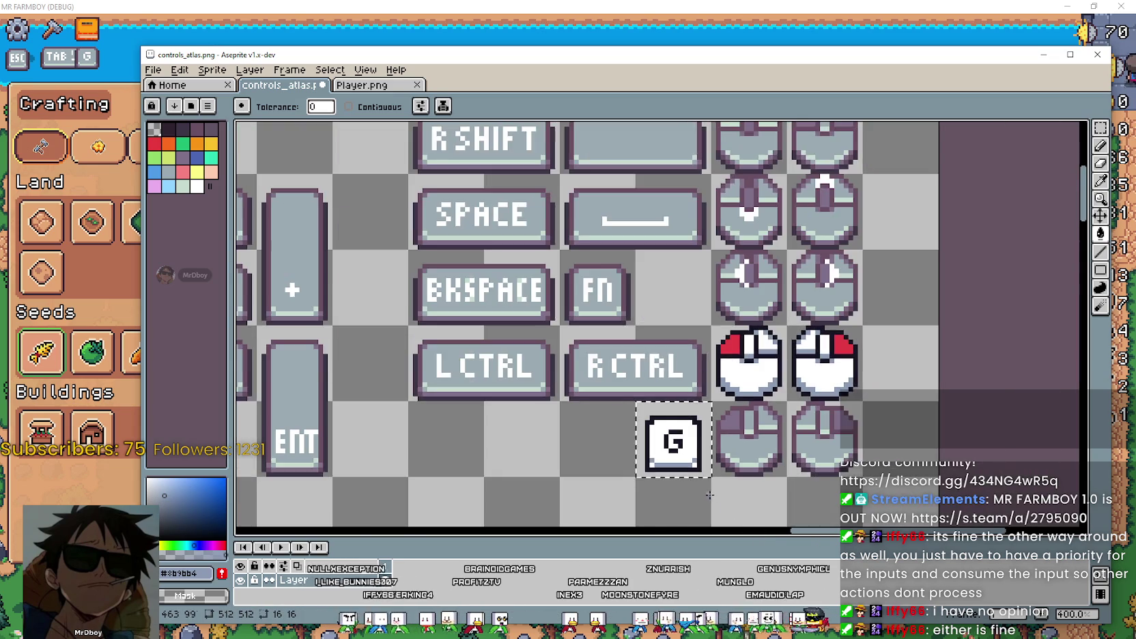
pyautogui.scroll(-1, 772, 378)
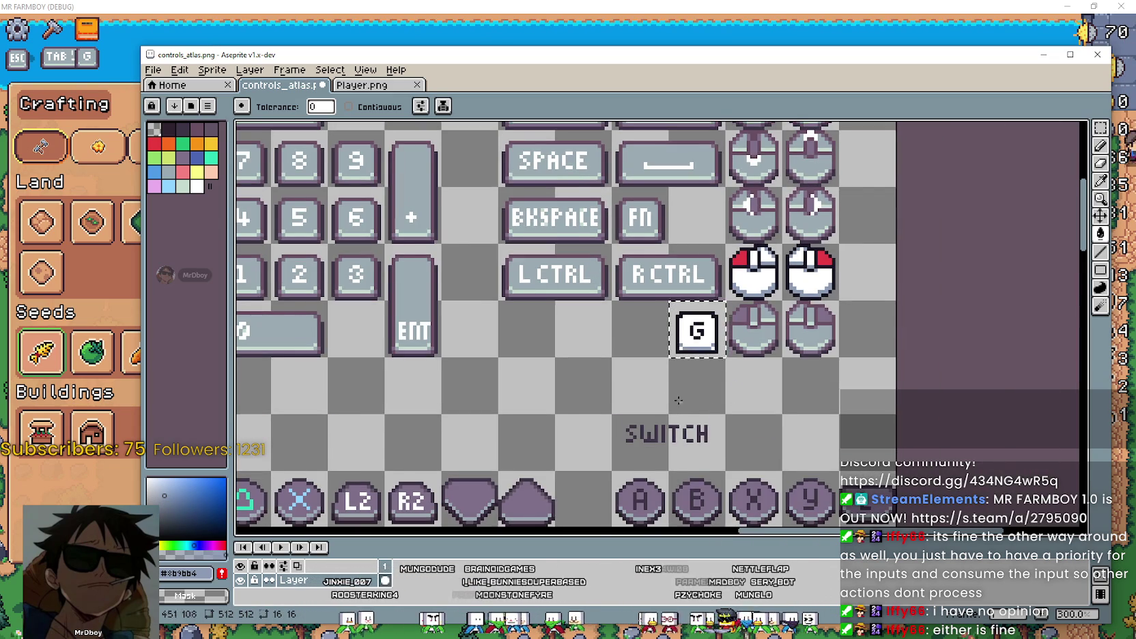
pyautogui.scroll(-3, 718, 420)
pyautogui.scroll(1, 727, 382)
pyautogui.scroll(4, 736, 343)
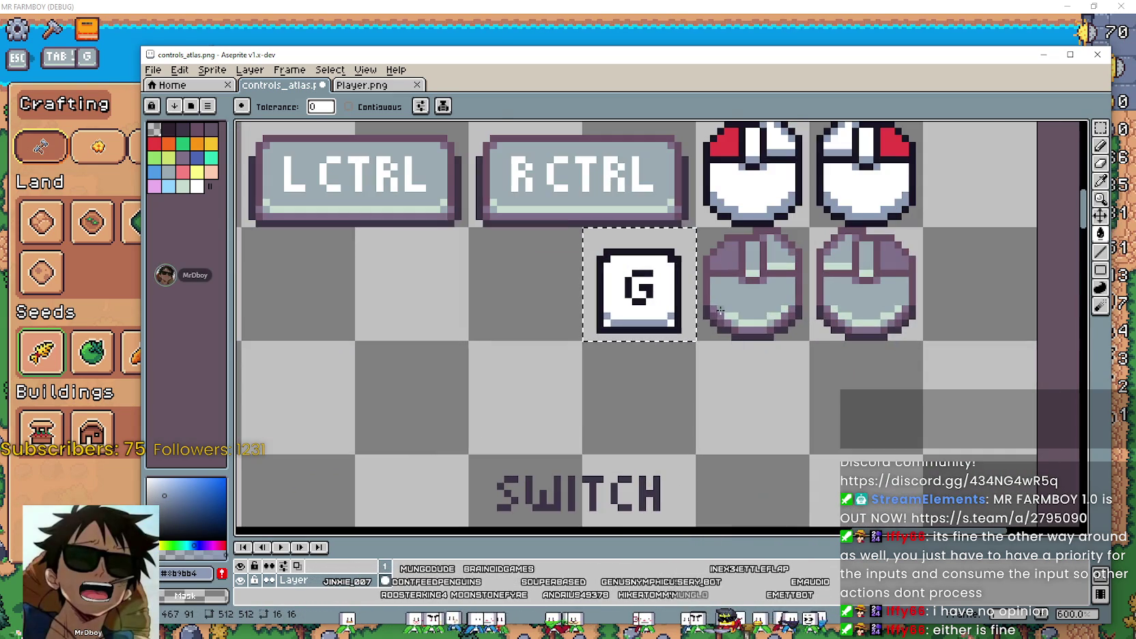
pyautogui.scroll(1, 705, 321)
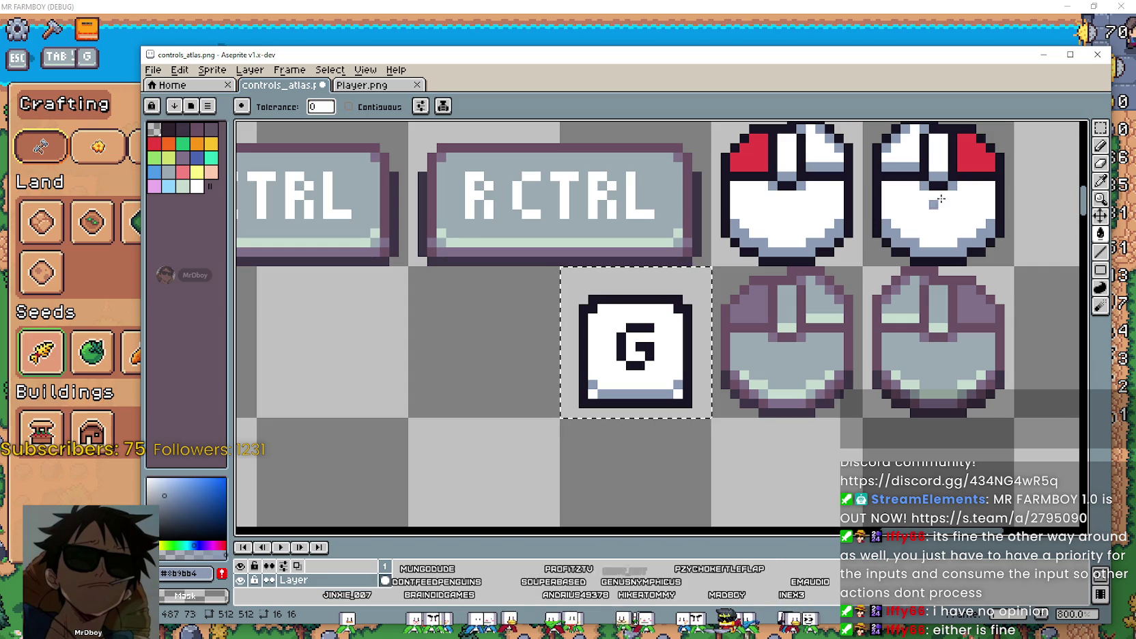
pyautogui.click(1100, 144)
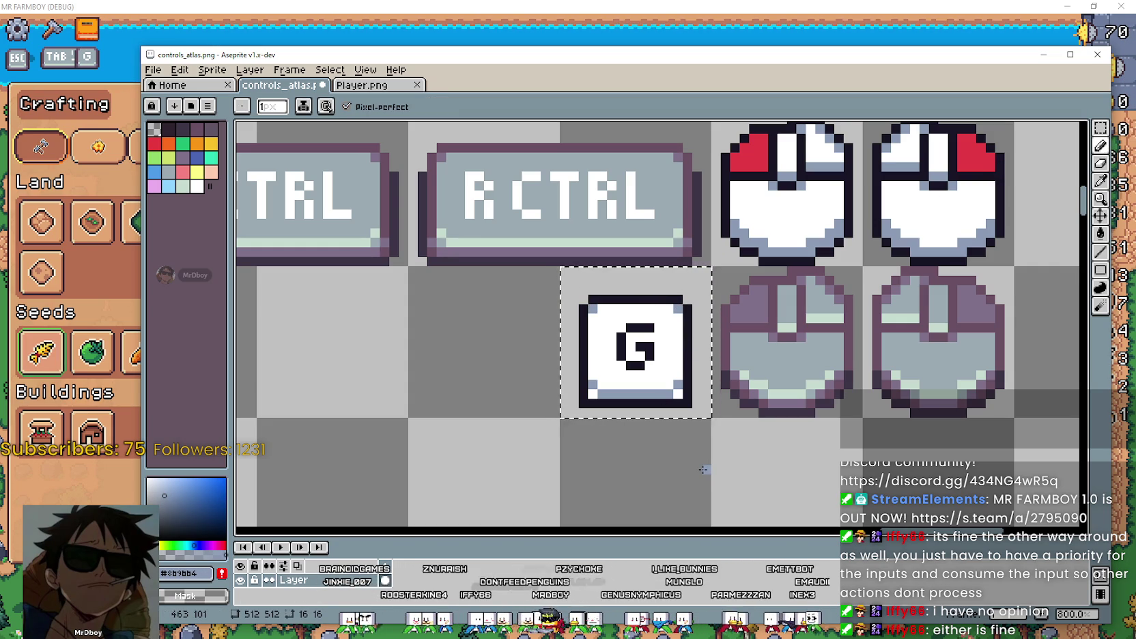
pyautogui.scroll(-3, 703, 469)
pyautogui.scroll(3, 687, 434)
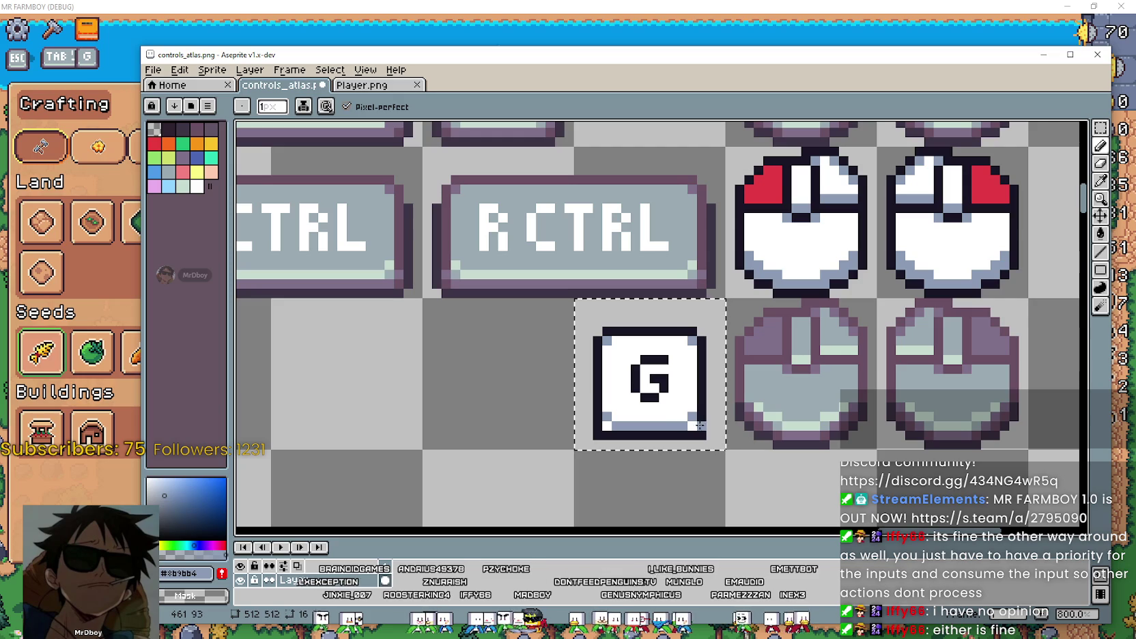
pyautogui.scroll(-1, 669, 447)
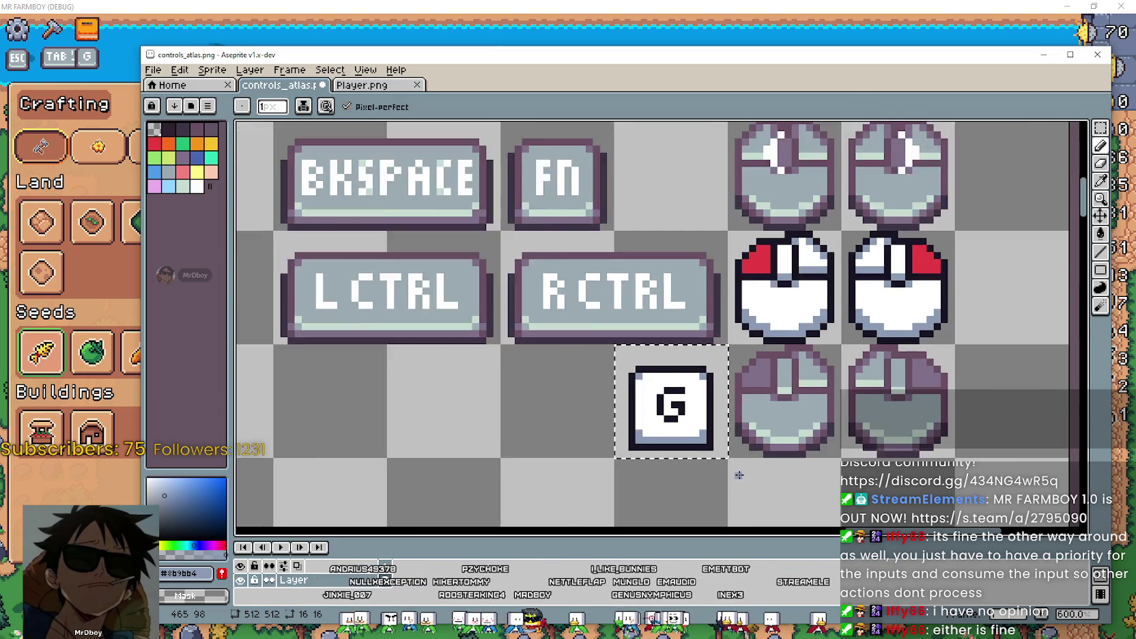
pyautogui.scroll(-1, 738, 469)
pyautogui.scroll(-1, 772, 409)
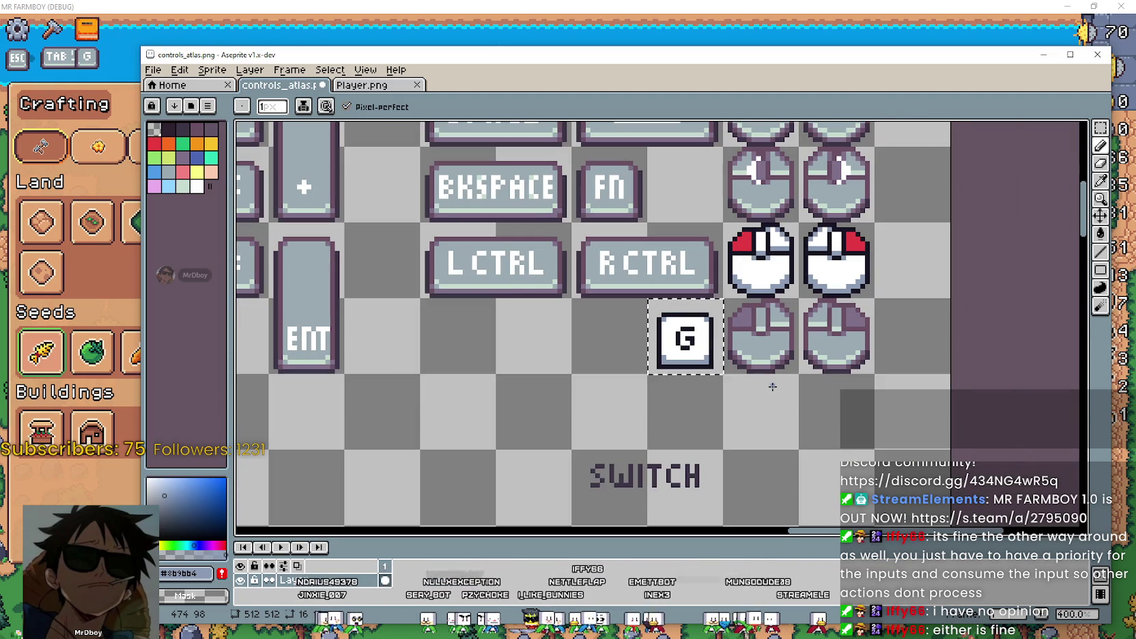
pyautogui.scroll(-1, 772, 387)
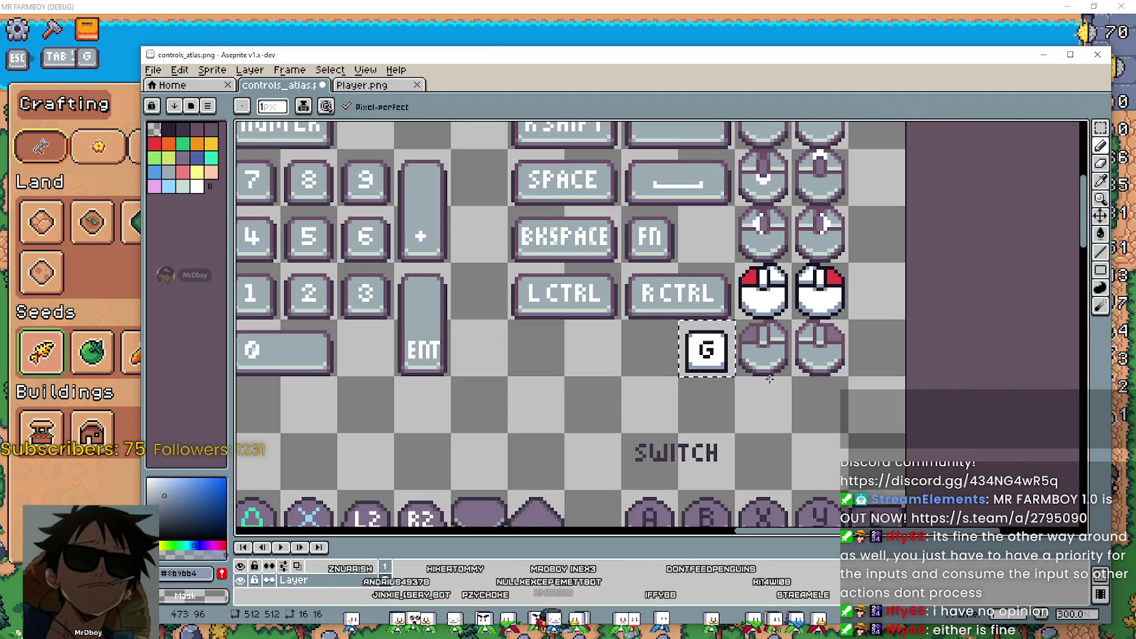
pyautogui.scroll(-1, 770, 378)
pyautogui.scroll(1, 768, 377)
pyautogui.scroll(1, 765, 375)
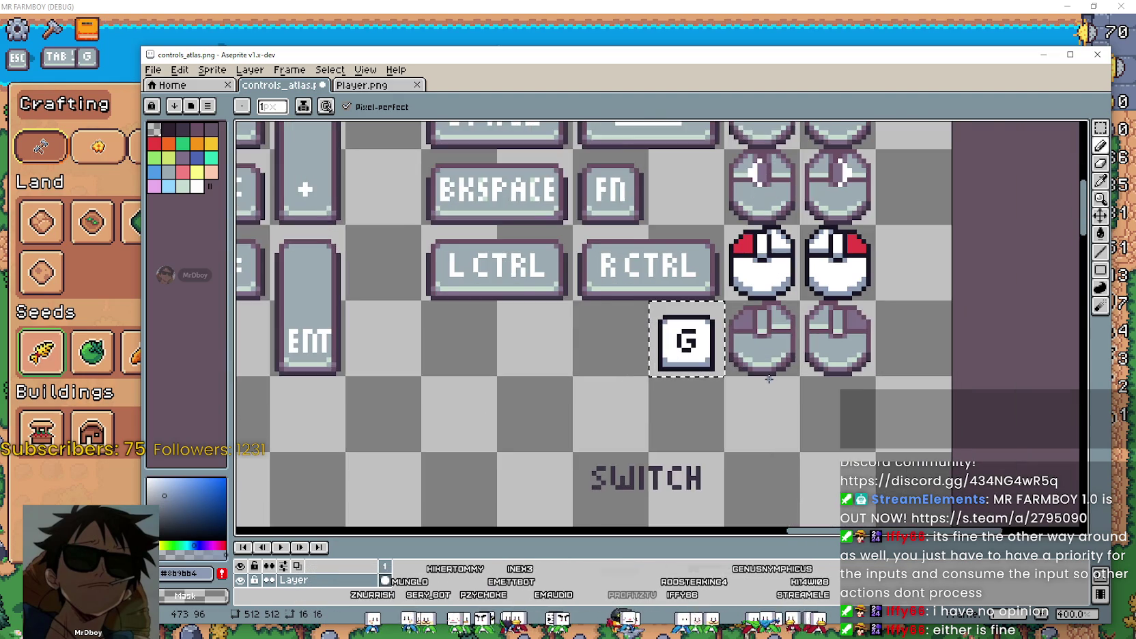
pyautogui.scroll(1, 763, 373)
pyautogui.scroll(-2, 764, 374)
pyautogui.scroll(1, 683, 377)
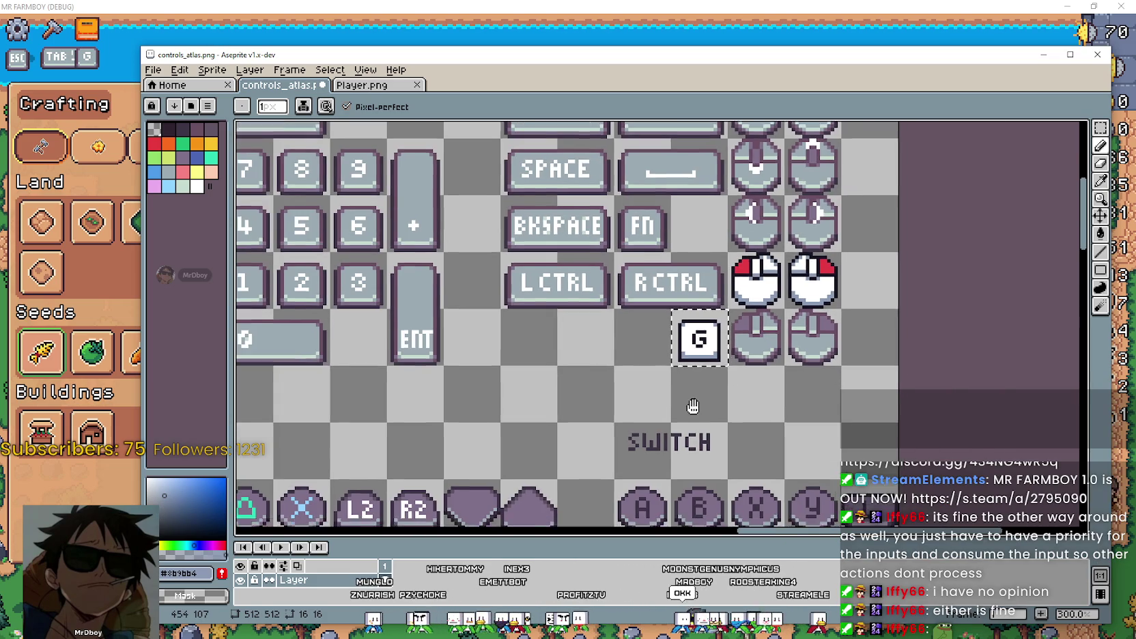
pyautogui.scroll(-1, 584, 379)
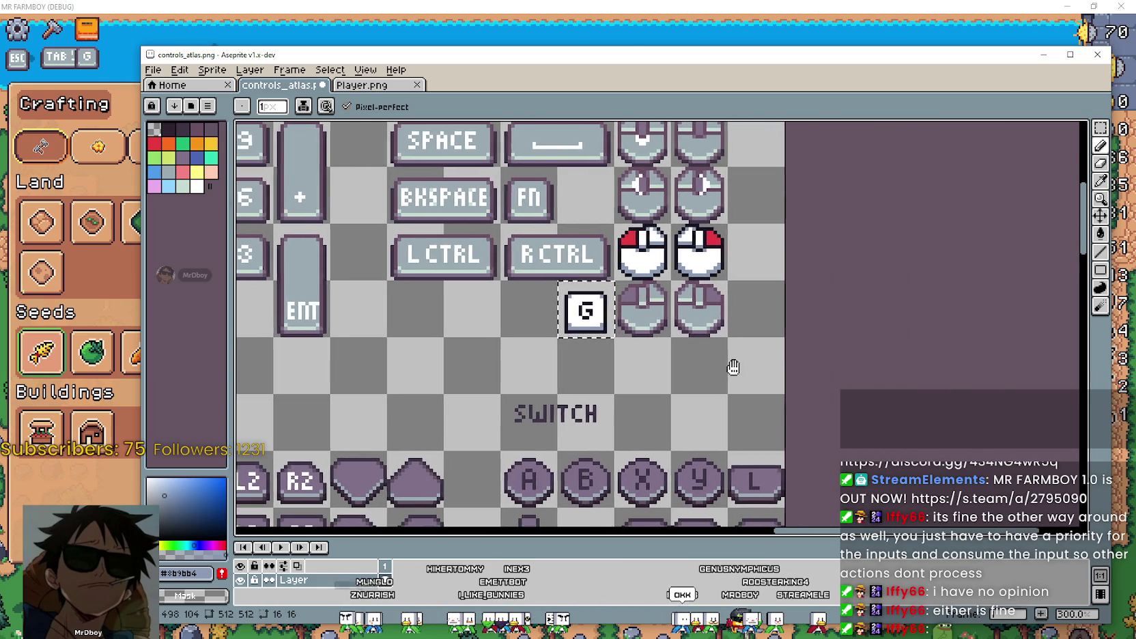
pyautogui.scroll(-1, 732, 370)
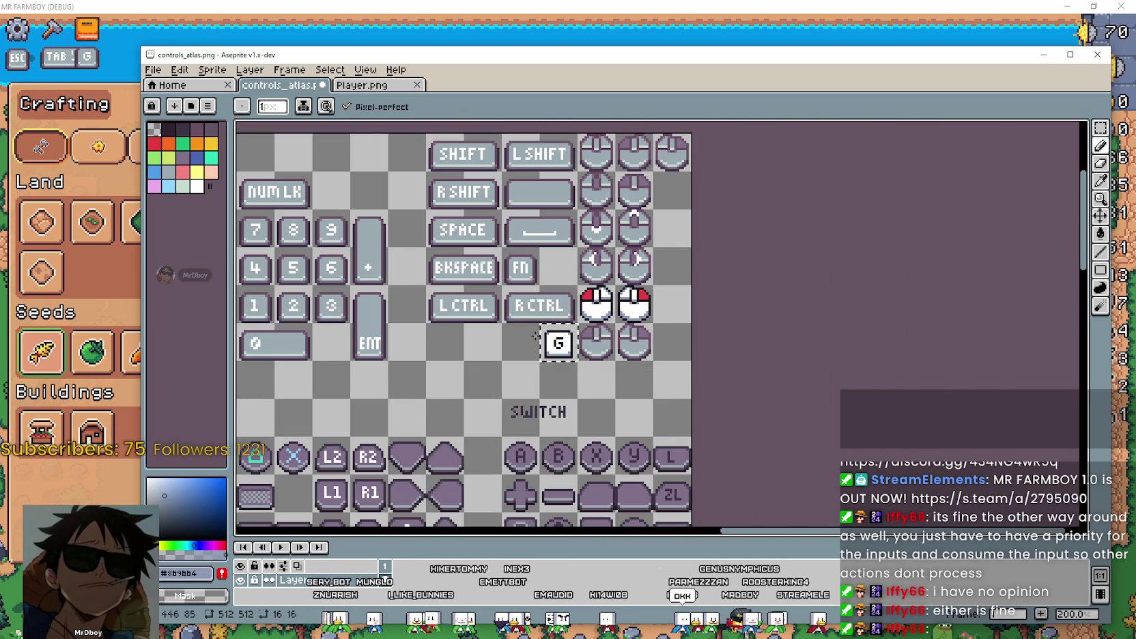
pyautogui.scroll(1, 508, 361)
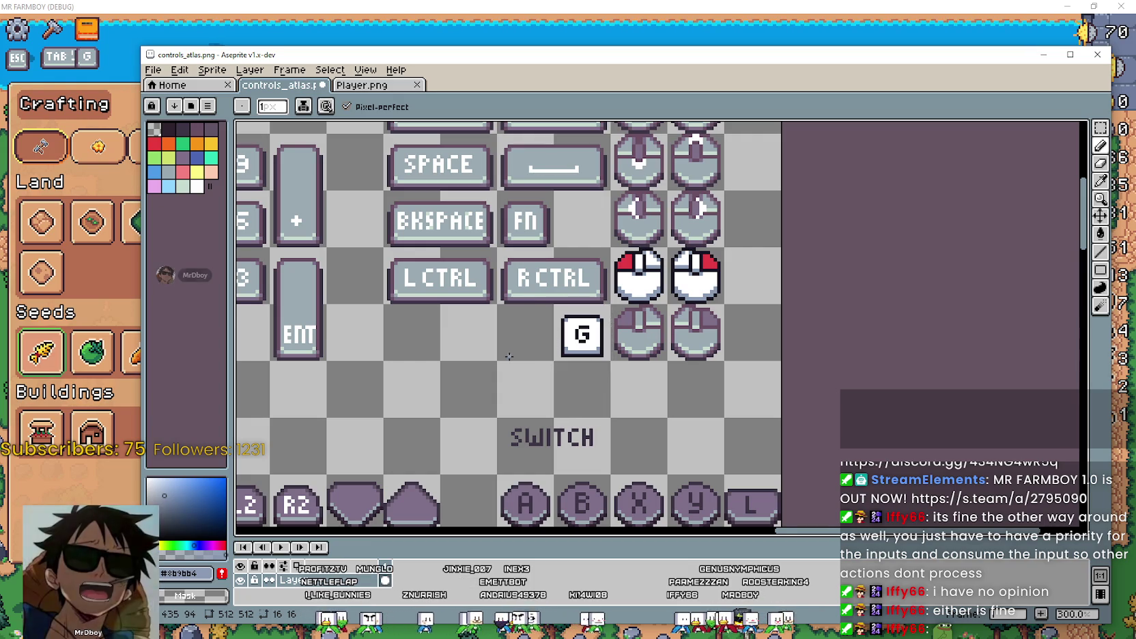
pyautogui.scroll(-2, 510, 354)
pyautogui.scroll(-1, 506, 351)
pyautogui.scroll(3, 506, 341)
pyautogui.scroll(-2, 507, 327)
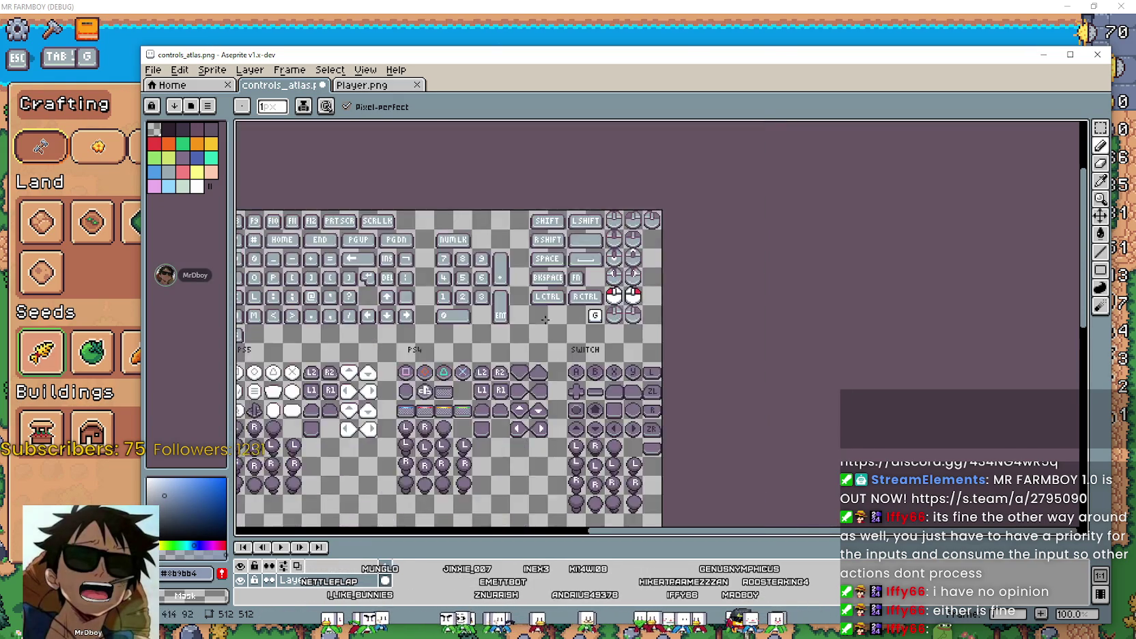
pyautogui.scroll(2, 507, 322)
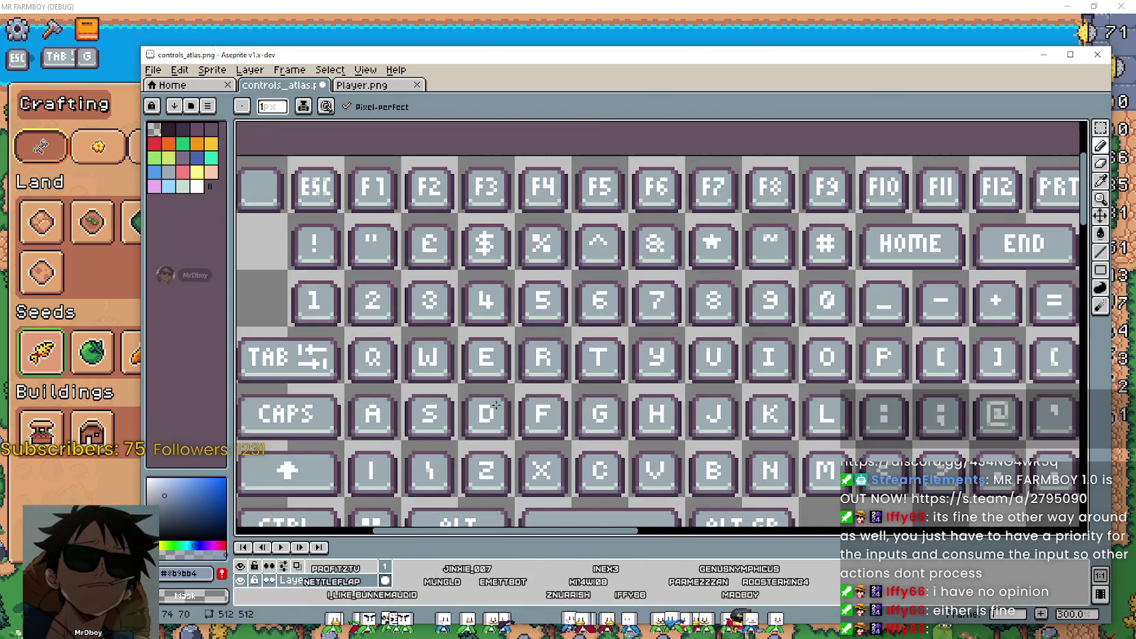
# Marquee-select the grey G key on the keyboard.
pyautogui.moveTo(517, 423); pyautogui.dragTo(427, 393)
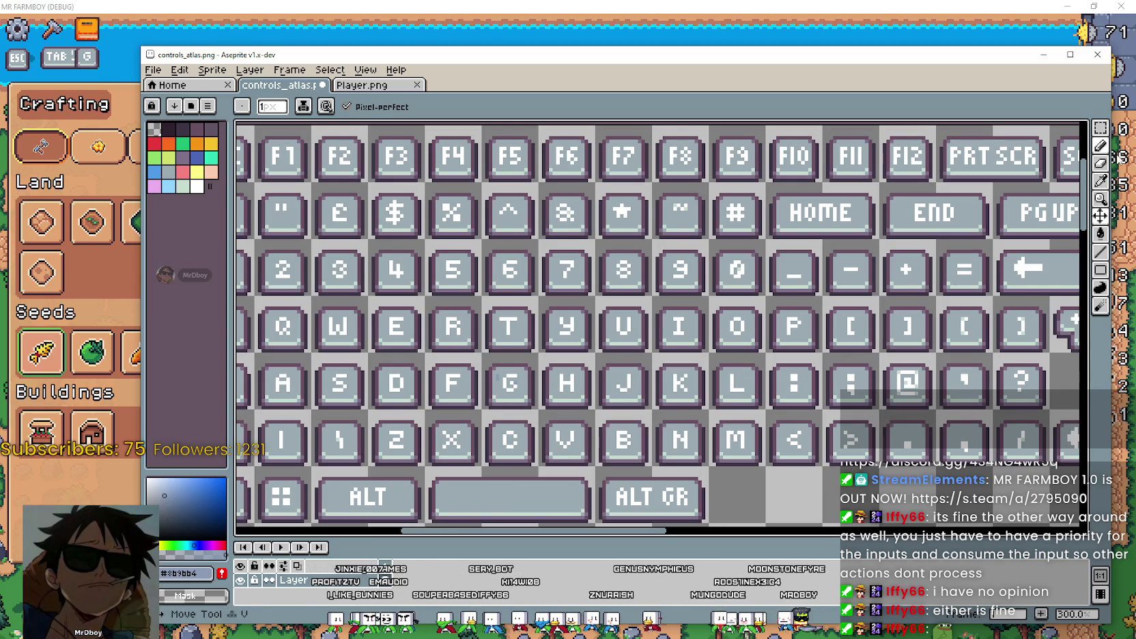
pyautogui.scroll(-1, 731, 310)
pyautogui.scroll(2, 614, 375)
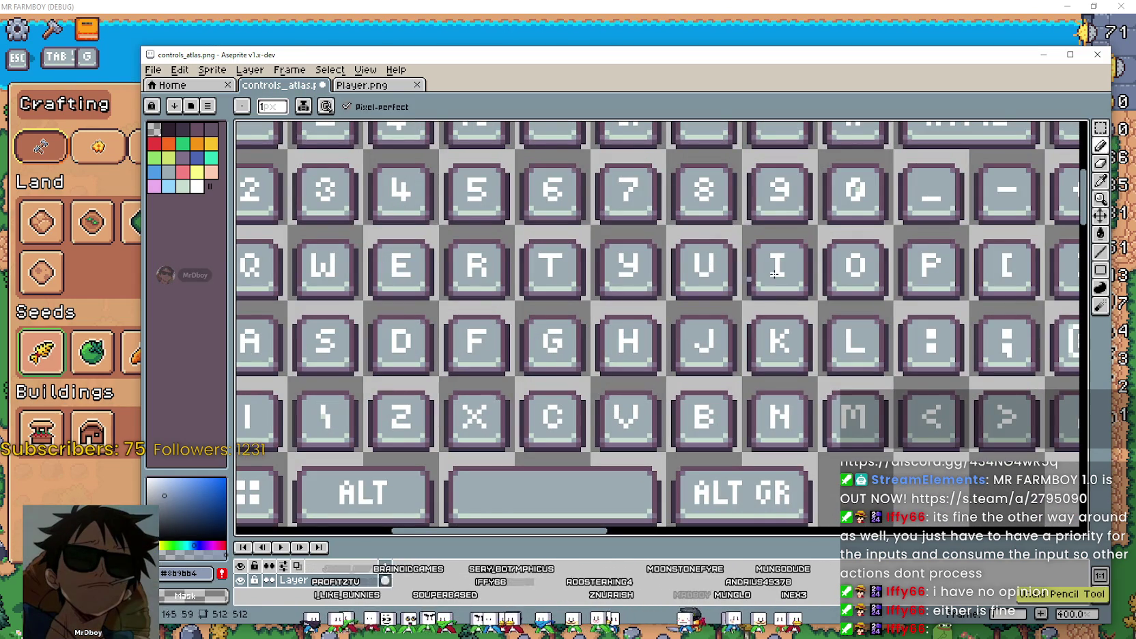
pyautogui.click(1100, 129)
pyautogui.moveTo(509, 296); pyautogui.dragTo(566, 382)
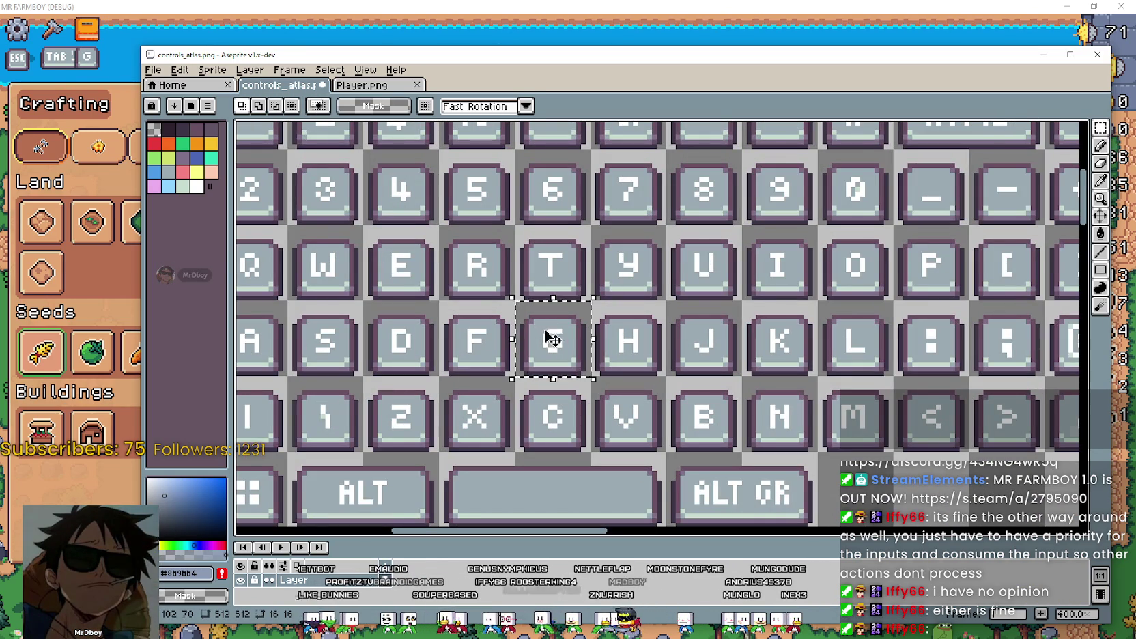
pyautogui.scroll(-4, 550, 332)
pyautogui.scroll(3, 741, 358)
pyautogui.hscroll(2, 742, 358)
# Paste the grey G copy beside the white G key, commit it, and deselect.
pyautogui.hotkey('ctrl', 'v')
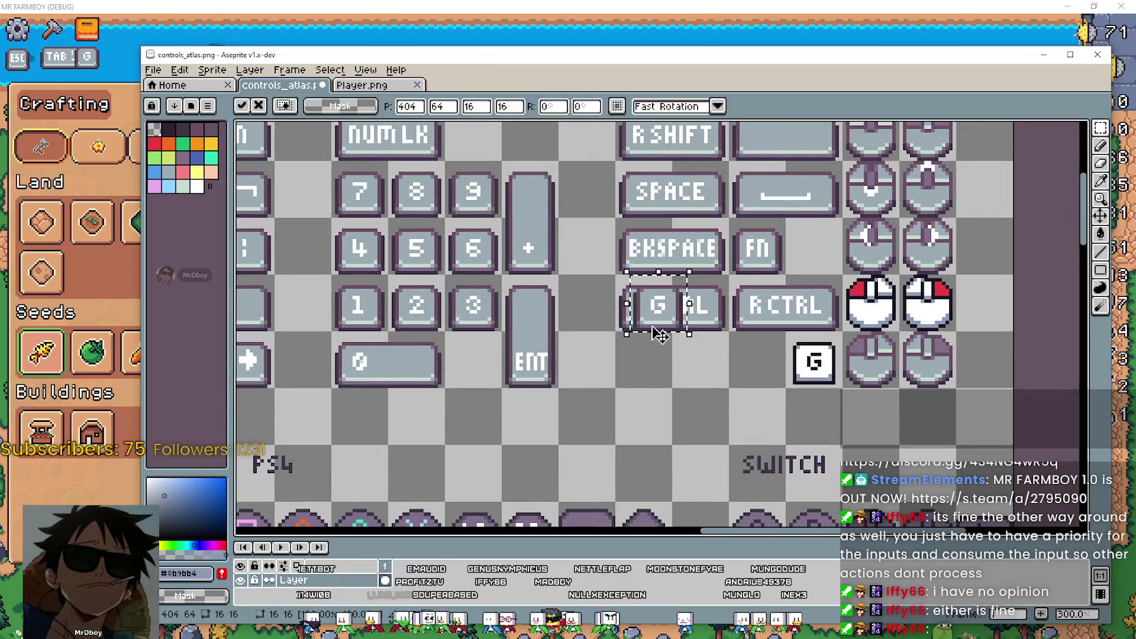
pyautogui.moveTo(654, 308); pyautogui.dragTo(757, 361)
pyautogui.hscroll(2, 801, 392)
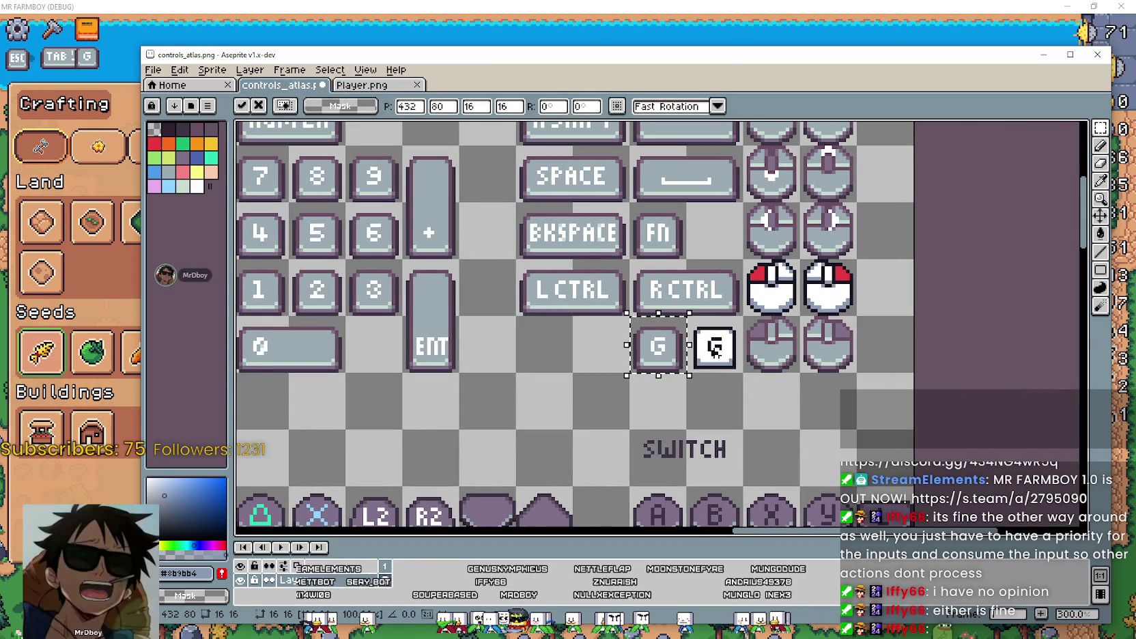
pyautogui.click(785, 382)
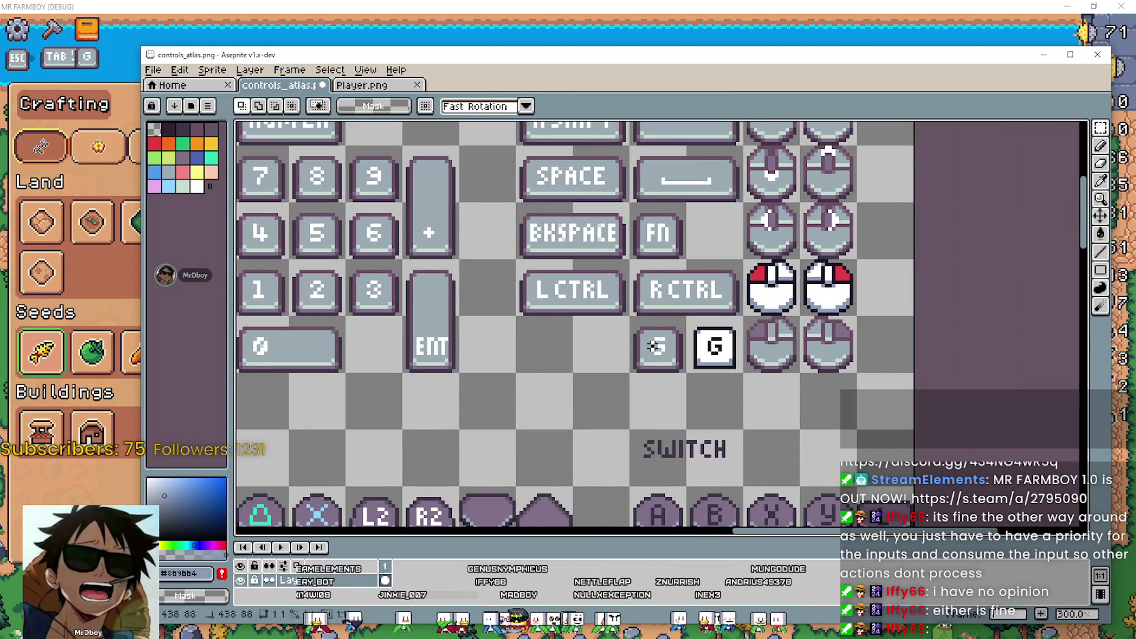
pyautogui.moveTo(627, 315); pyautogui.dragTo(746, 375)
pyautogui.click(701, 437)
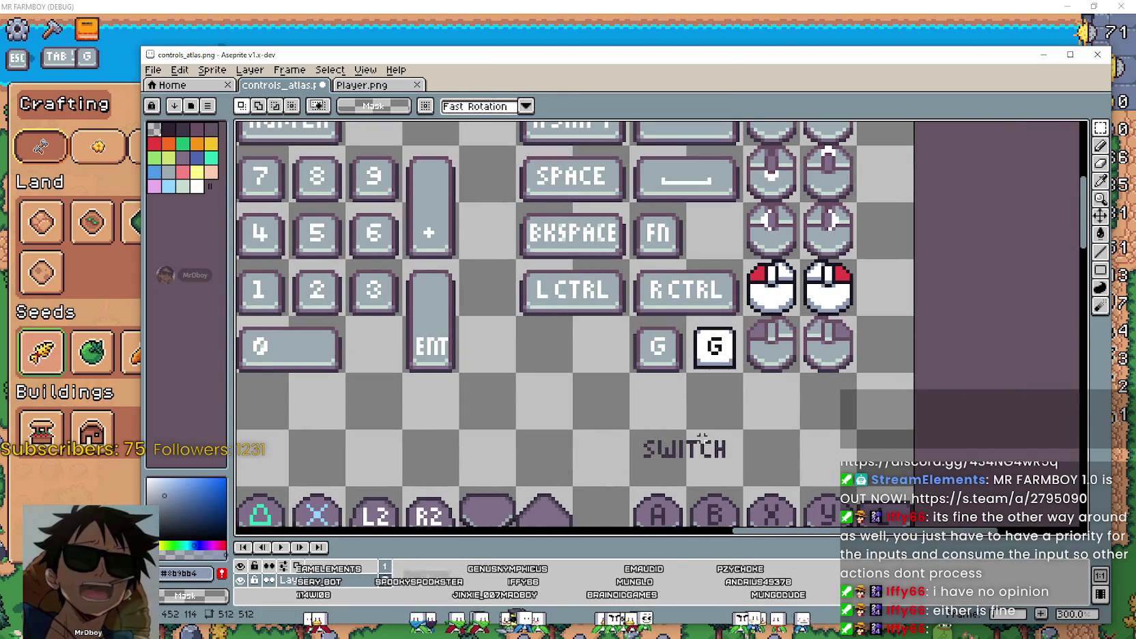
pyautogui.hscroll(2, 629, 406)
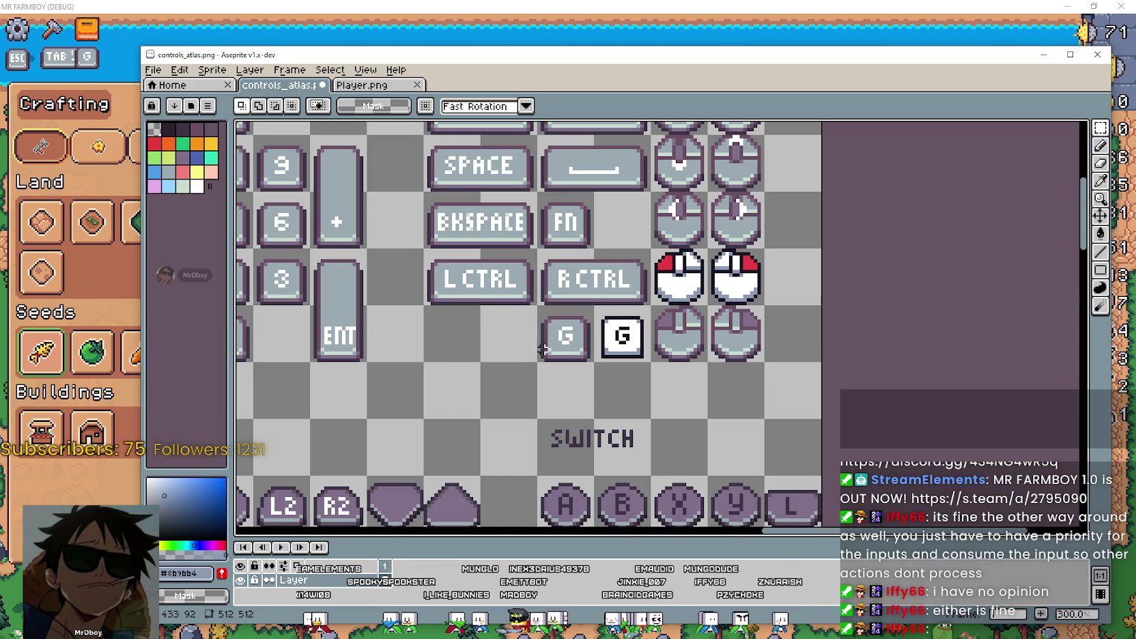
# Nudge the grey G key and the white G key up slightly into line.
pyautogui.moveTo(564, 358); pyautogui.dragTo(565, 350)
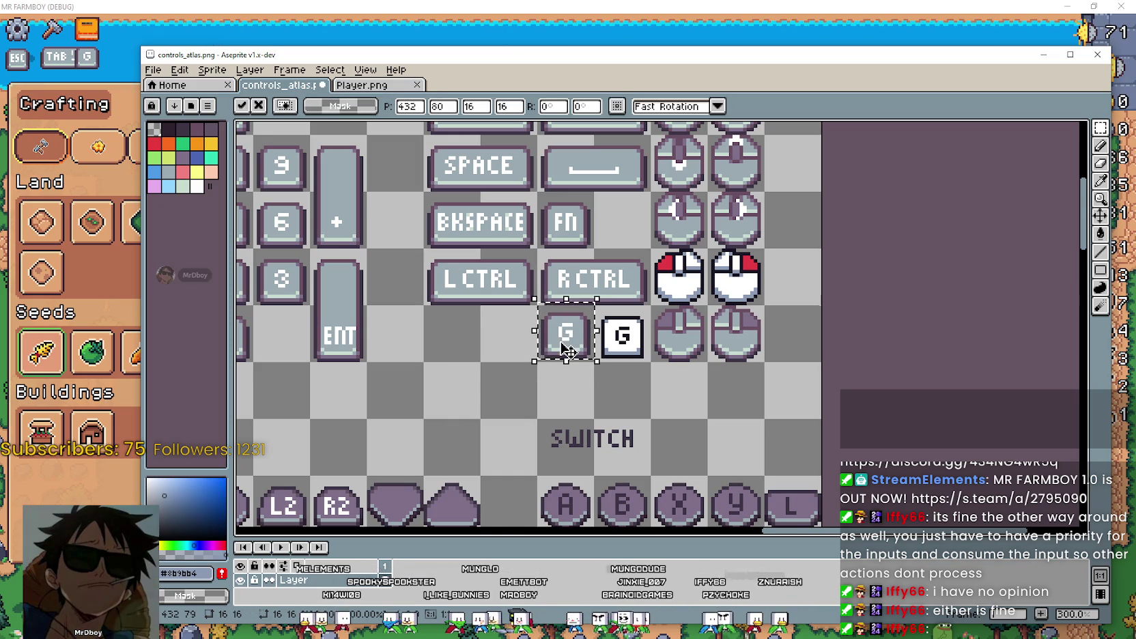
pyautogui.scroll(1, 565, 350)
pyautogui.moveTo(597, 308); pyautogui.dragTo(632, 358)
pyautogui.scroll(1, 632, 358)
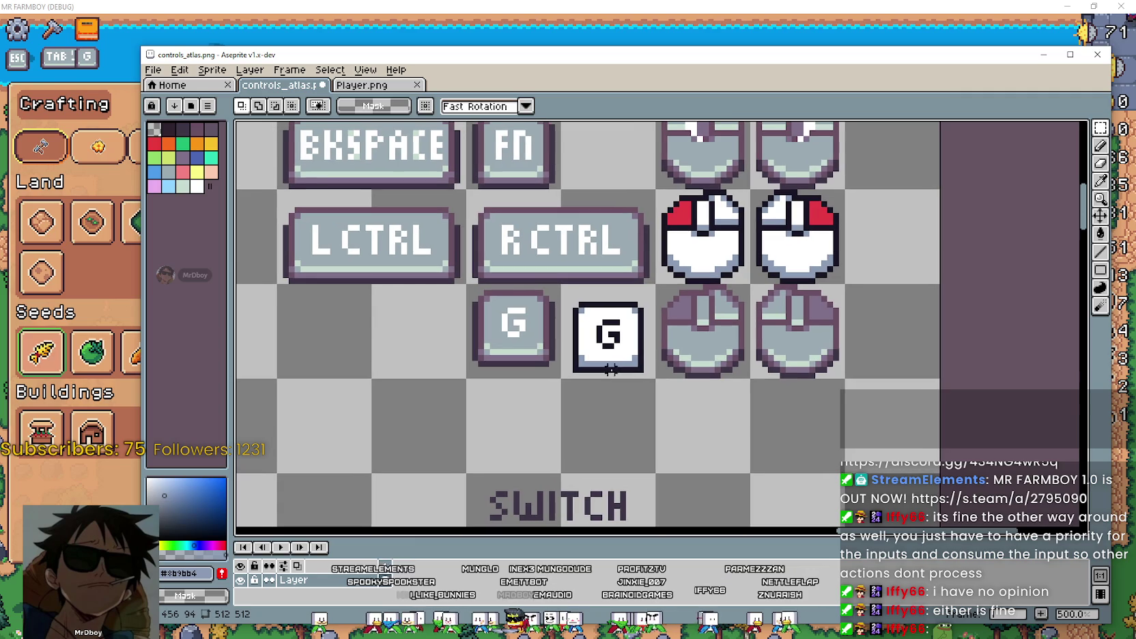
pyautogui.press('Up')
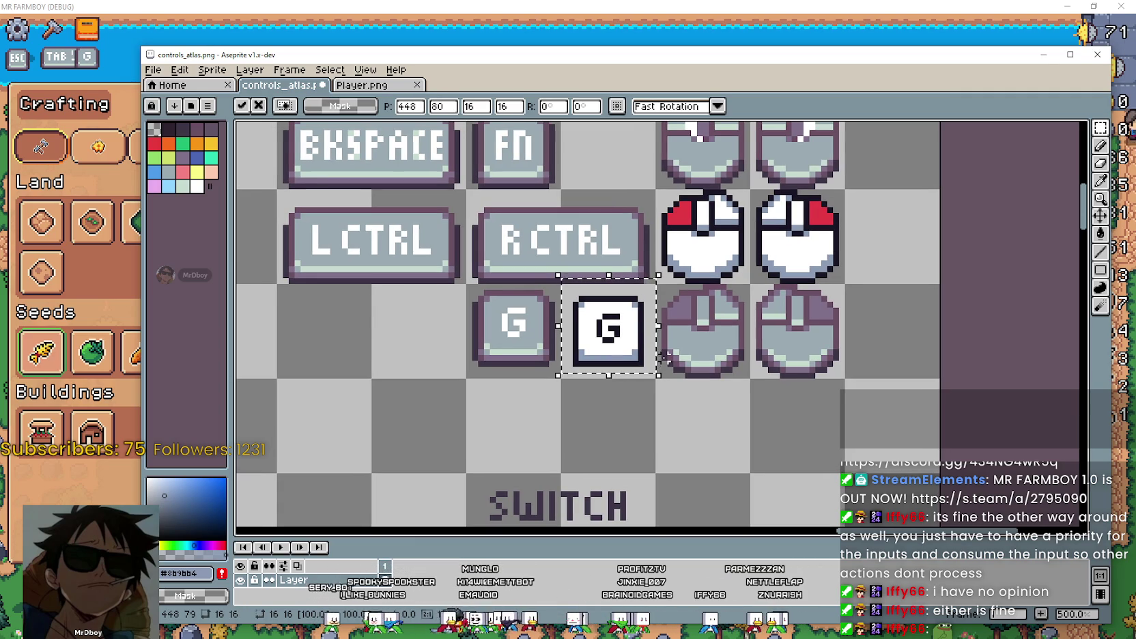
pyautogui.click(588, 401)
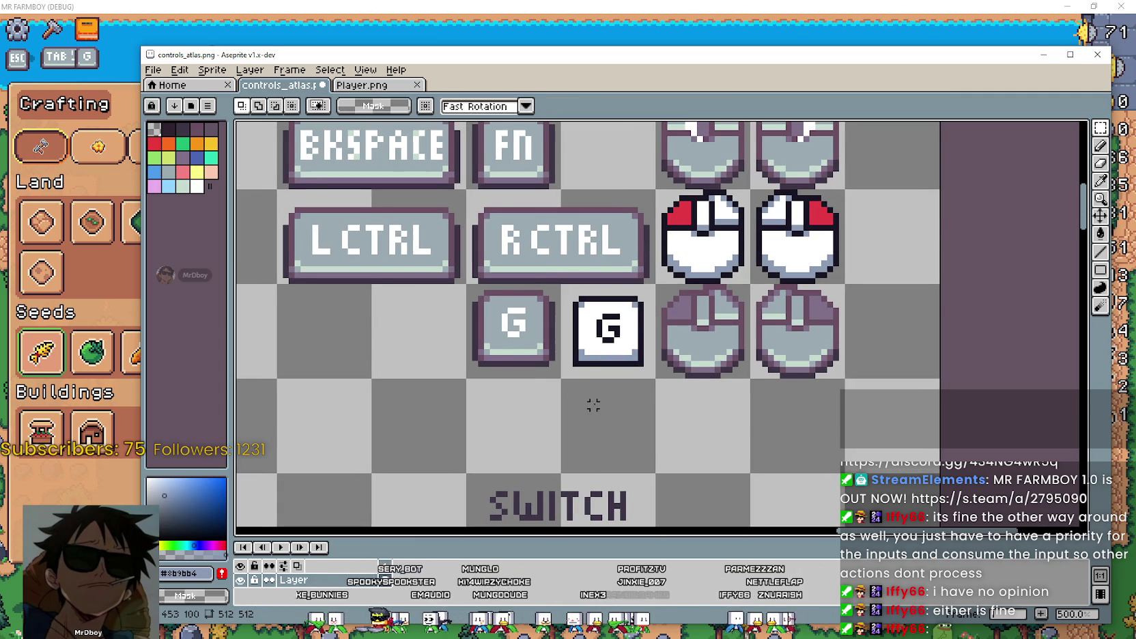
# Pan toward the ENT key and clear the selection on the grey G key.
pyautogui.scroll(-1, 576, 399)
pyautogui.moveTo(635, 423); pyautogui.dragTo(677, 425)
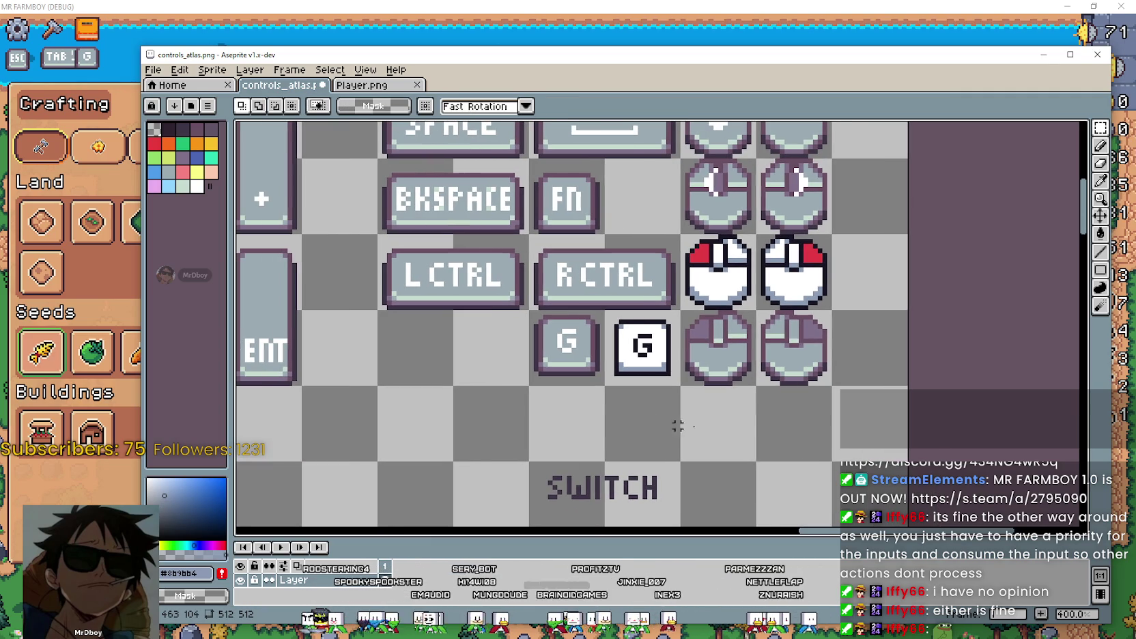
pyautogui.moveTo(540, 369); pyautogui.dragTo(587, 358)
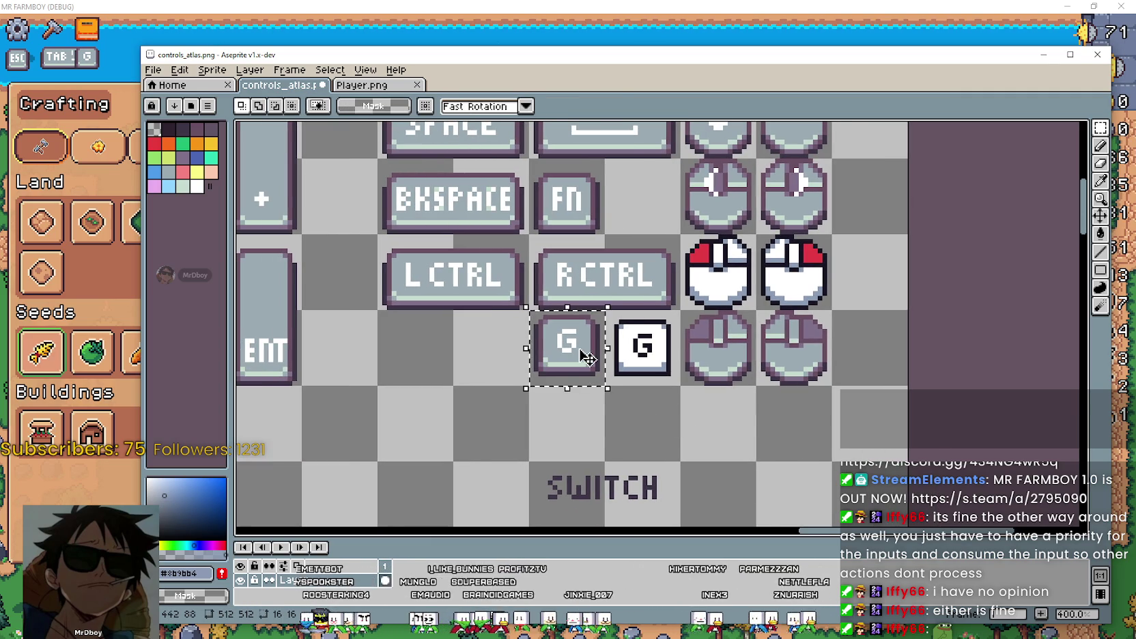
pyautogui.hotkey('ctrl', 'd')
pyautogui.moveTo(730, 443); pyautogui.dragTo(709, 444)
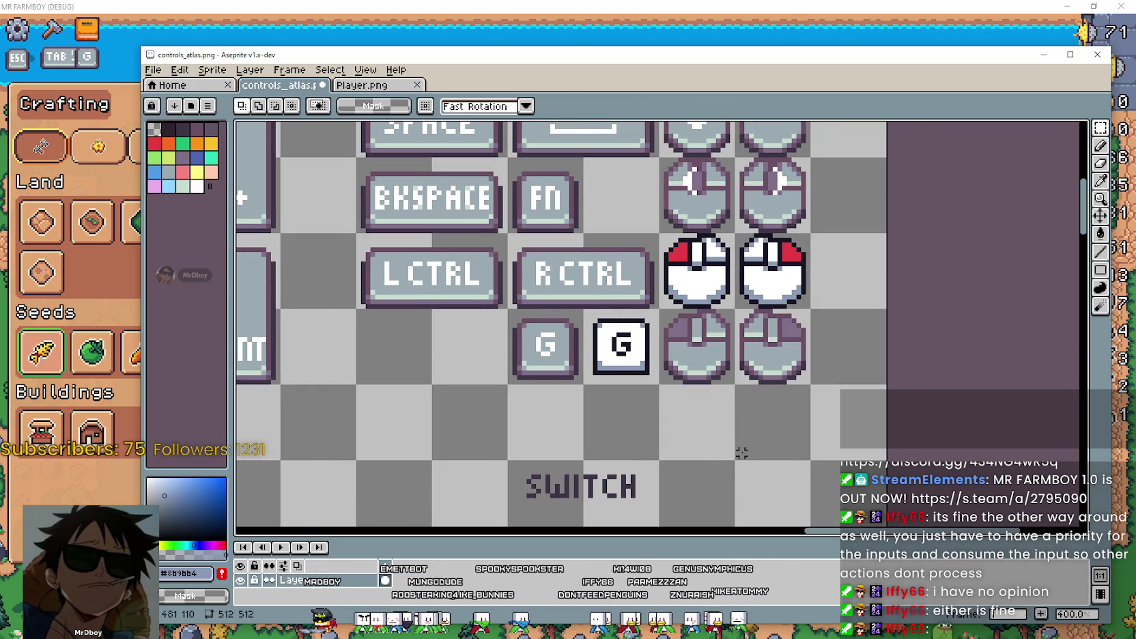
pyautogui.scroll(-1, 746, 439)
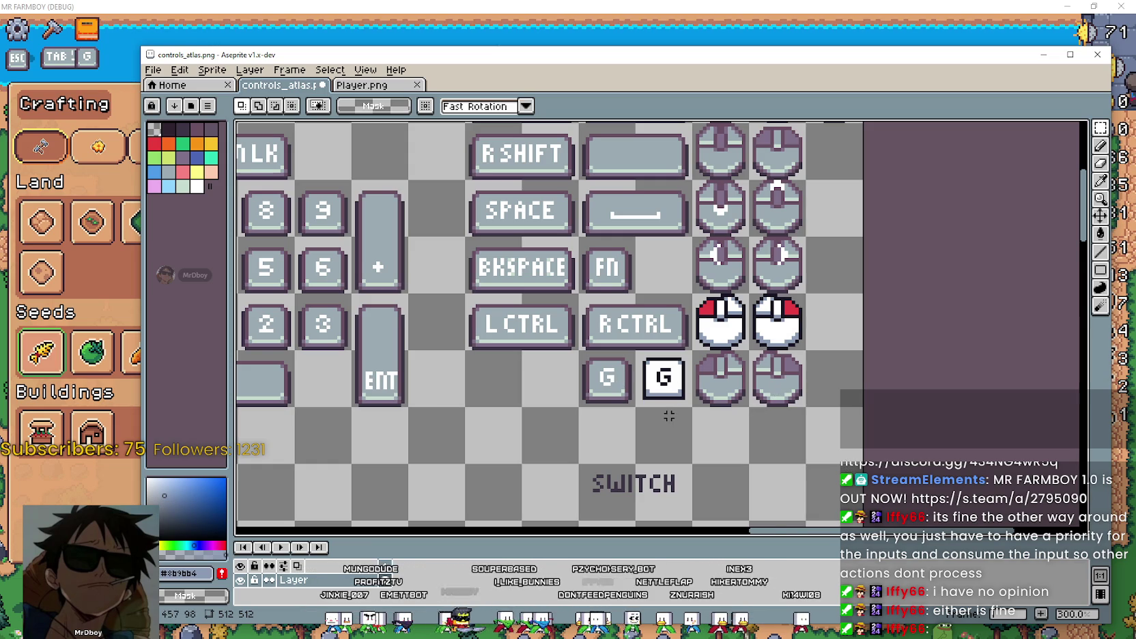
pyautogui.scroll(-3, 660, 386)
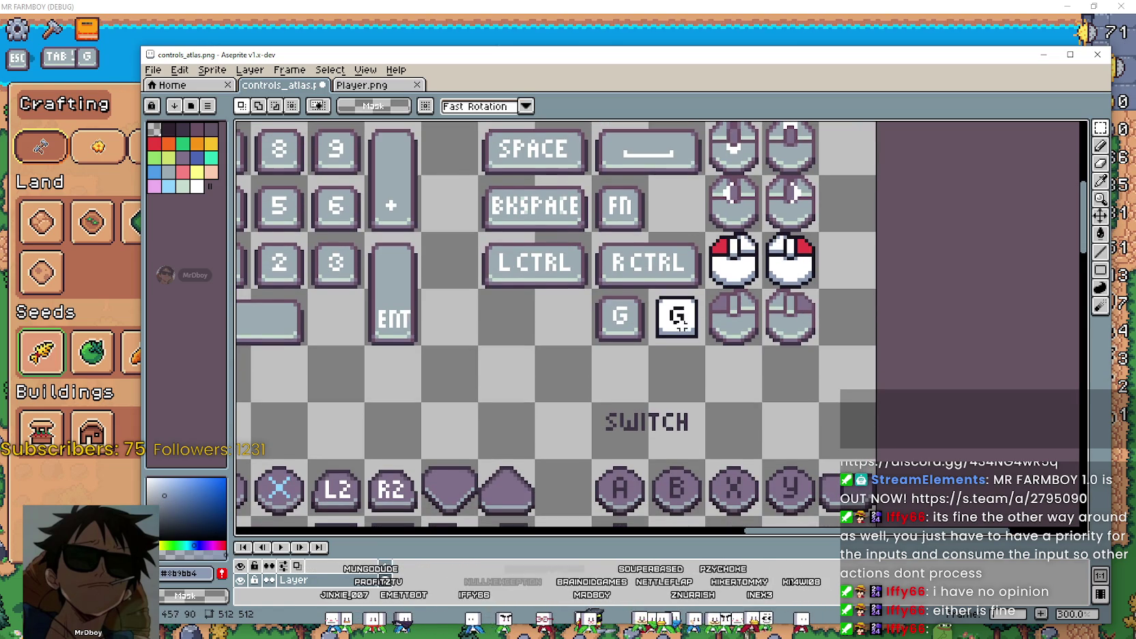
# Move the four mouse icons down one row and place the grey G below the white G.
pyautogui.moveTo(708, 231); pyautogui.dragTo(819, 346)
pyautogui.moveTo(768, 294); pyautogui.dragTo(768, 351)
pyautogui.moveTo(591, 287)
pyautogui.mouseDown()
pyautogui.moveTo(649, 346)
pyautogui.moveTo(628, 345)
pyautogui.moveTo(676, 383)
pyautogui.mouseUp()
pyautogui.moveTo(646, 287); pyautogui.dragTo(821, 405)
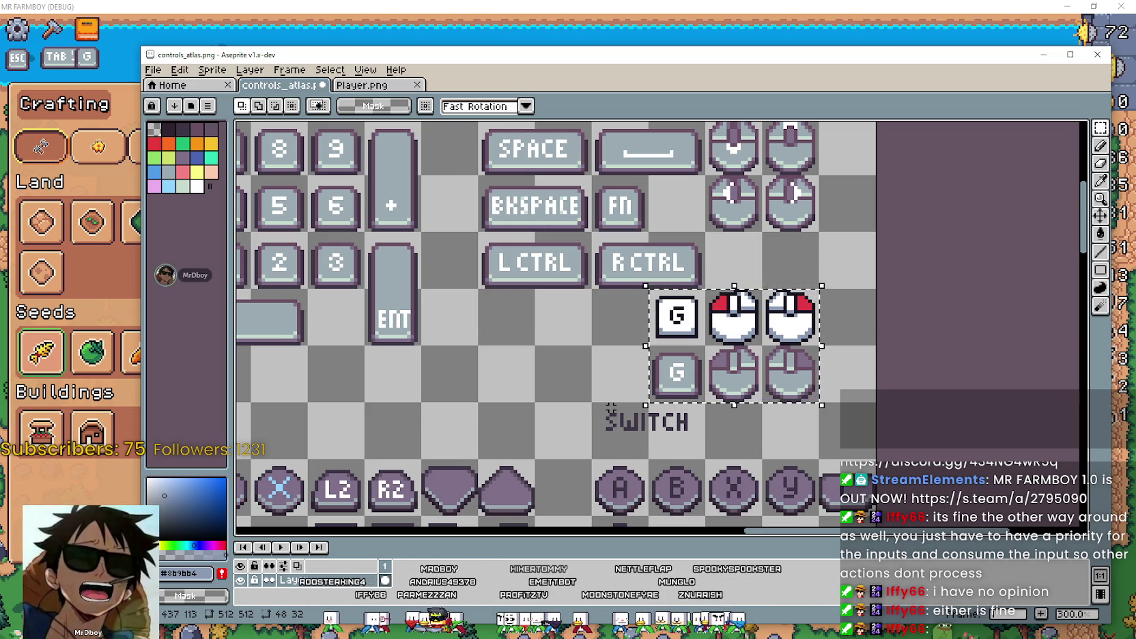
pyautogui.scroll(-1, 710, 321)
pyautogui.scroll(1, 793, 365)
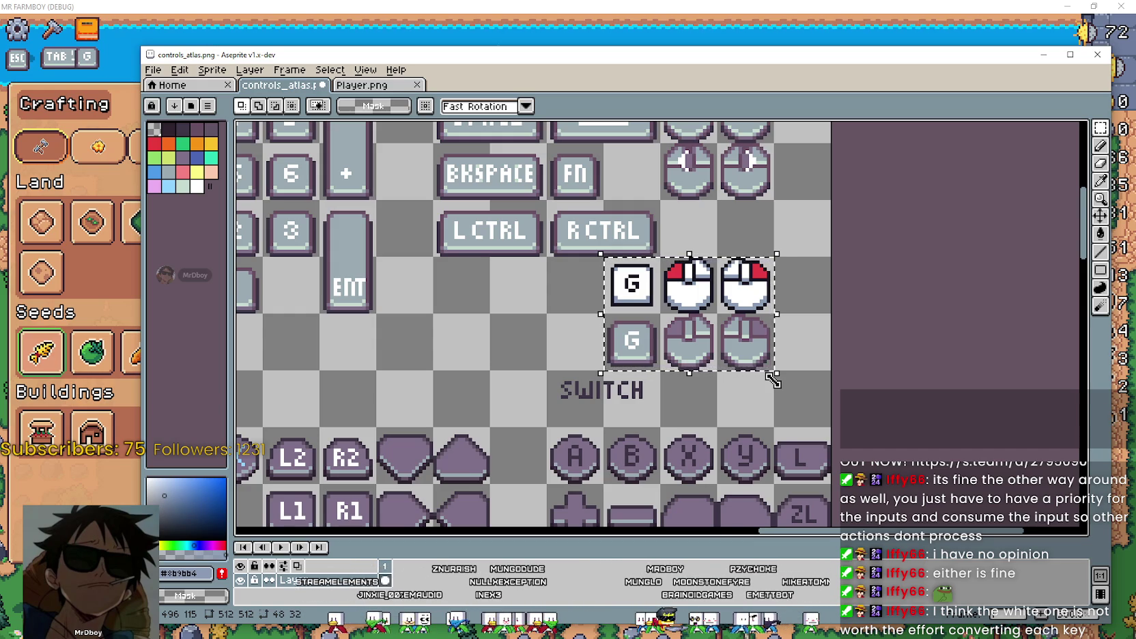
# Zoom out, pan to the SHIFT row, and move the editor window right beside the game.
pyautogui.scroll(-1, 811, 365)
pyautogui.scroll(-1, 888, 363)
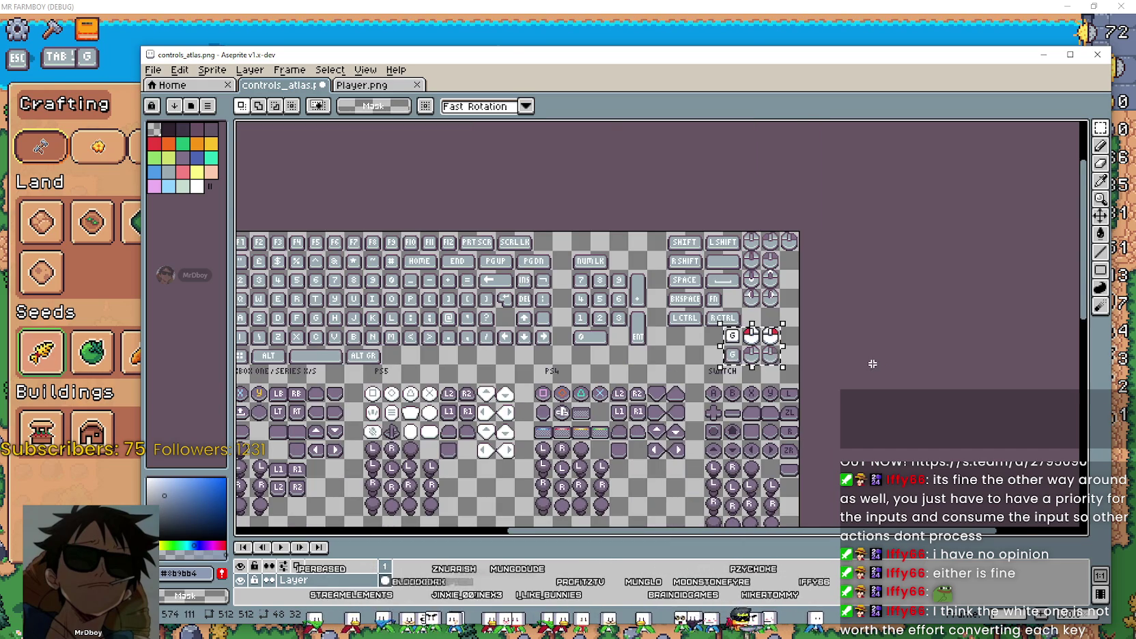
pyautogui.scroll(1, 873, 363)
pyautogui.moveTo(873, 363); pyautogui.dragTo(795, 406)
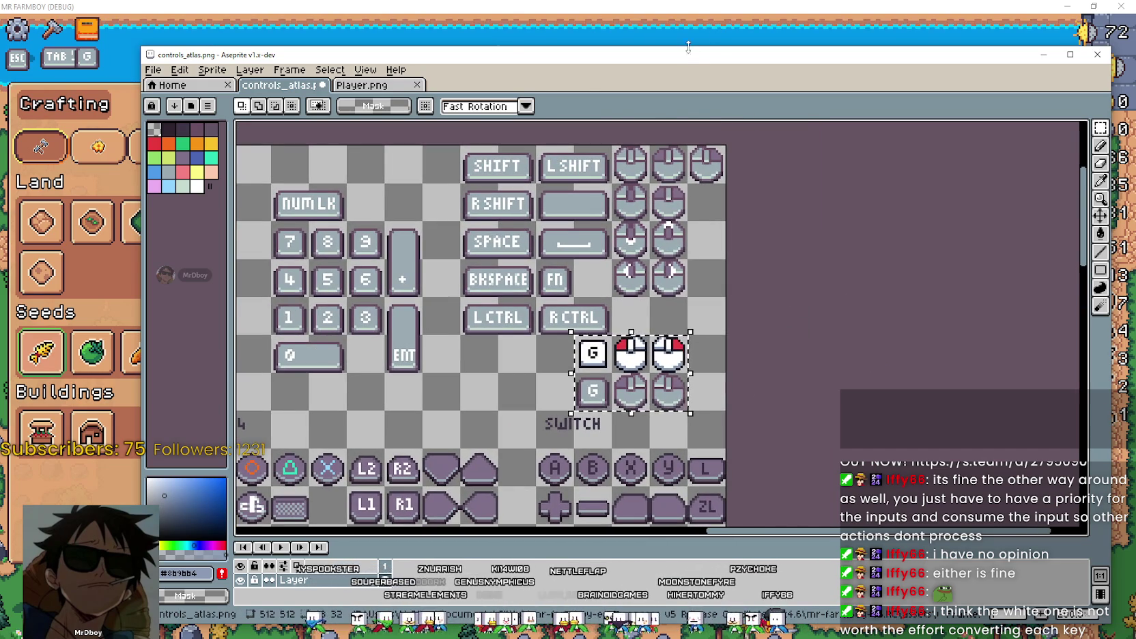
pyautogui.moveTo(687, 58)
pyautogui.mouseDown()
pyautogui.moveTo(942, 58)
pyautogui.moveTo(898, 246)
pyautogui.moveTo(1090, 102)
pyautogui.mouseUp()
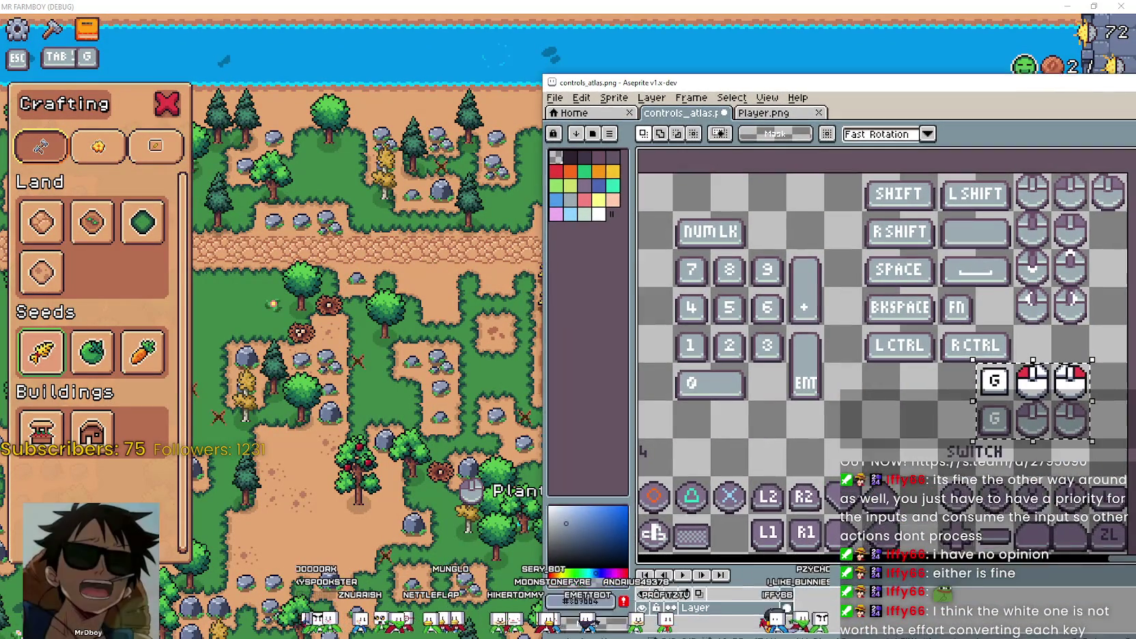
# Reposition and narrow the editor window, then pan onto the G and mouse icons.
pyautogui.moveTo(1024, 93); pyautogui.dragTo(1027, 50)
pyautogui.scroll(-1, 1128, 394)
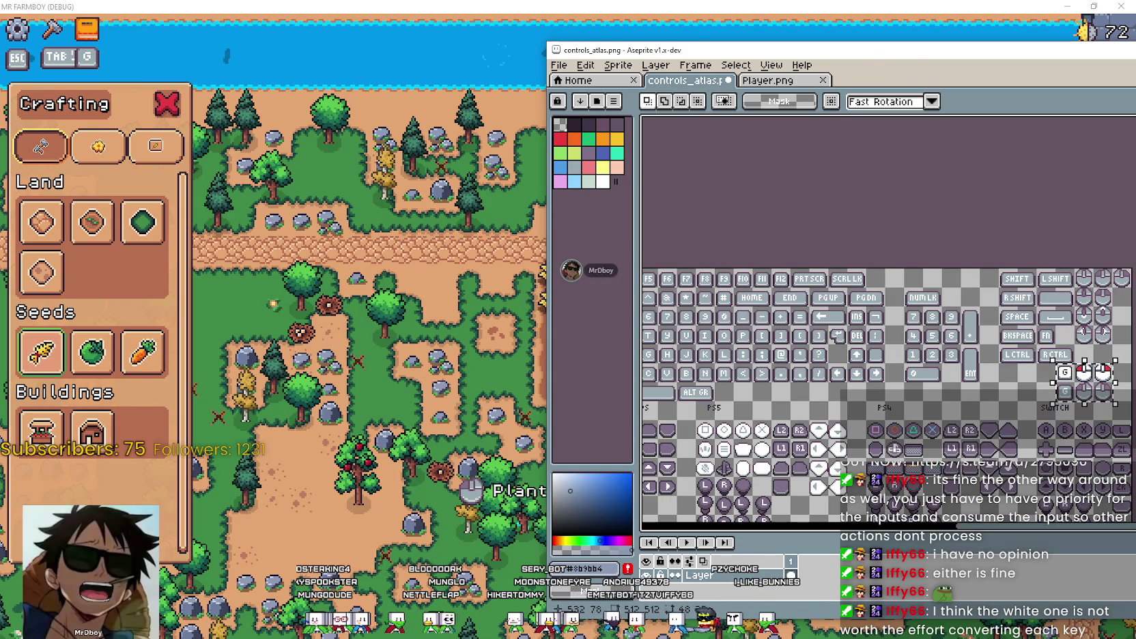
pyautogui.moveTo(917, 54)
pyautogui.mouseDown()
pyautogui.moveTo(529, 107)
pyautogui.moveTo(236, 94)
pyautogui.mouseUp()
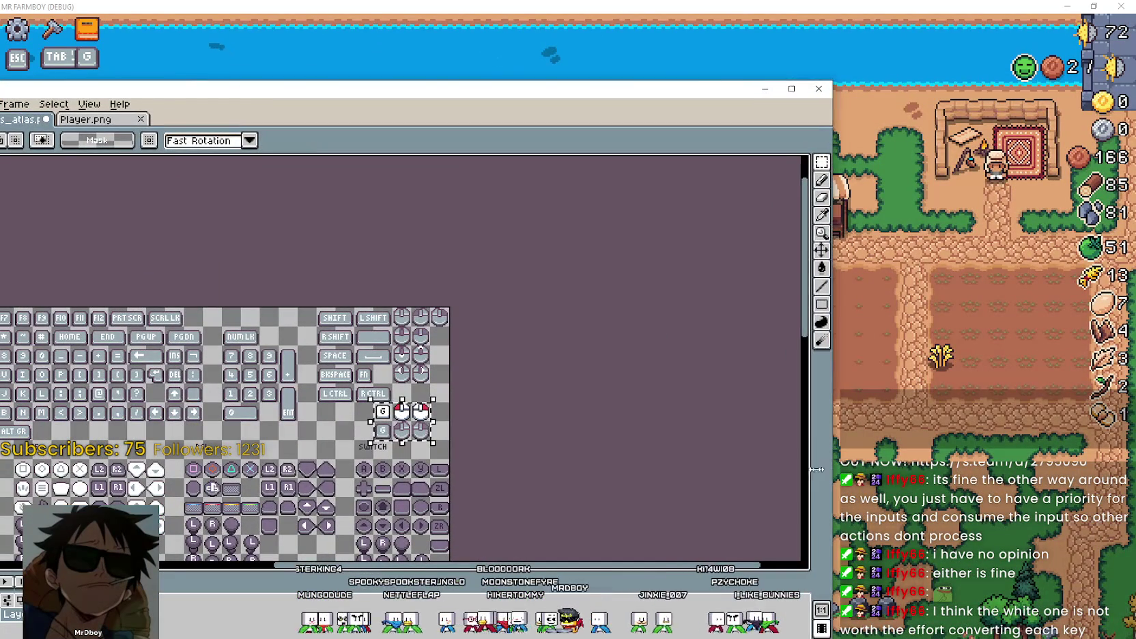
pyautogui.moveTo(835, 444); pyautogui.dragTo(502, 443)
pyautogui.moveTo(362, 89); pyautogui.dragTo(321, 152)
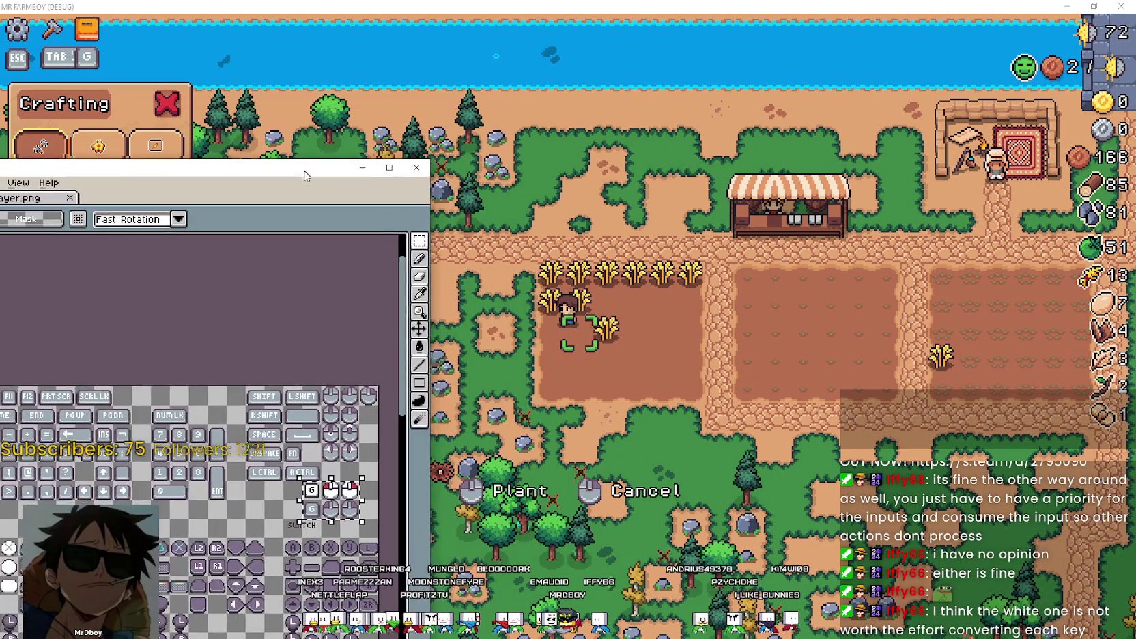
pyautogui.scroll(1, 372, 464)
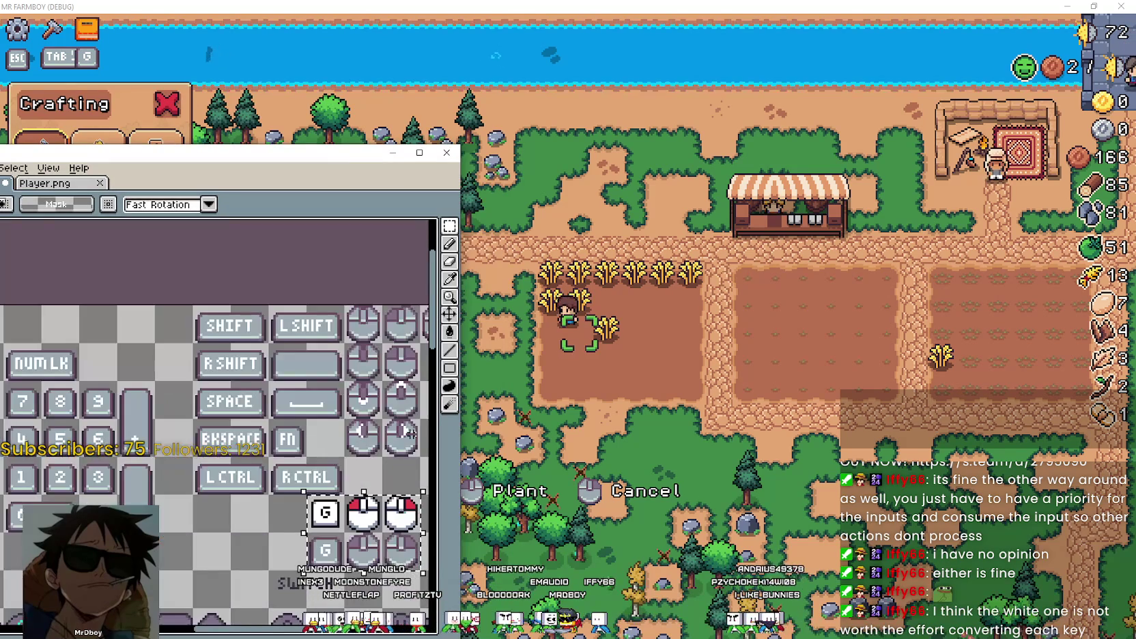
pyautogui.moveTo(391, 409); pyautogui.dragTo(380, 384)
pyautogui.moveTo(307, 159); pyautogui.dragTo(308, 168)
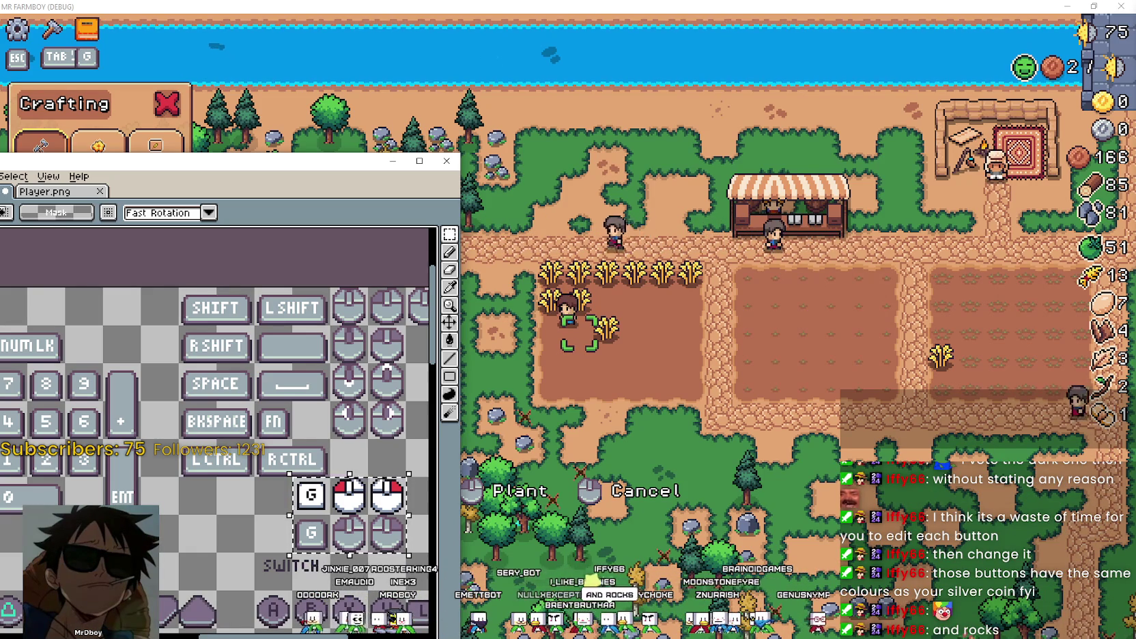
# Look over the Player sprite sheet, then return to the controls atlas.
pyautogui.moveTo(239, 160); pyautogui.dragTo(355, 102)
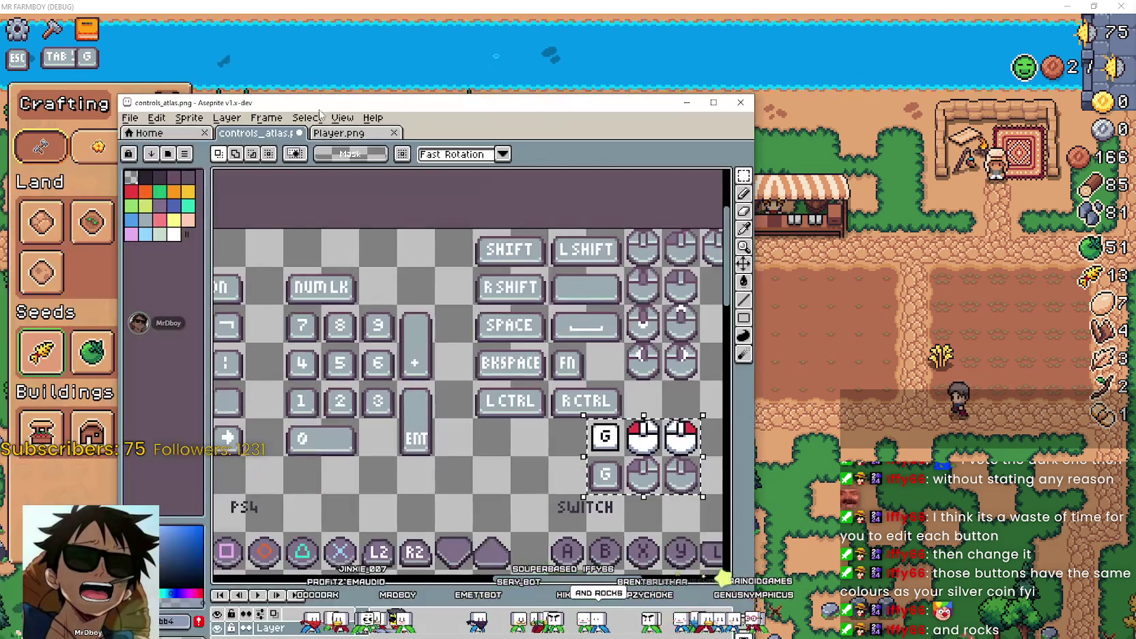
pyautogui.click(346, 132)
pyautogui.scroll(-2, 478, 307)
pyautogui.scroll(-2, 478, 307)
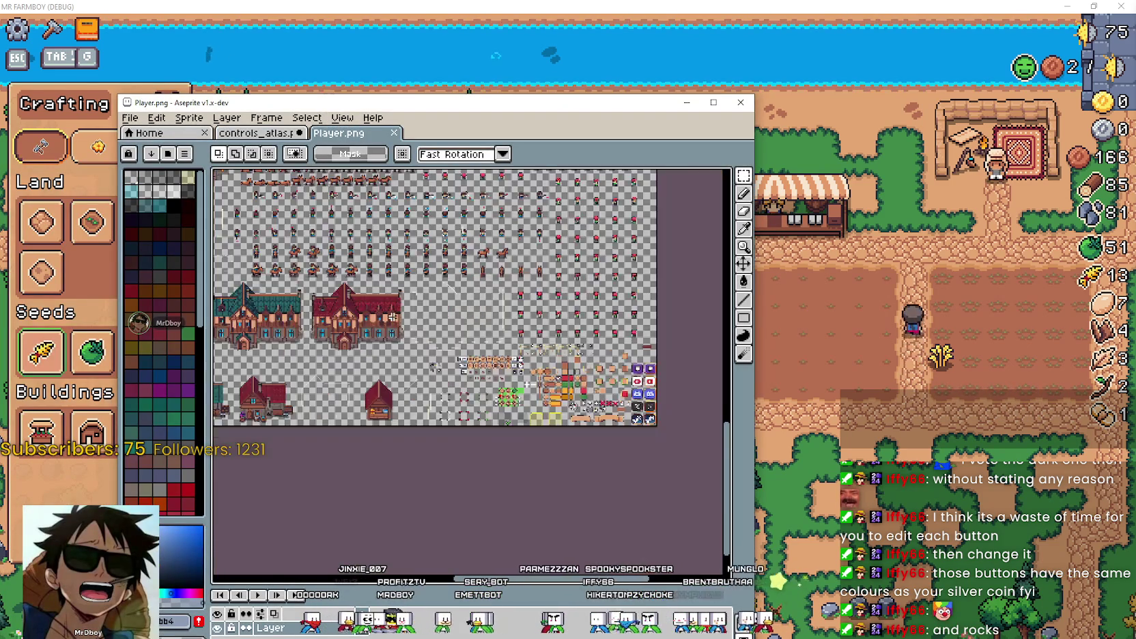
pyautogui.scroll(-2, 478, 307)
pyautogui.scroll(3, 448, 439)
pyautogui.click(256, 132)
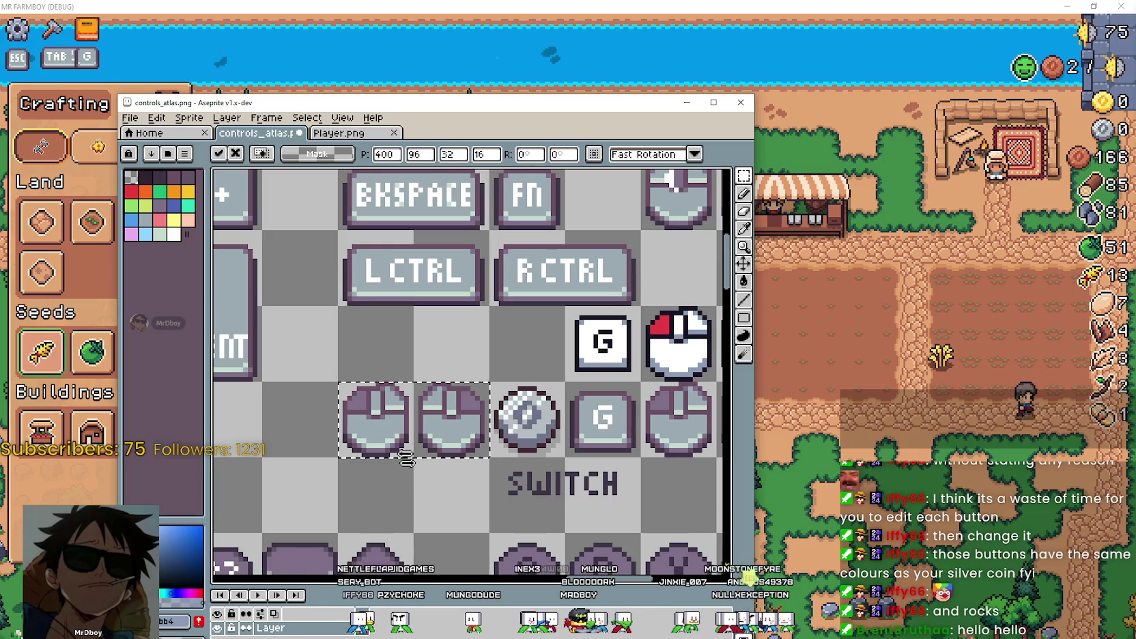
pyautogui.scroll(2, 448, 439)
pyautogui.scroll(1, 449, 439)
pyautogui.scroll(-1, 448, 439)
# Move the G key tile into the empty slot left of the mouse icons and widen the editor window.
pyautogui.moveTo(647, 348); pyautogui.dragTo(311, 462)
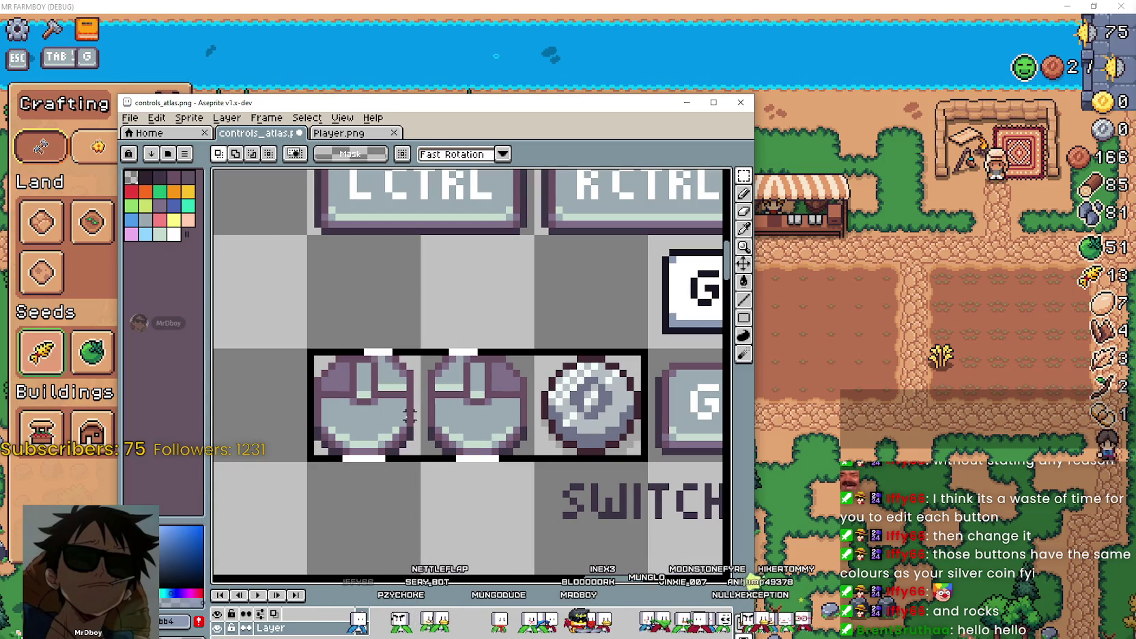
pyautogui.click(531, 486)
pyautogui.moveTo(502, 423); pyautogui.dragTo(314, 352)
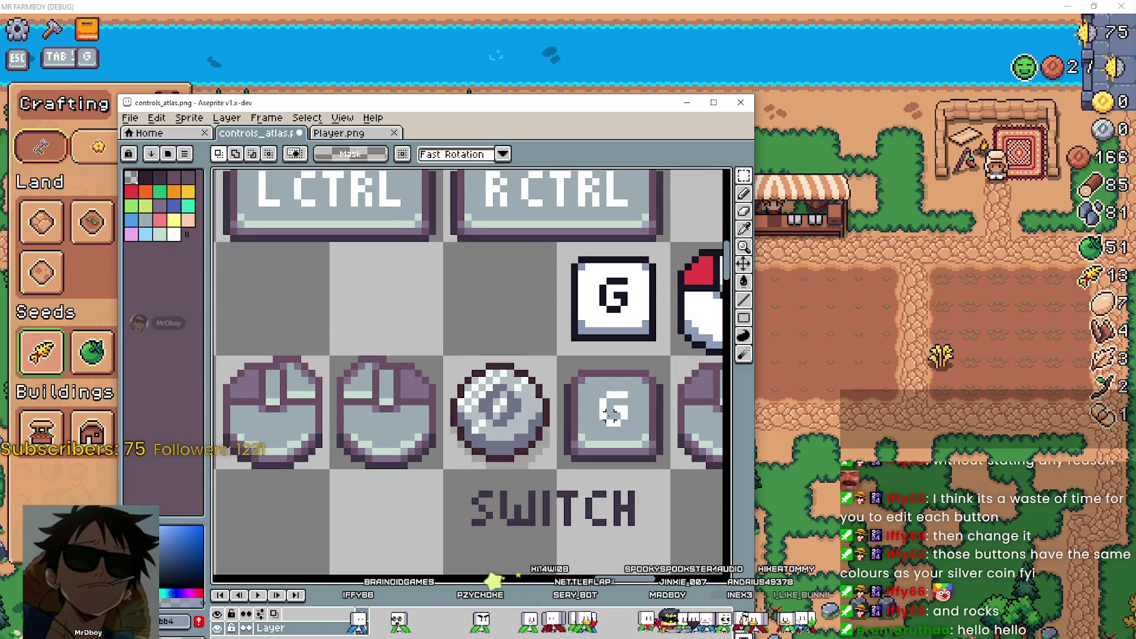
pyautogui.moveTo(560, 355); pyautogui.dragTo(672, 469)
pyautogui.moveTo(613, 421); pyautogui.dragTo(340, 416)
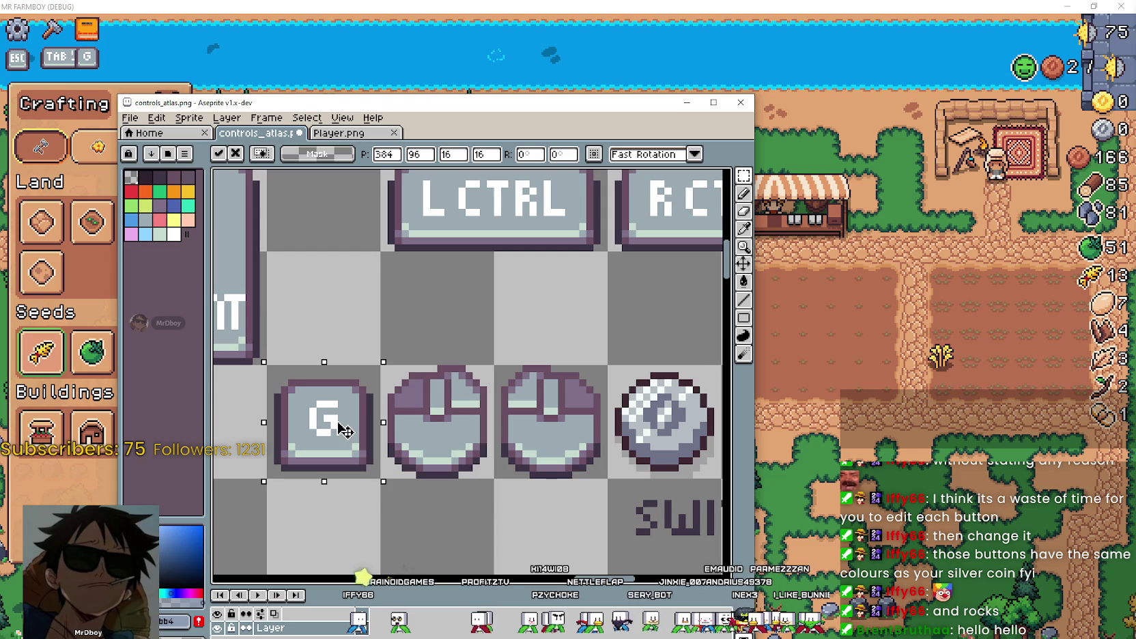
pyautogui.press('alt')
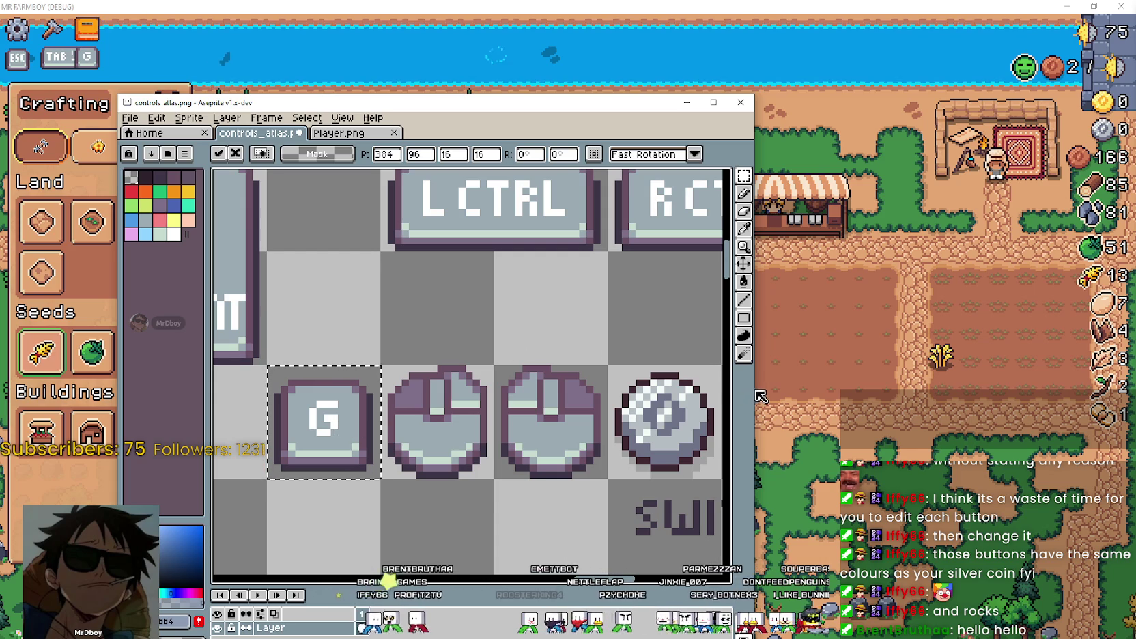
pyautogui.moveTo(759, 388); pyautogui.dragTo(1050, 387)
pyautogui.moveTo(587, 408); pyautogui.dragTo(633, 411)
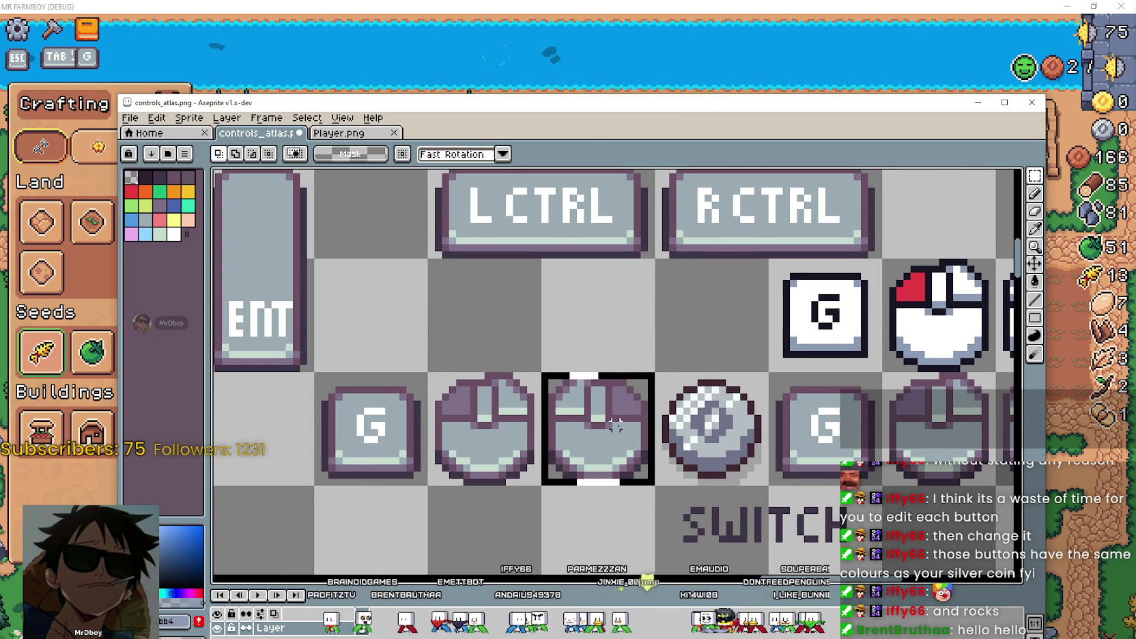
# Select the G key and both mouse tiles, and bucket-fill darker outlines on the mouse icons.
pyautogui.moveTo(314, 372); pyautogui.dragTo(655, 486)
pyautogui.click(1032, 230)
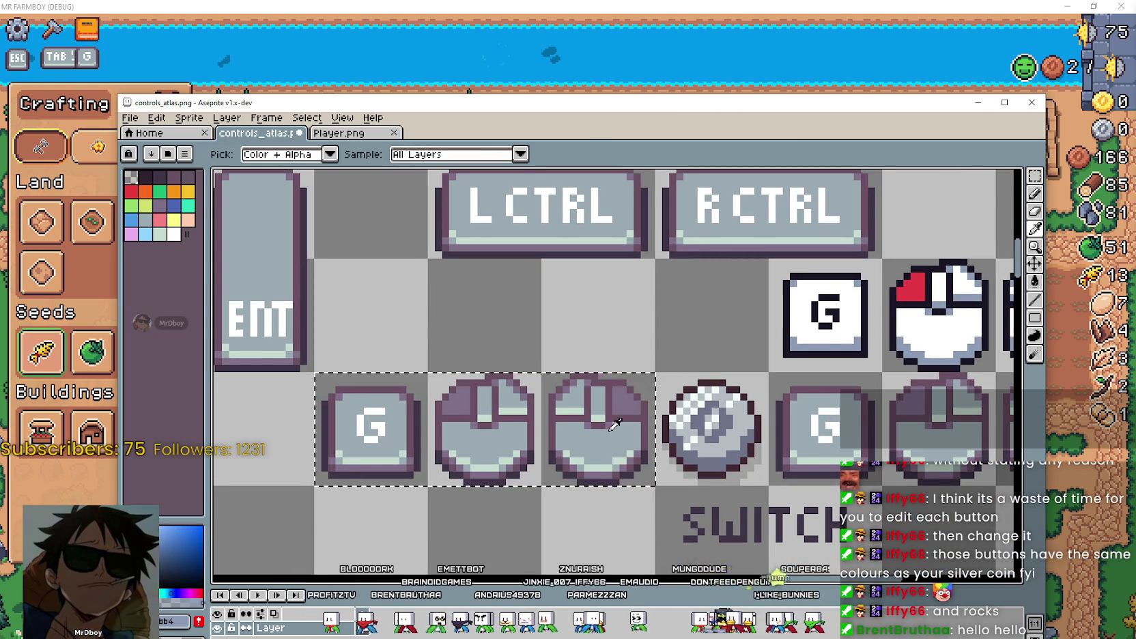
pyautogui.scroll(2, 817, 343)
pyautogui.scroll(-2, 817, 344)
pyautogui.scroll(1, 817, 344)
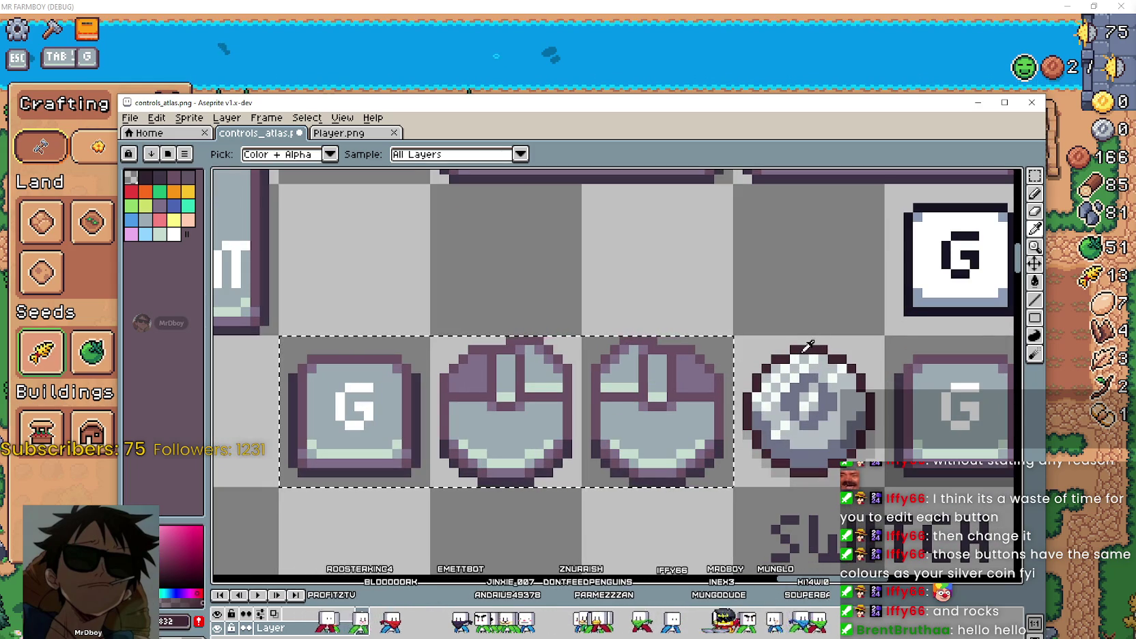
pyautogui.click(1034, 281)
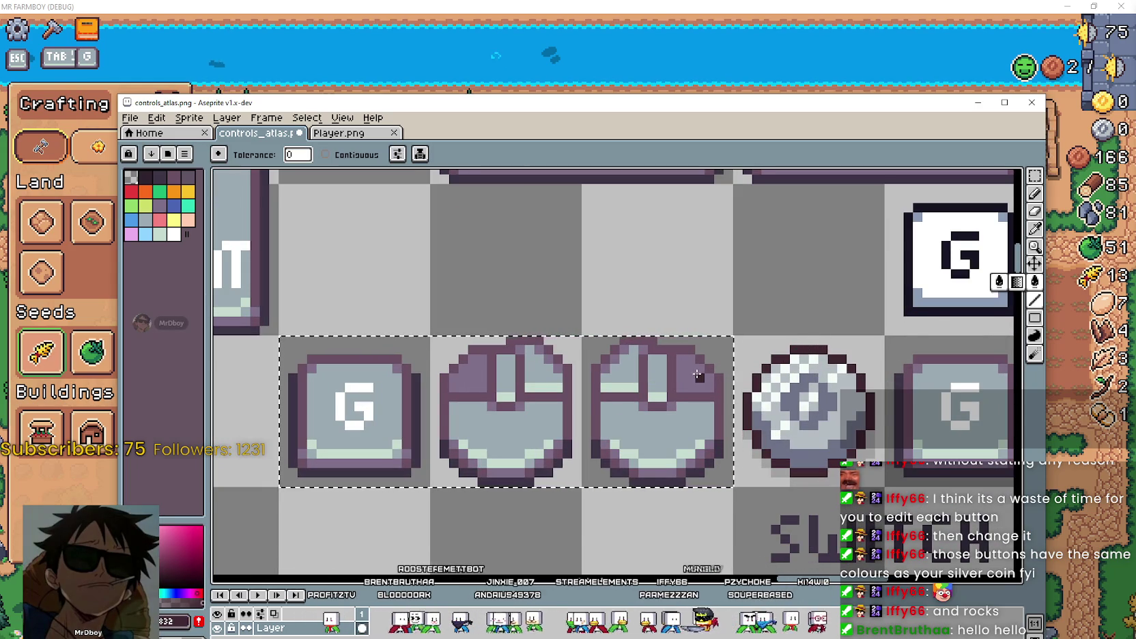
pyautogui.scroll(1, 711, 368)
pyautogui.click(712, 368)
pyautogui.scroll(-1, 710, 396)
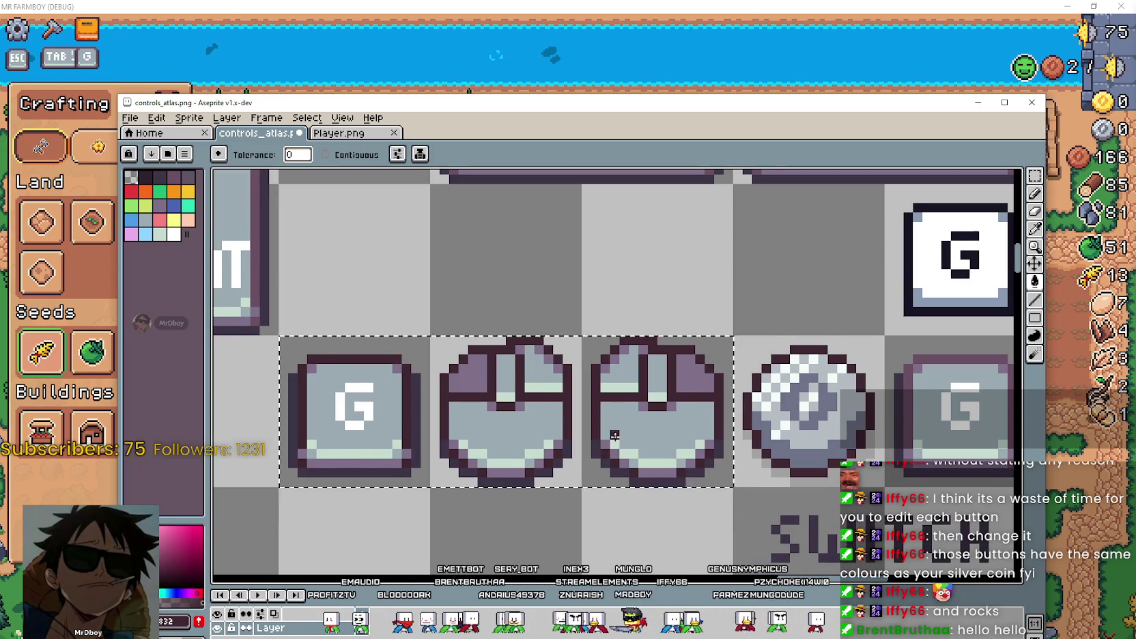
# Sample a lighter blue-grey from the rock and fill the G key face with it.
pyautogui.press('i')
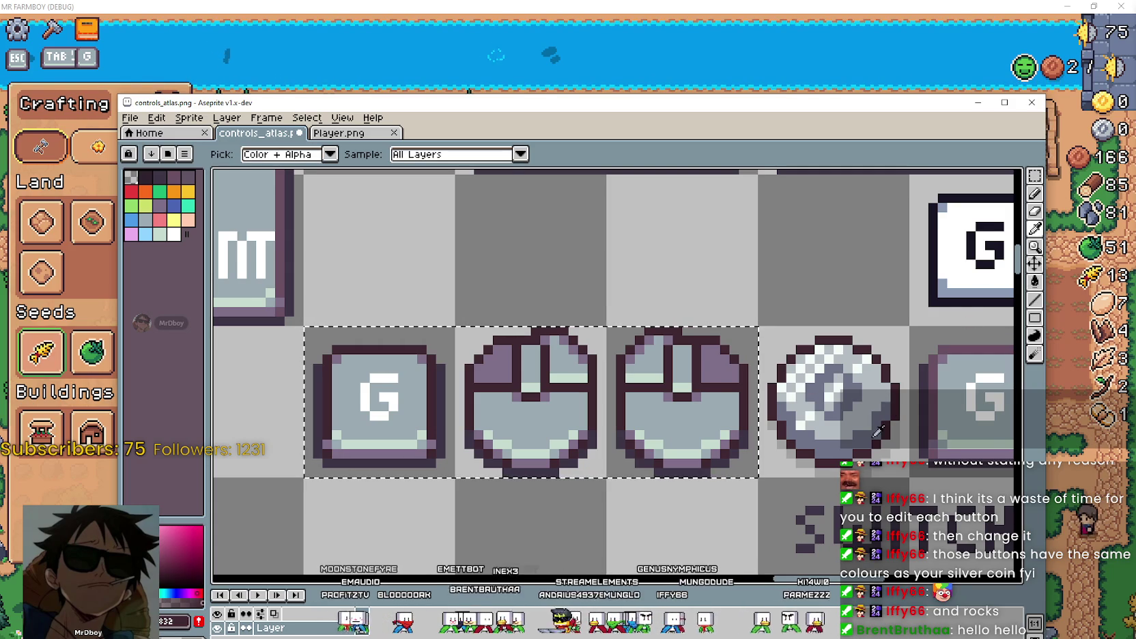
pyautogui.click(837, 444)
pyautogui.press('g')
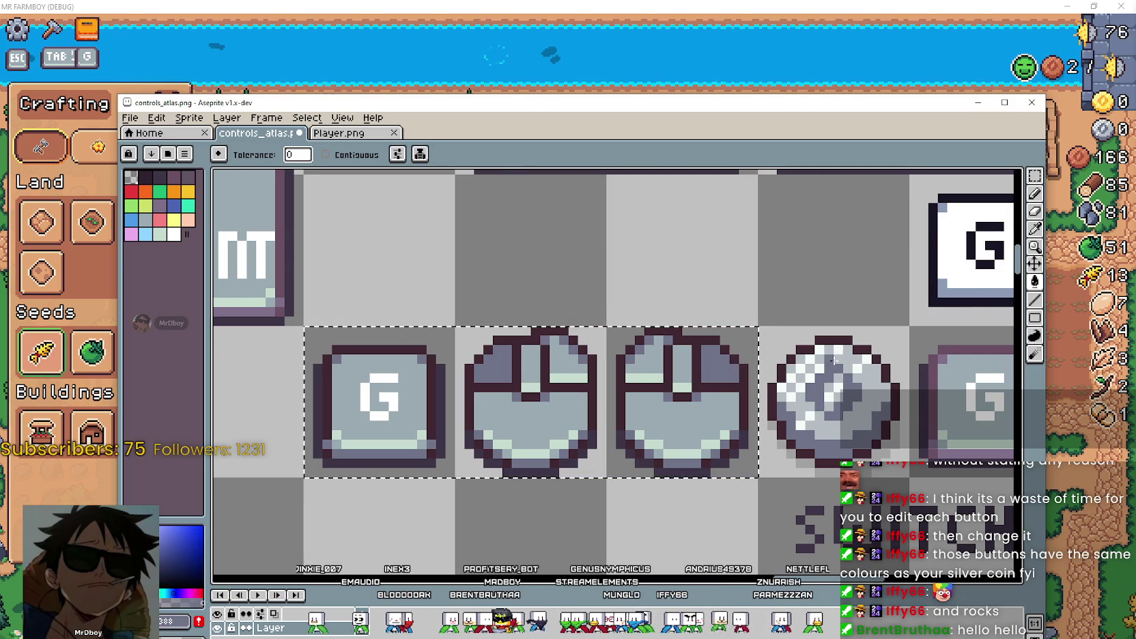
pyautogui.click(1032, 239)
pyautogui.click(875, 378)
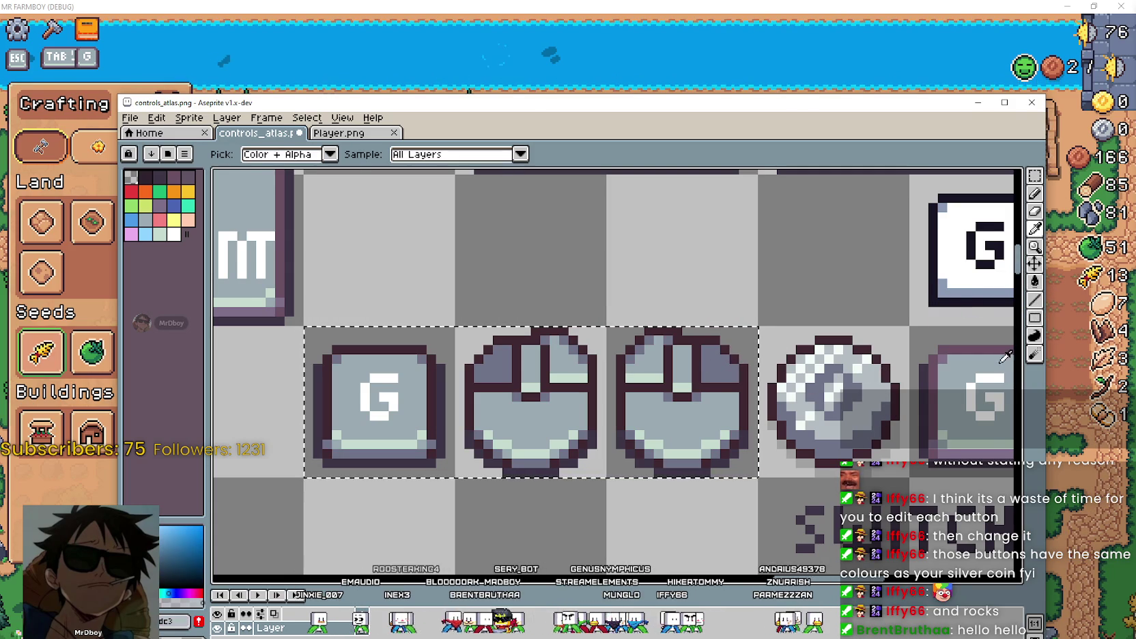
pyautogui.click(1036, 282)
pyautogui.click(686, 417)
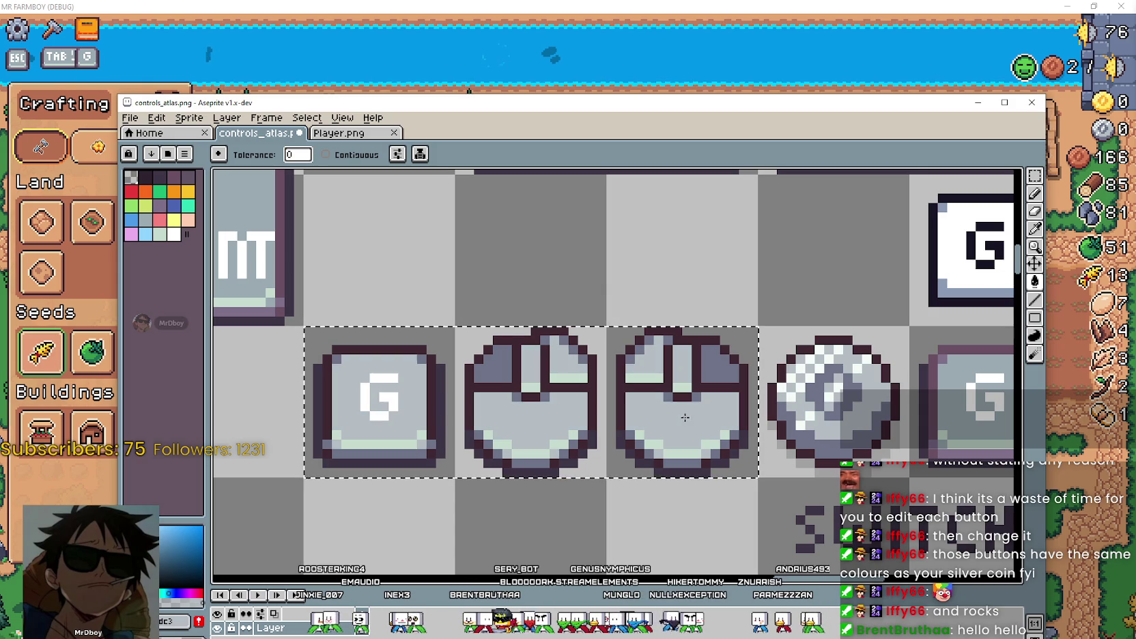
pyautogui.click(1034, 231)
pyautogui.scroll(3, 840, 371)
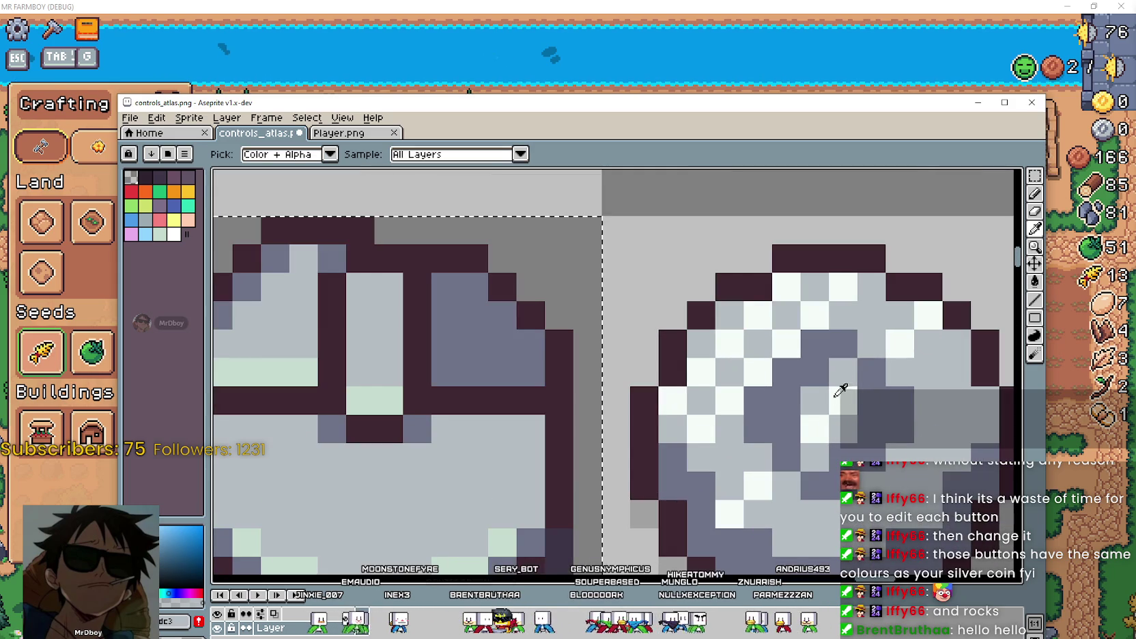
pyautogui.scroll(-2, 843, 382)
pyautogui.click(1034, 281)
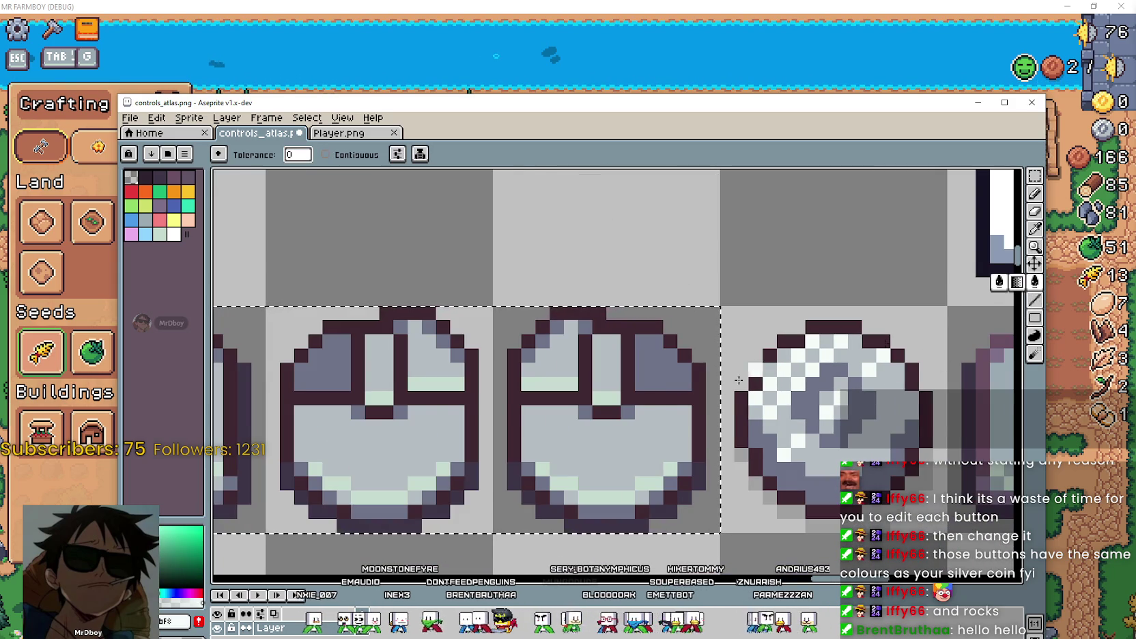
pyautogui.scroll(-1, 612, 412)
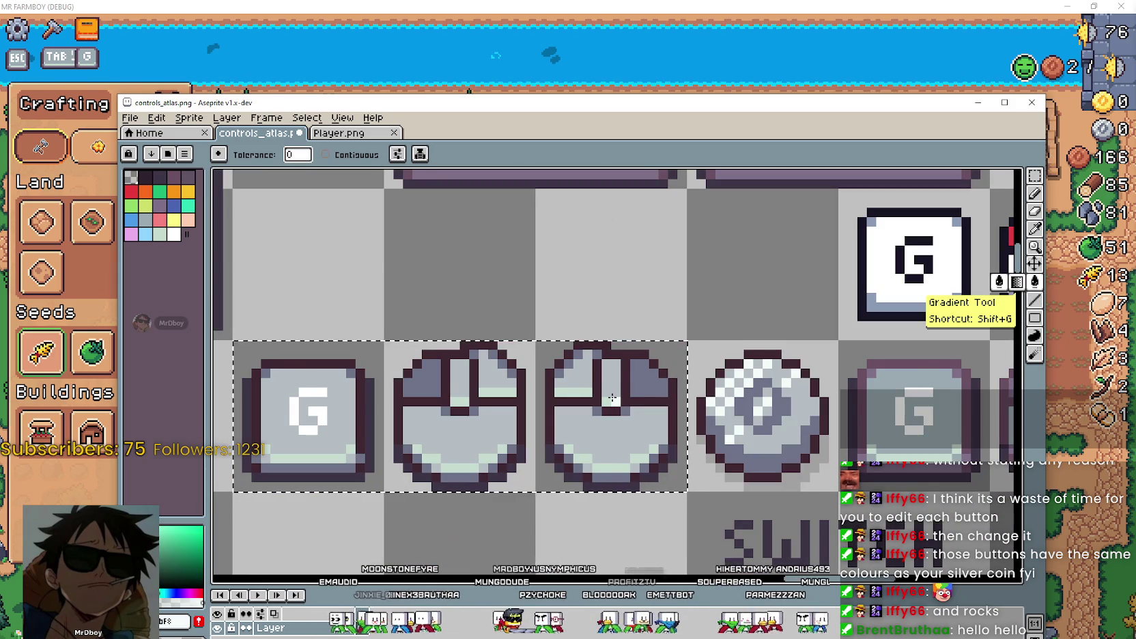
pyautogui.scroll(-2, 605, 459)
pyautogui.scroll(-1, 631, 445)
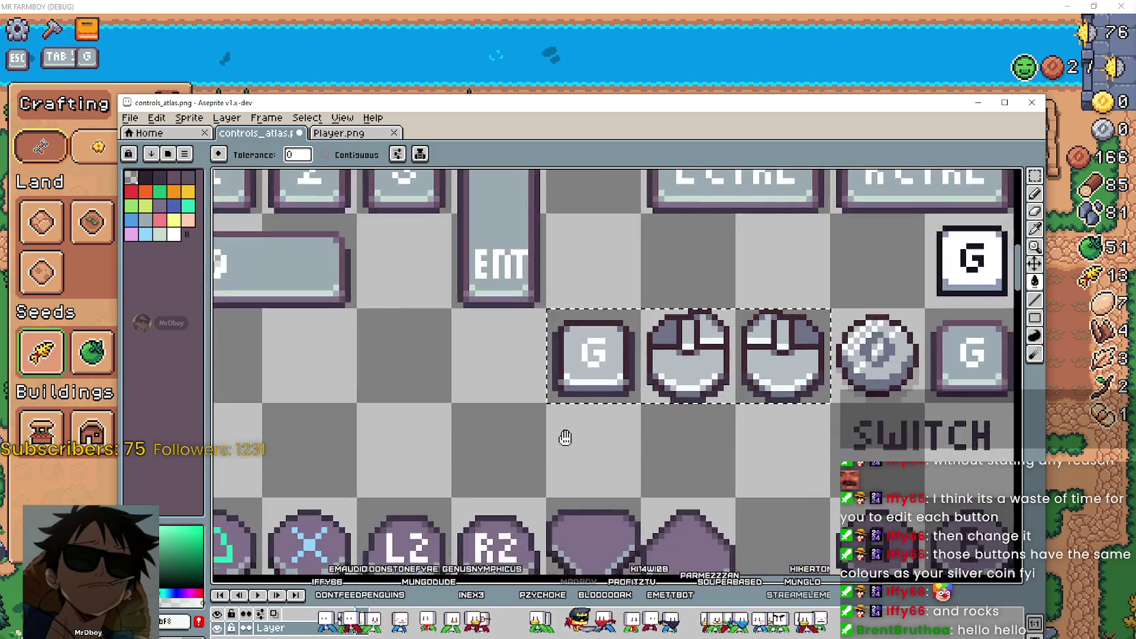
pyautogui.scroll(-1, 629, 454)
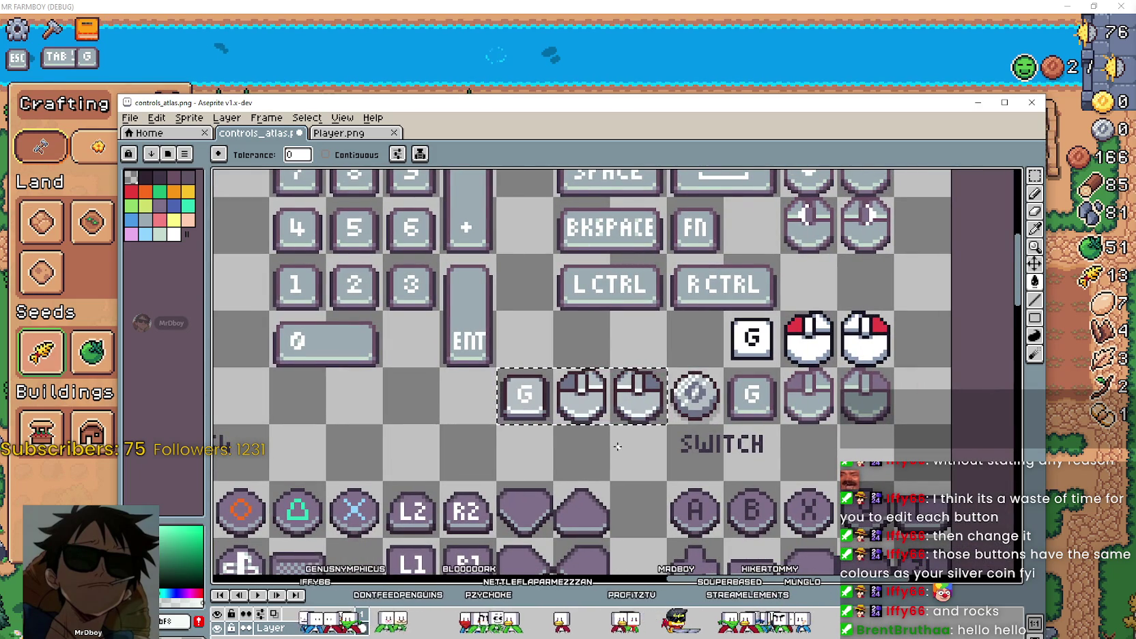
pyautogui.scroll(3, 648, 436)
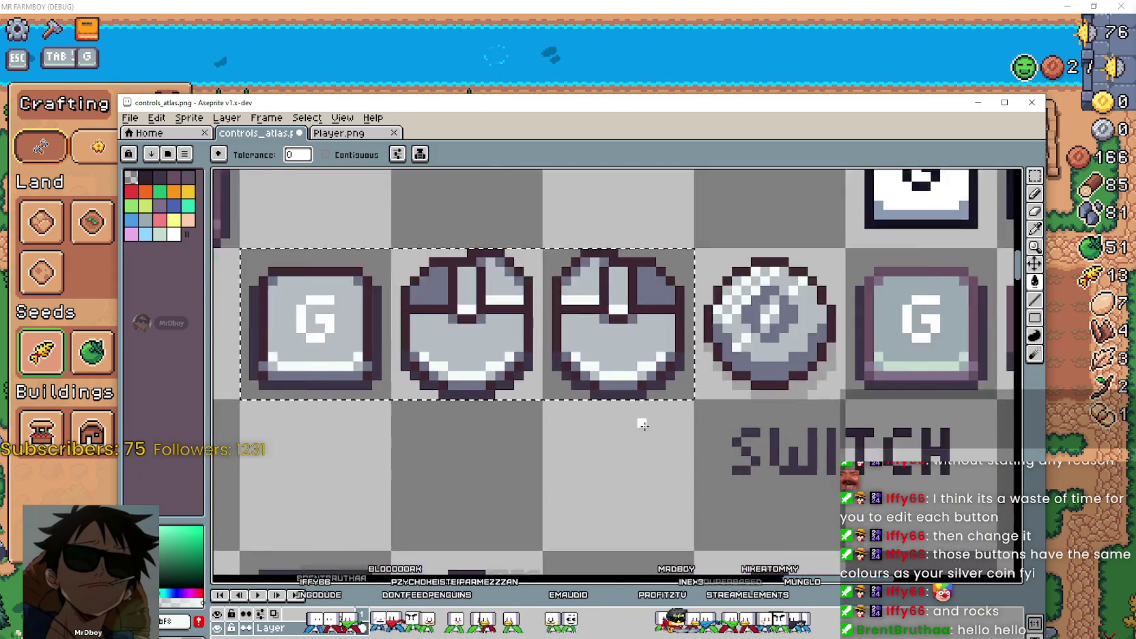
pyautogui.scroll(2, 639, 423)
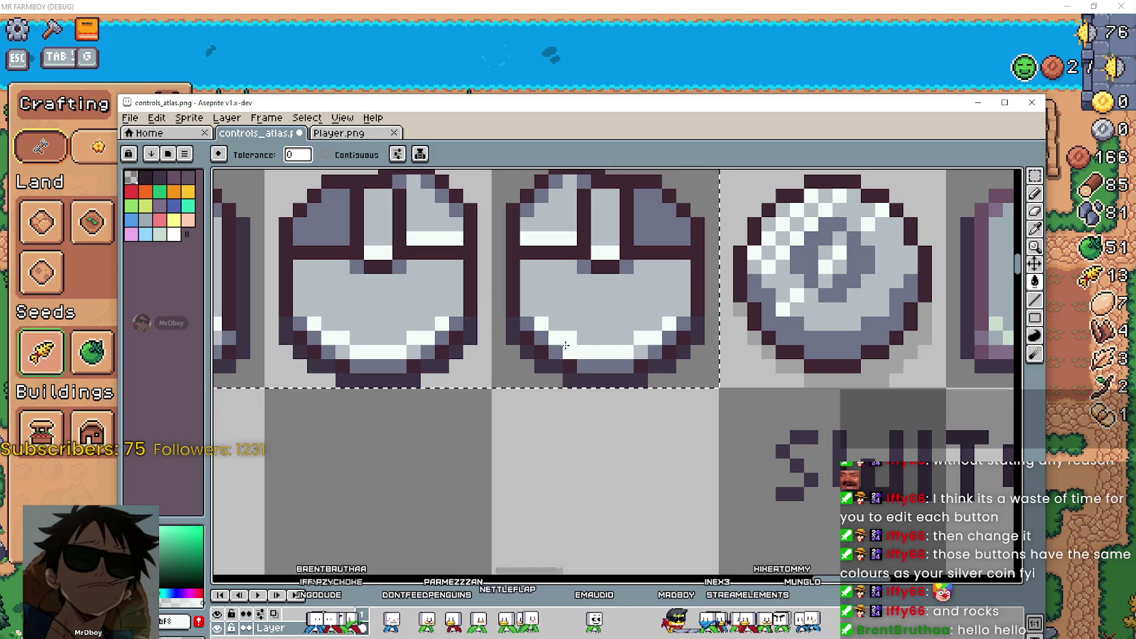
pyautogui.scroll(-3, 683, 441)
pyautogui.scroll(-1, 708, 452)
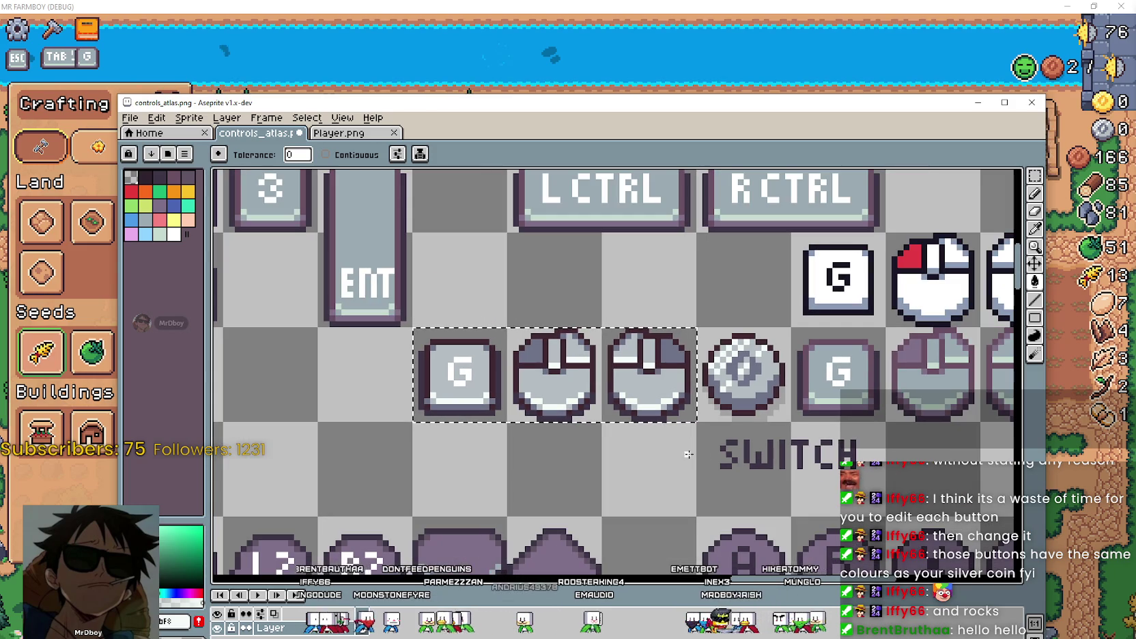
pyautogui.moveTo(708, 452); pyautogui.dragTo(658, 456)
pyautogui.scroll(2, 824, 396)
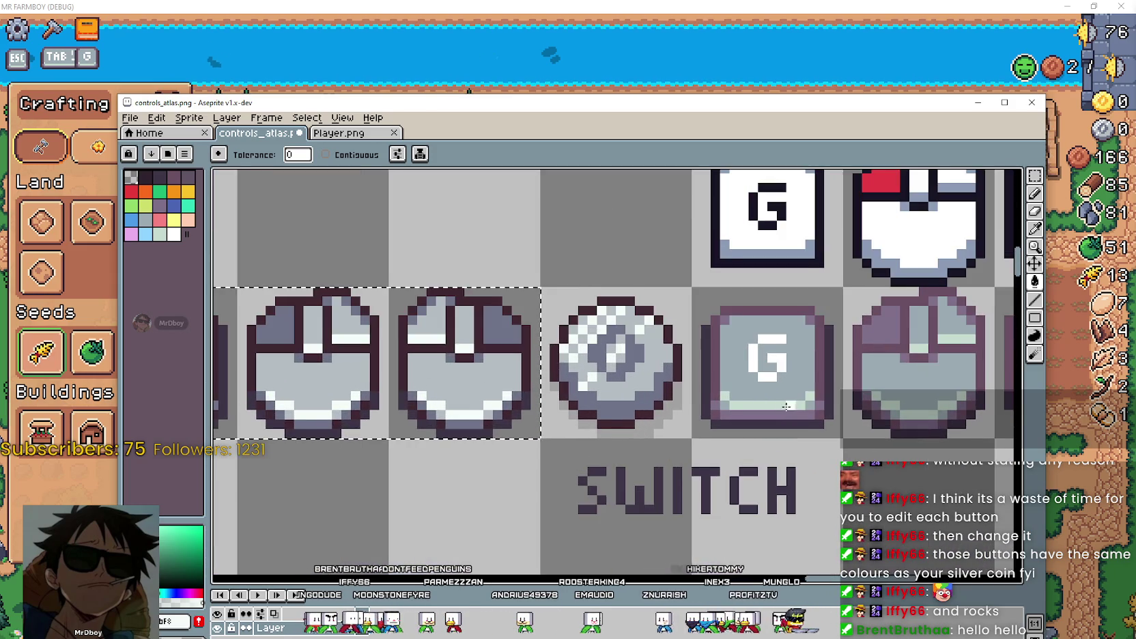
pyautogui.moveTo(652, 409); pyautogui.dragTo(538, 383)
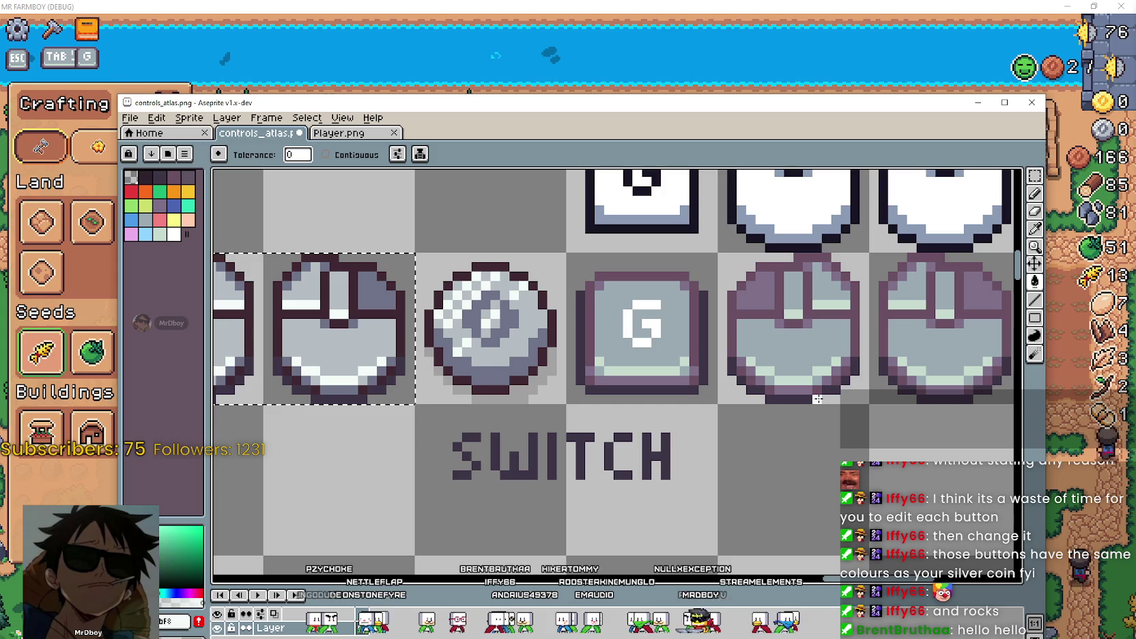
pyautogui.scroll(3, 464, 406)
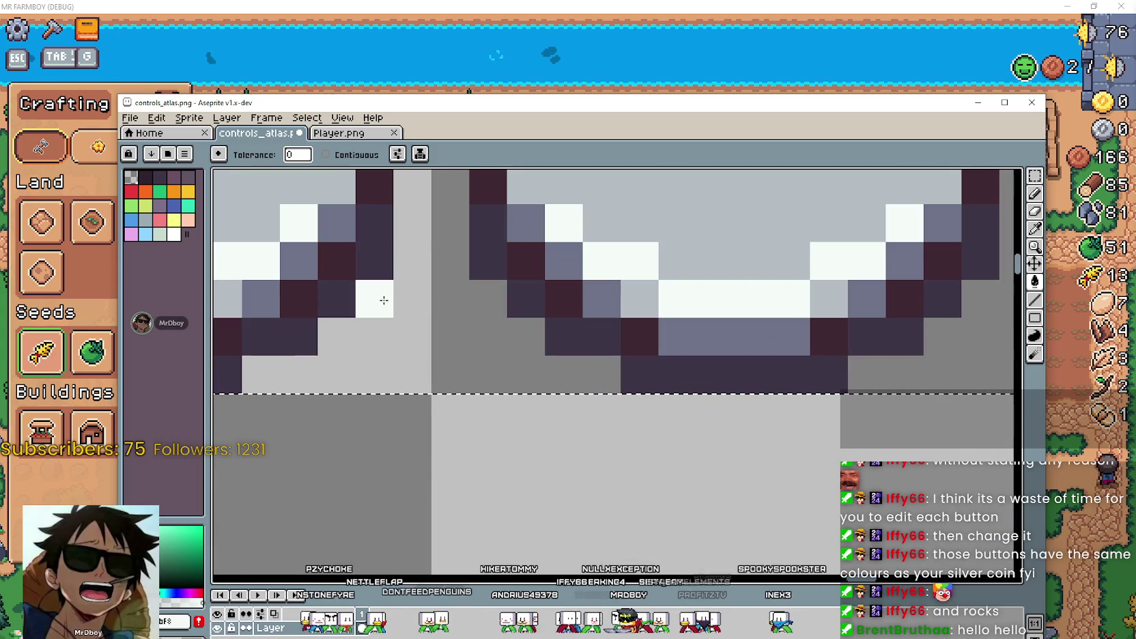
pyautogui.scroll(-3, 409, 259)
pyautogui.scroll(1, 477, 328)
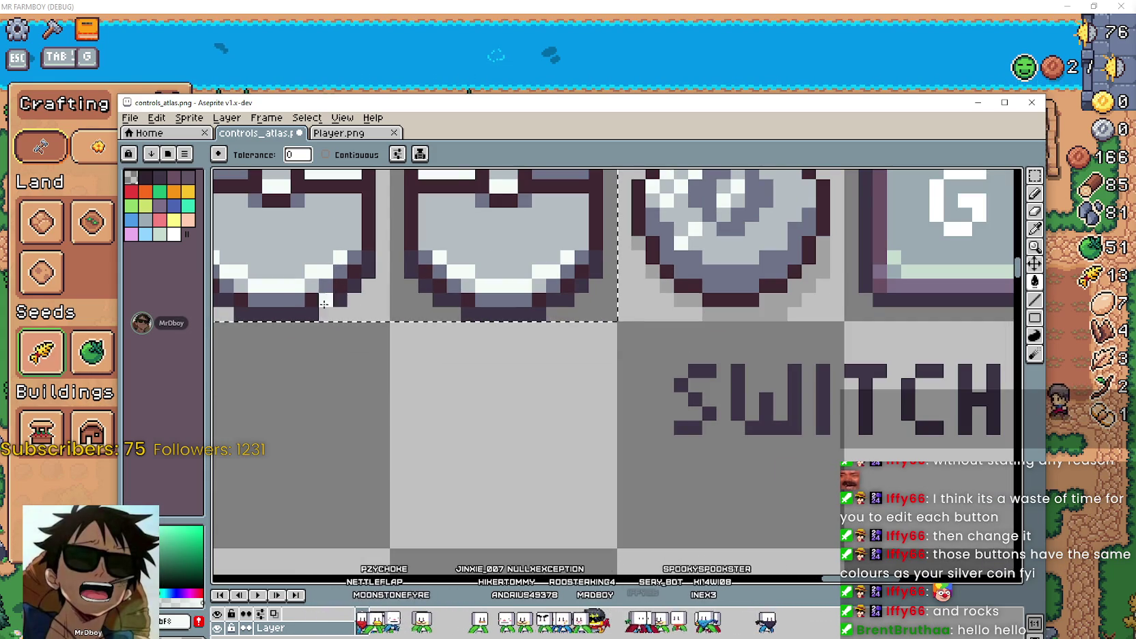
pyautogui.scroll(1, 514, 363)
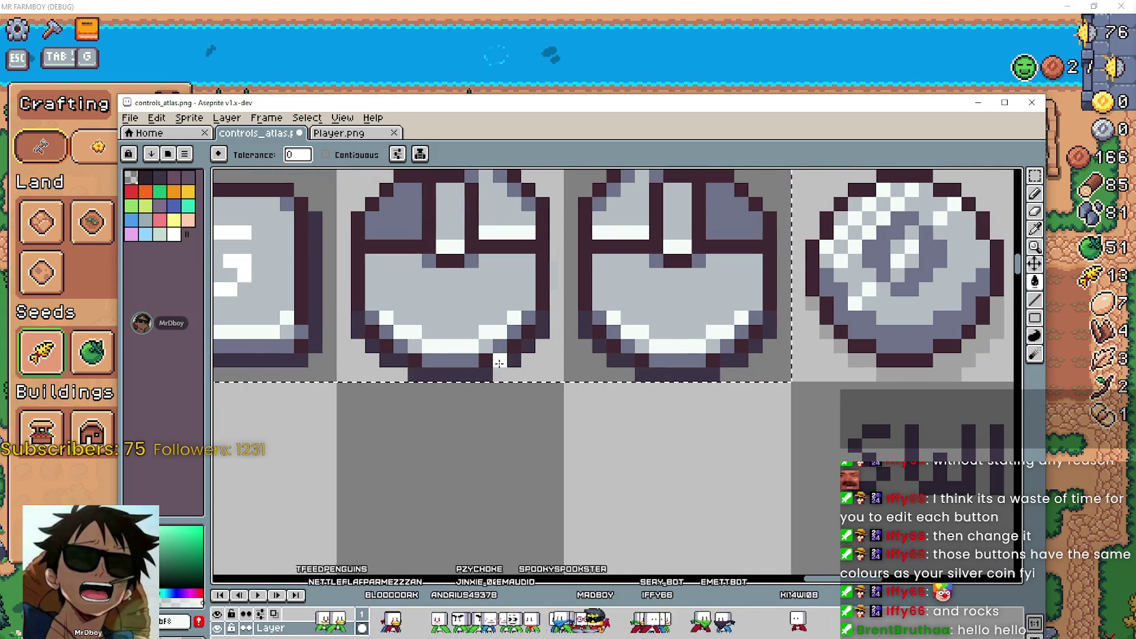
pyautogui.moveTo(676, 294); pyautogui.dragTo(459, 354)
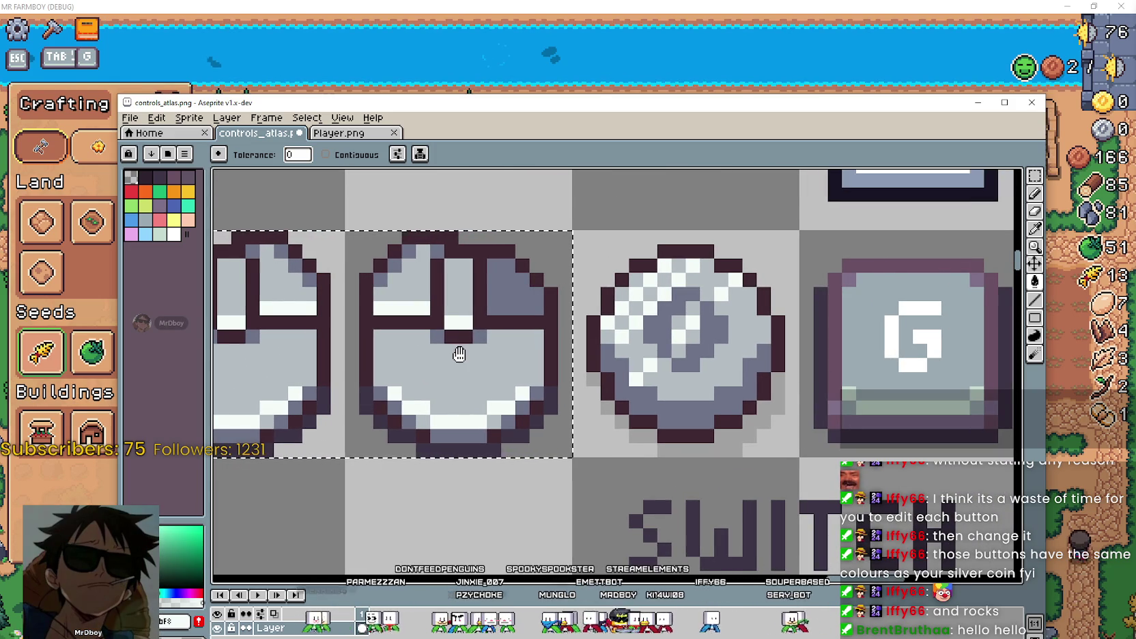
pyautogui.moveTo(459, 354); pyautogui.dragTo(749, 372)
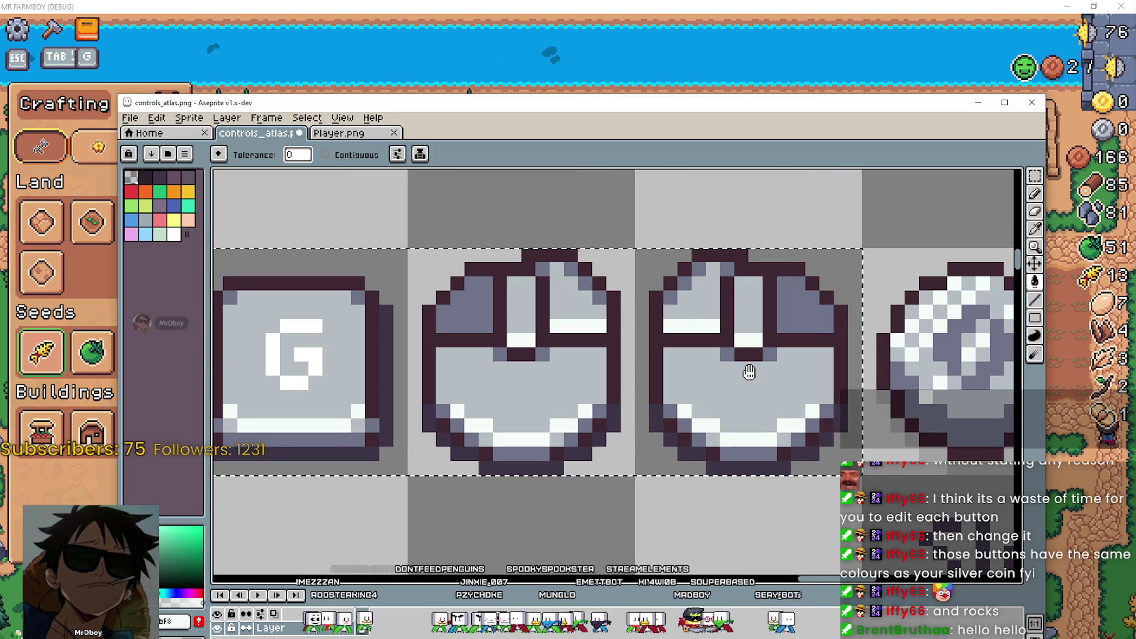
pyautogui.scroll(-3, 748, 372)
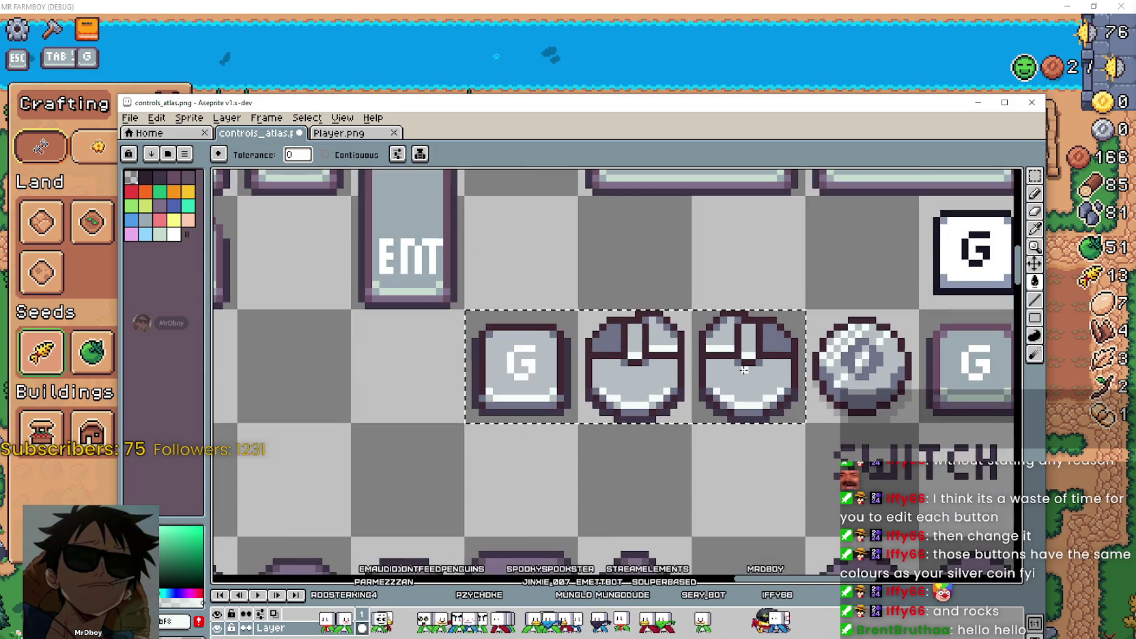
pyautogui.scroll(-2, 710, 409)
pyautogui.scroll(-1, 656, 439)
pyautogui.moveTo(656, 439); pyautogui.dragTo(540, 394)
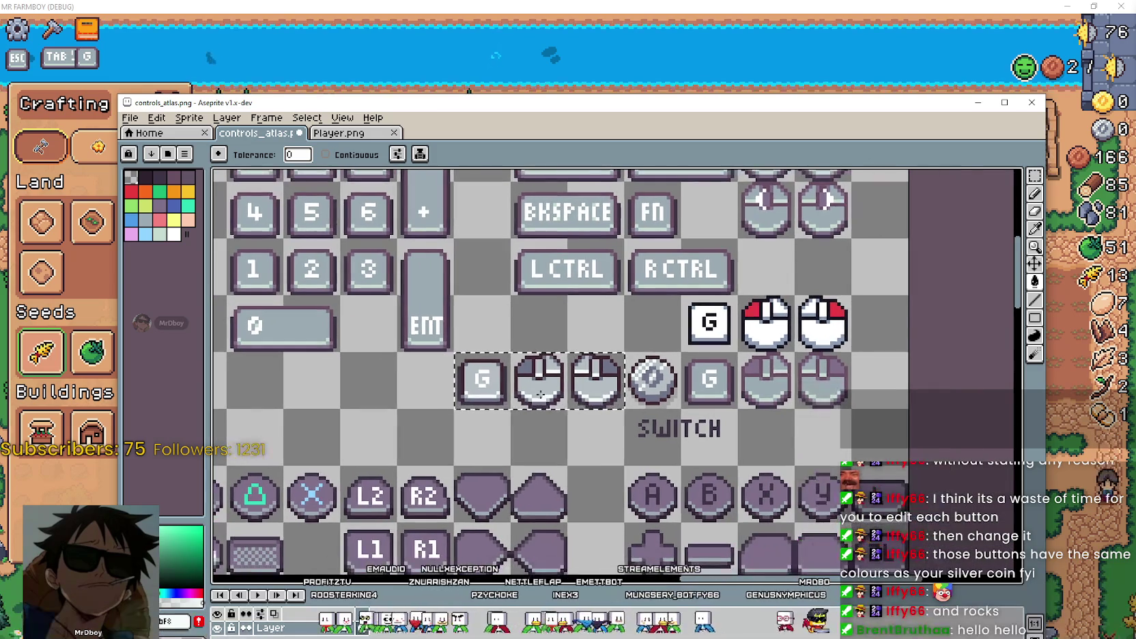
pyautogui.scroll(3, 542, 382)
pyautogui.scroll(-2, 541, 389)
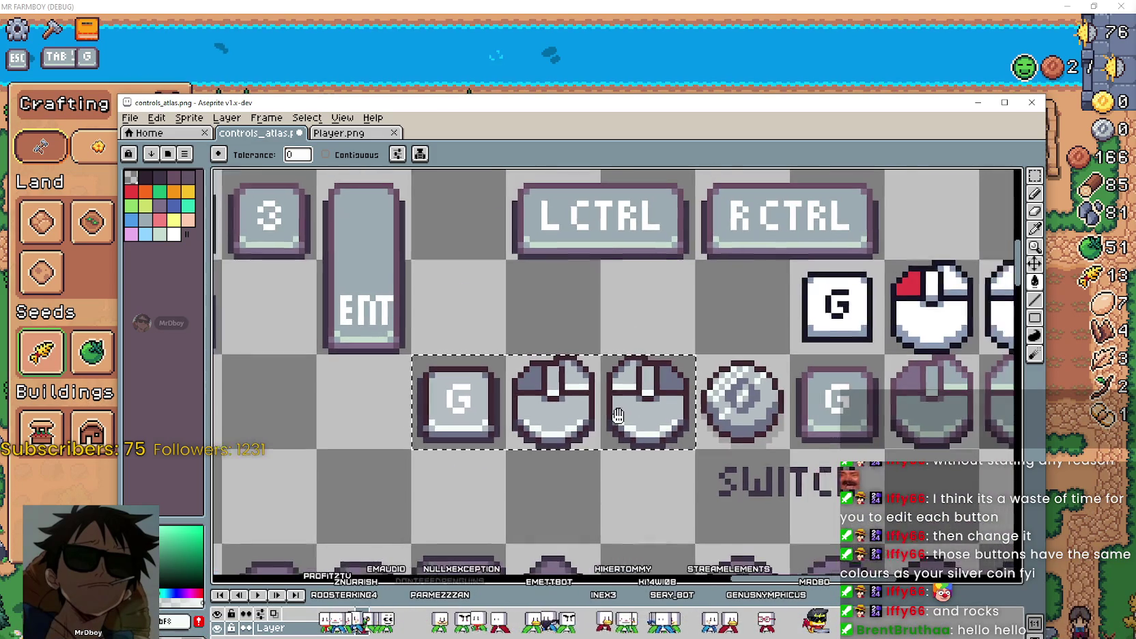
pyautogui.hscroll(2, 541, 410)
pyautogui.scroll(1, 541, 414)
pyautogui.scroll(1, 567, 423)
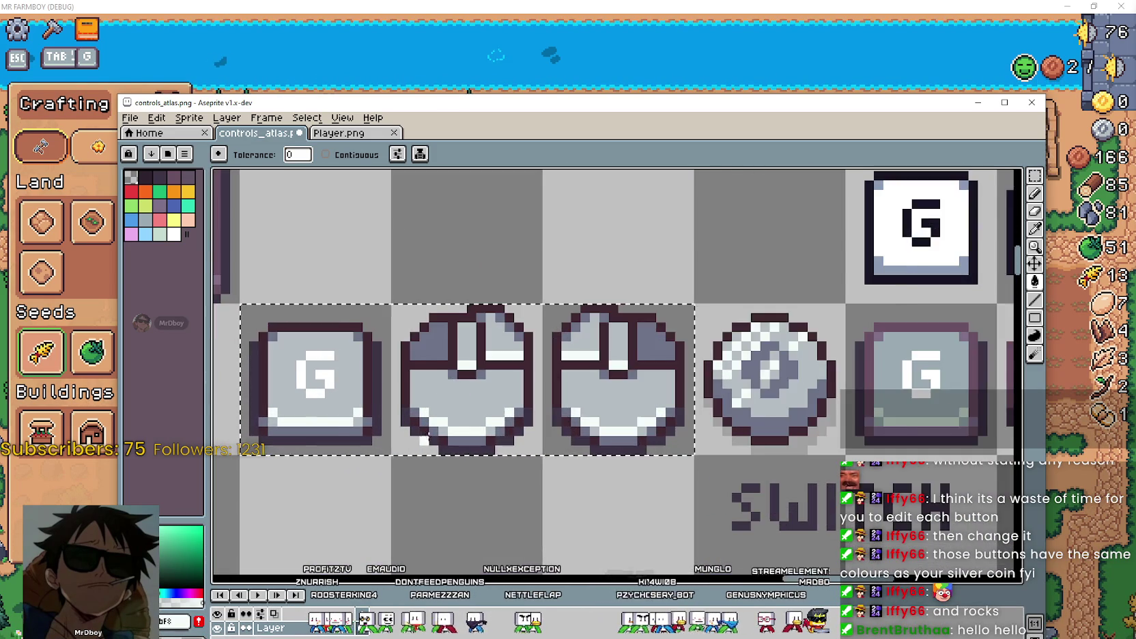
pyautogui.scroll(1, 594, 437)
pyautogui.scroll(-2, 601, 434)
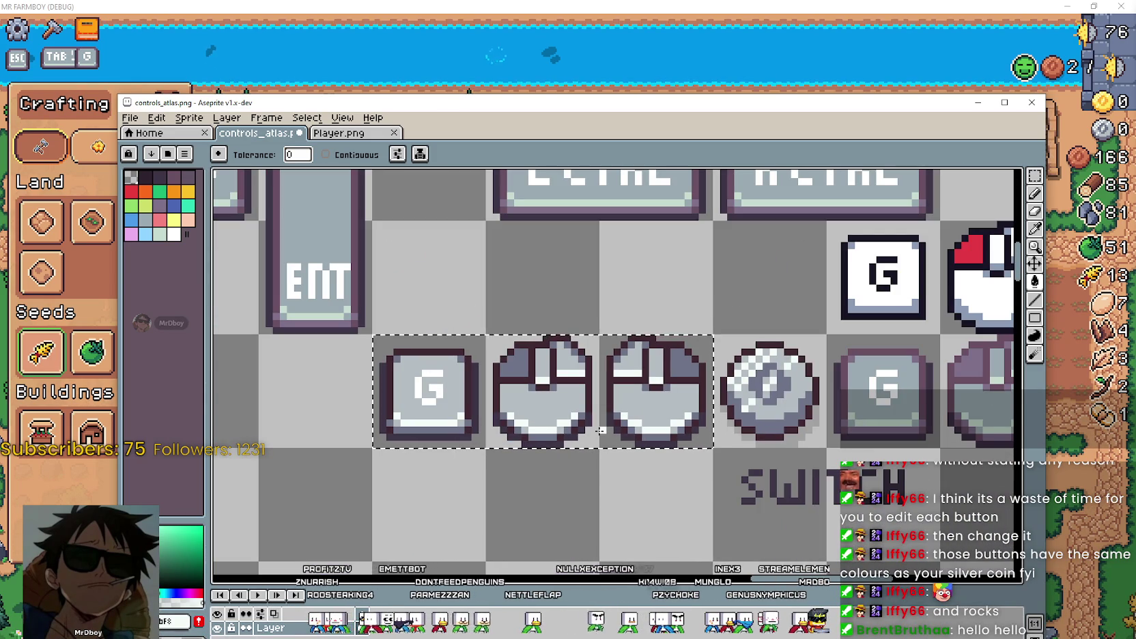
pyautogui.scroll(1, 452, 423)
pyautogui.scroll(3, 471, 420)
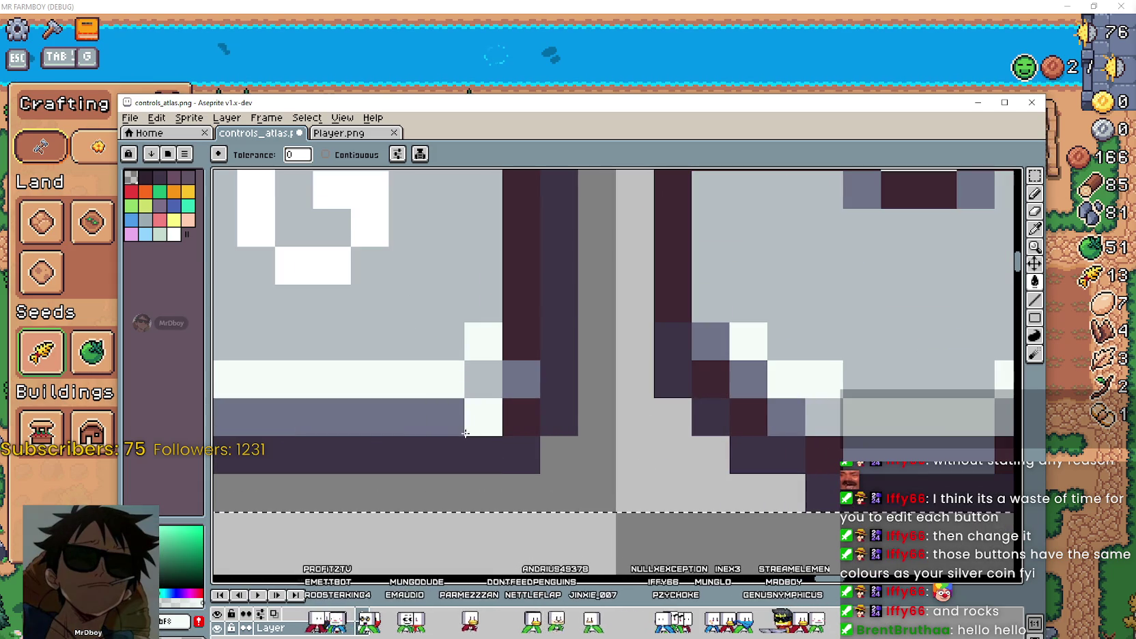
pyautogui.scroll(-3, 471, 420)
pyautogui.scroll(1, 547, 355)
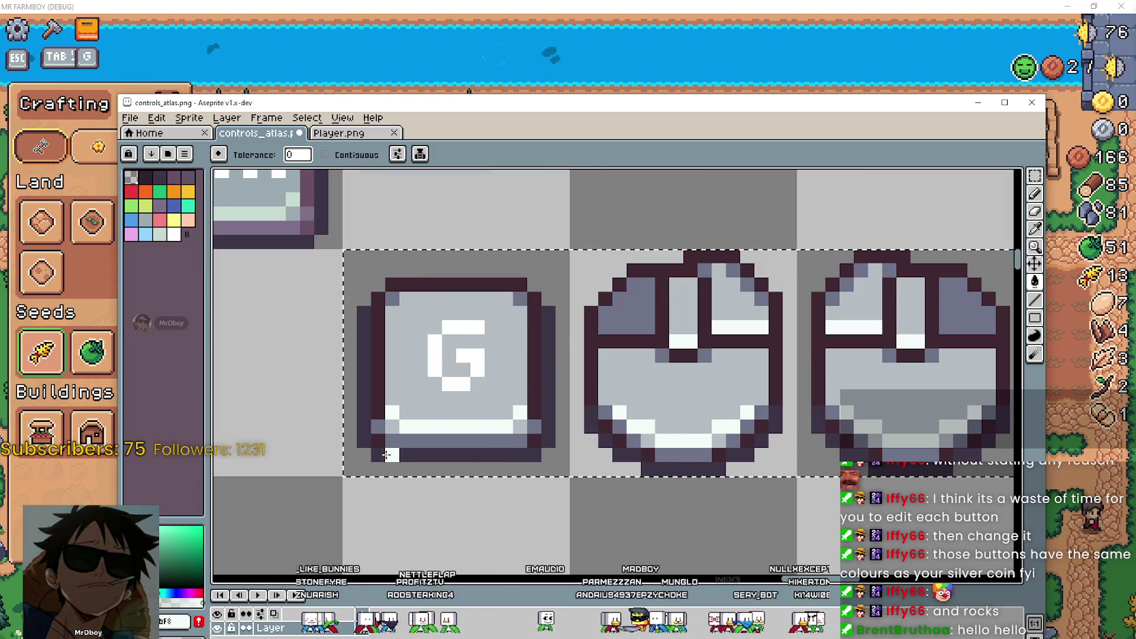
pyautogui.scroll(-1, 548, 306)
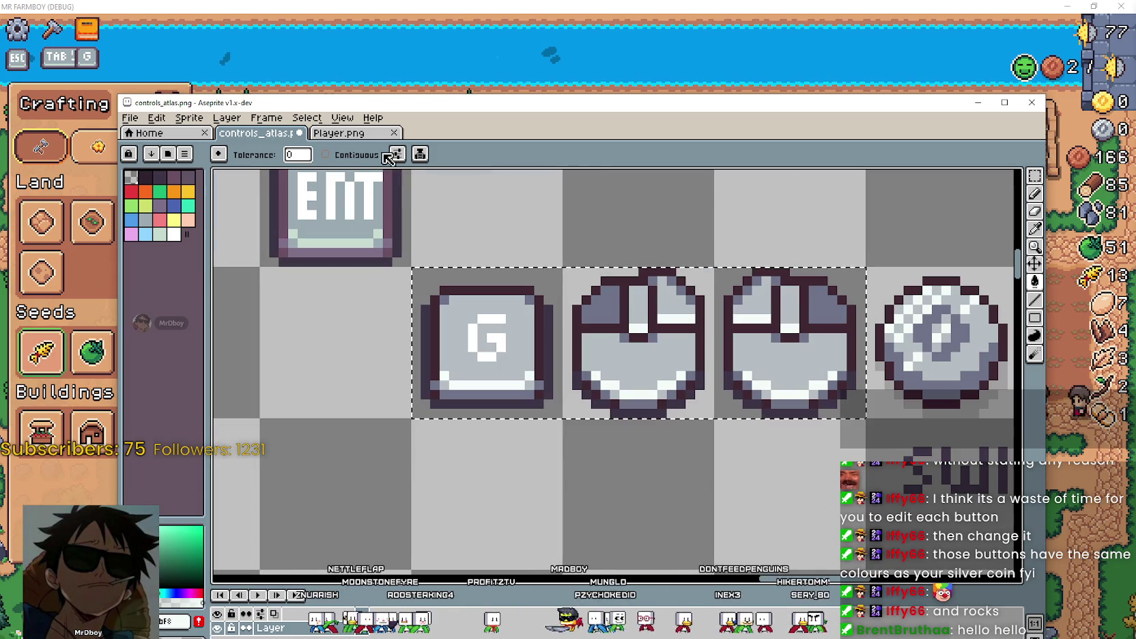
# On the Player sheet, undo the accidental gold-coin edit and restore the silver-coin selection.
pyautogui.click(369, 139)
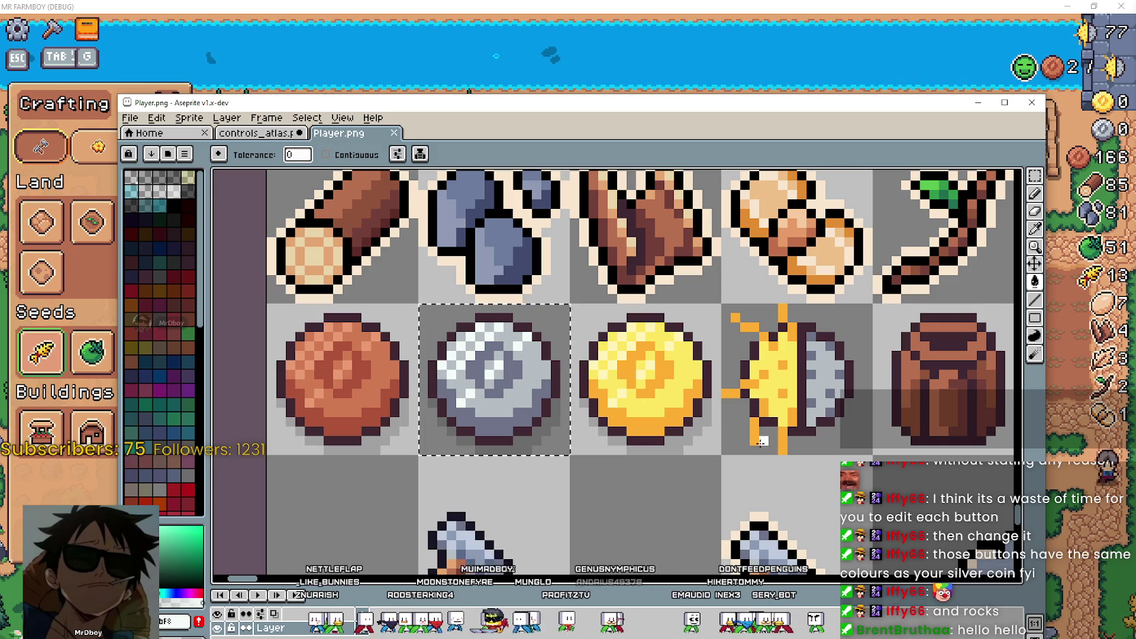
pyautogui.moveTo(595, 250); pyautogui.dragTo(599, 321)
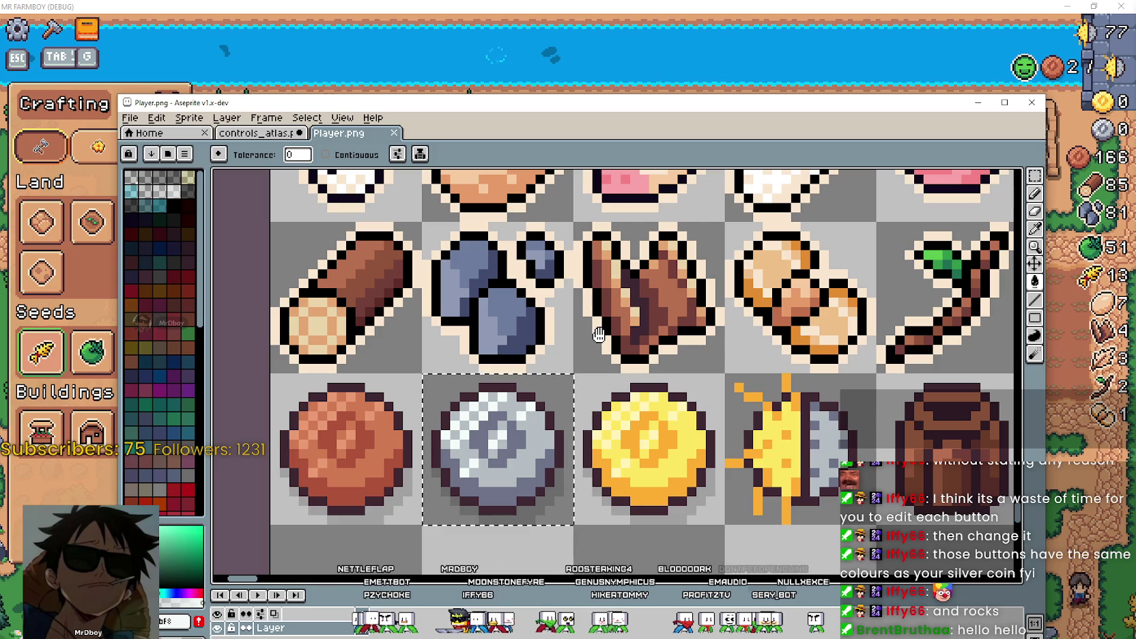
pyautogui.click(663, 380)
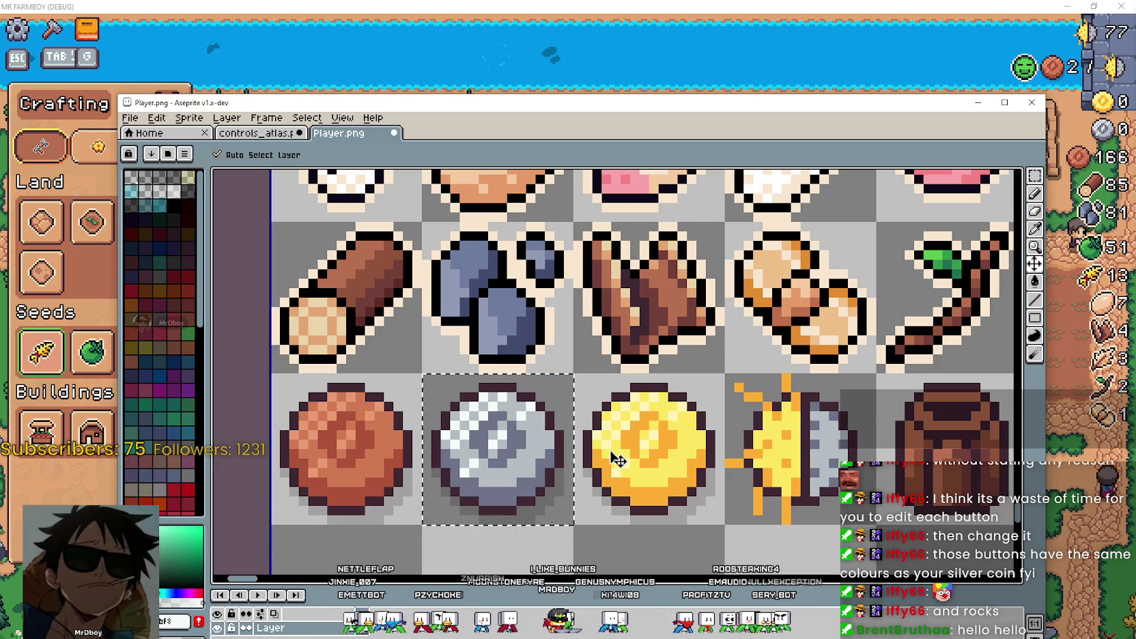
pyautogui.hotkey('ctrl', 'z')
pyautogui.hotkey('ctrl', 'd')
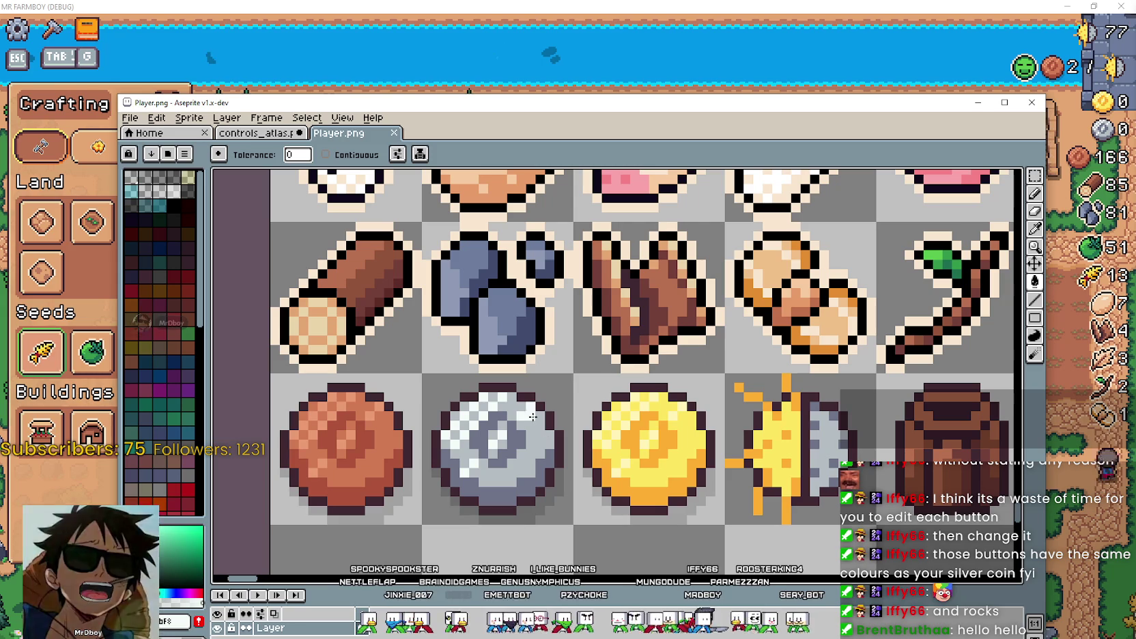
pyautogui.press('m')
pyautogui.hotkey('ctrl', 'shift', 'd')
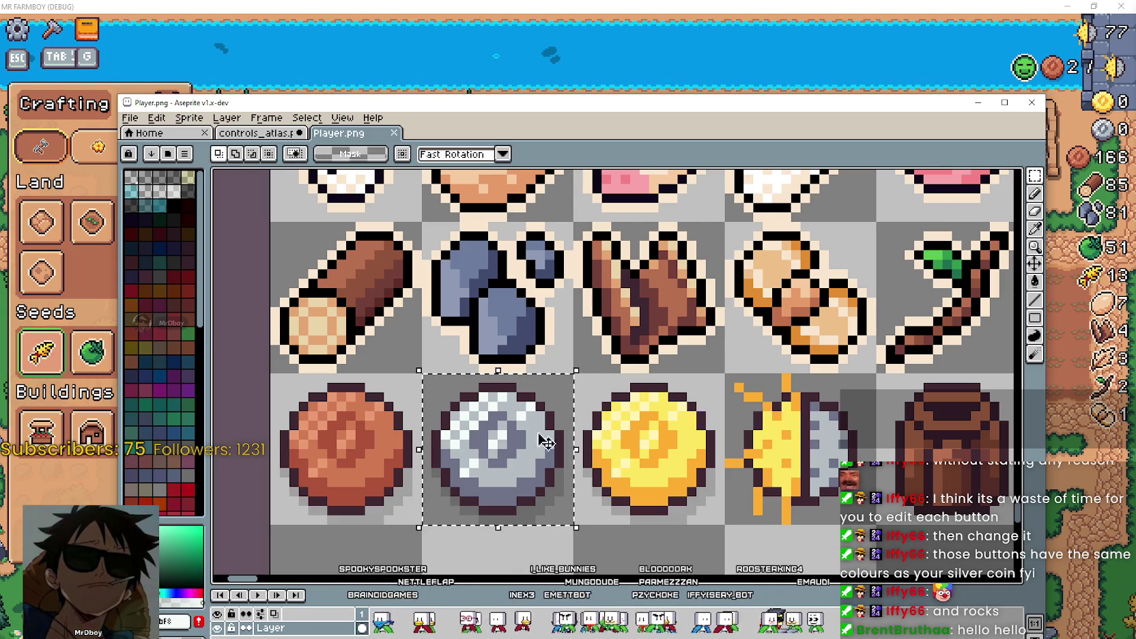
# Select the row of copper, silver and gold coins with the Rectangular Marquee.
pyautogui.scroll(-2, 642, 510)
pyautogui.moveTo(646, 485); pyautogui.dragTo(579, 482)
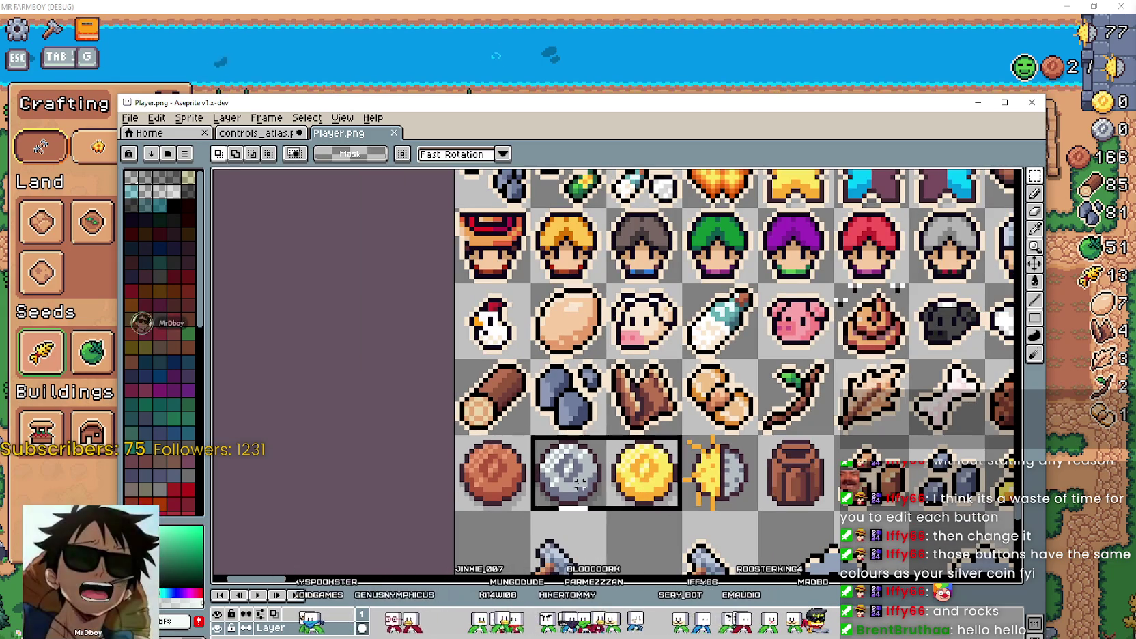
pyautogui.scroll(-3, 493, 489)
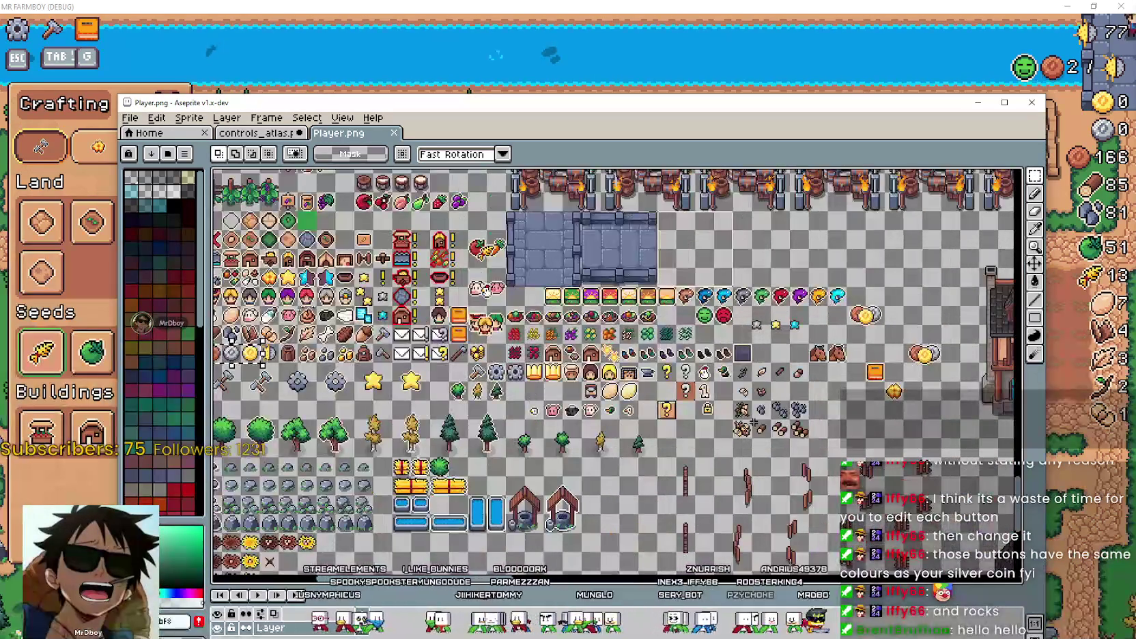
pyautogui.scroll(2, 493, 489)
pyautogui.hscroll(5, 848, 236)
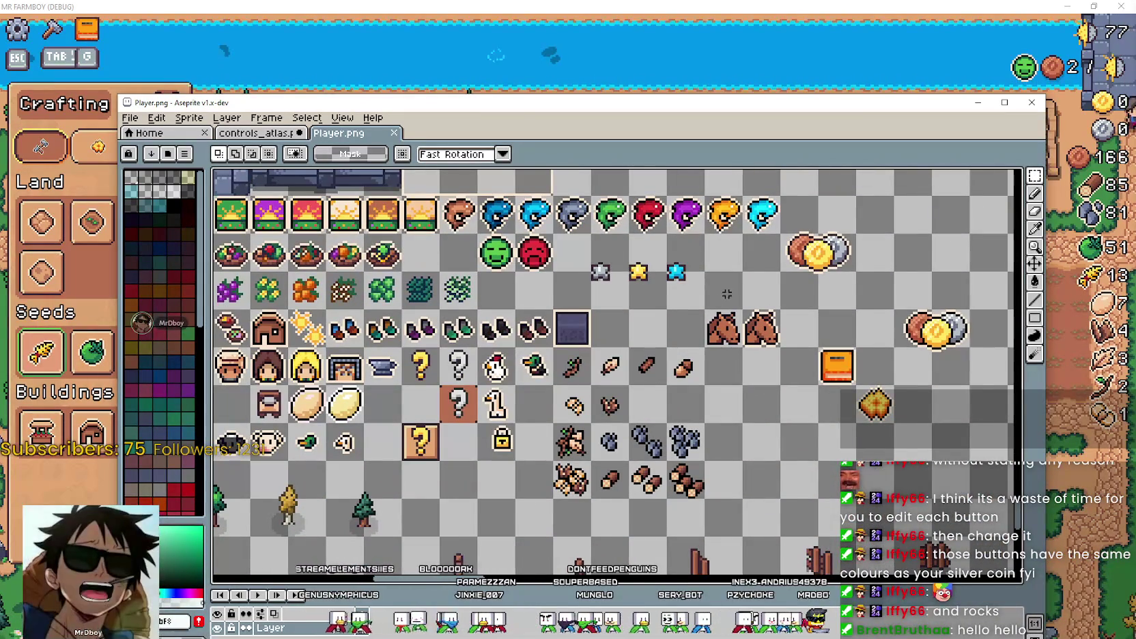
pyautogui.scroll(2, 735, 263)
pyautogui.scroll(1, 735, 299)
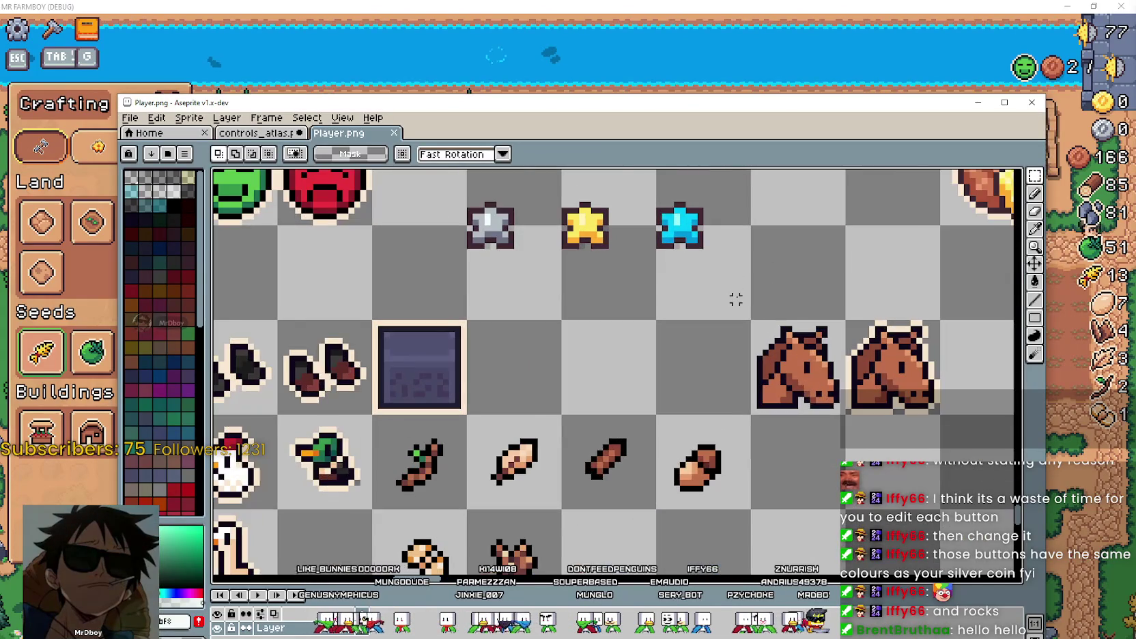
pyautogui.scroll(-3, 735, 299)
pyautogui.moveTo(511, 318)
pyautogui.mouseDown()
pyautogui.moveTo(656, 329)
pyautogui.moveTo(704, 260)
pyautogui.mouseUp()
pyautogui.scroll(-5, 704, 260)
pyautogui.scroll(2, 484, 381)
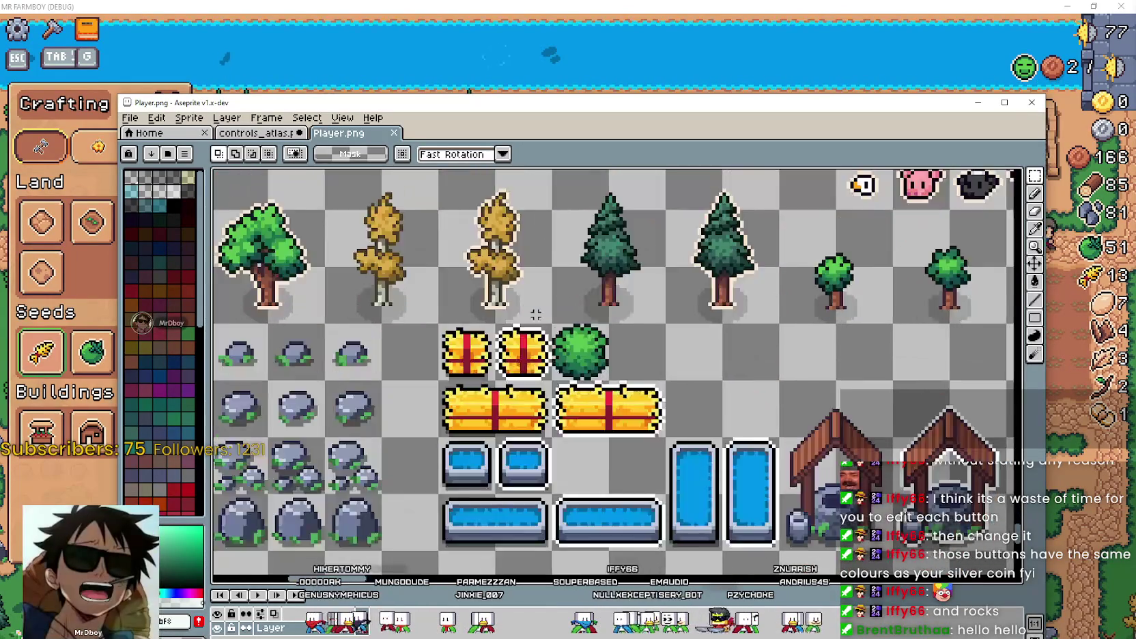
pyautogui.moveTo(483, 381); pyautogui.dragTo(801, 509)
# Pan around the sheet through the tree, fruit, building and character icons.
pyautogui.scroll(2, 632, 359)
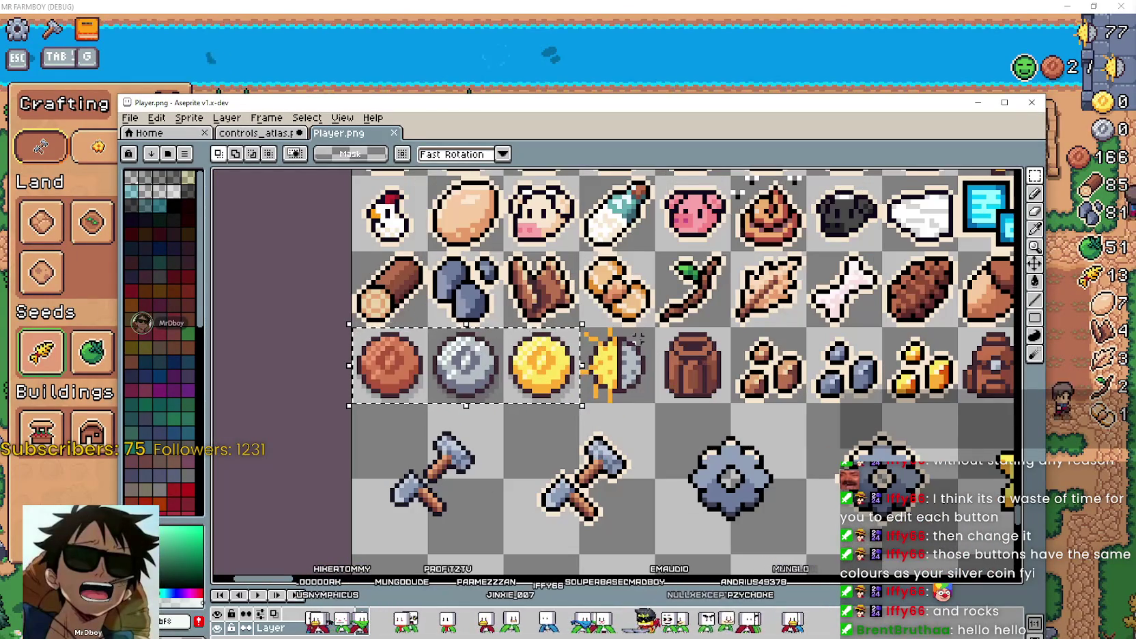
pyautogui.scroll(-2, 657, 426)
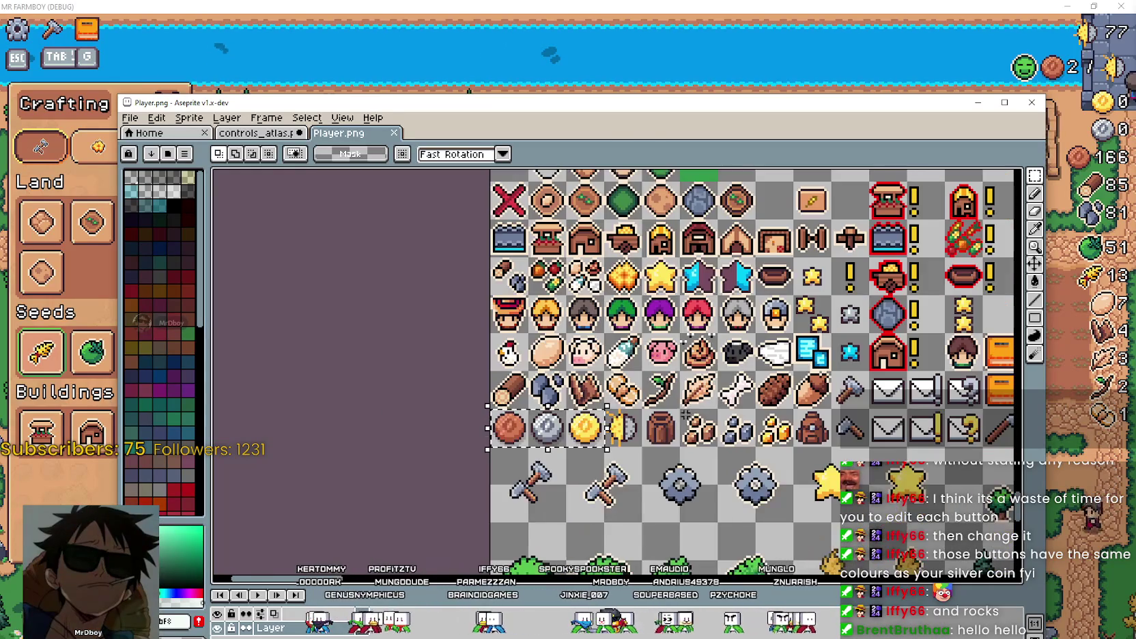
pyautogui.moveTo(825, 382)
pyautogui.mouseDown()
pyautogui.moveTo(627, 435)
pyautogui.moveTo(591, 531)
pyautogui.mouseUp()
pyautogui.scroll(2, 649, 403)
pyautogui.scroll(-2, 649, 403)
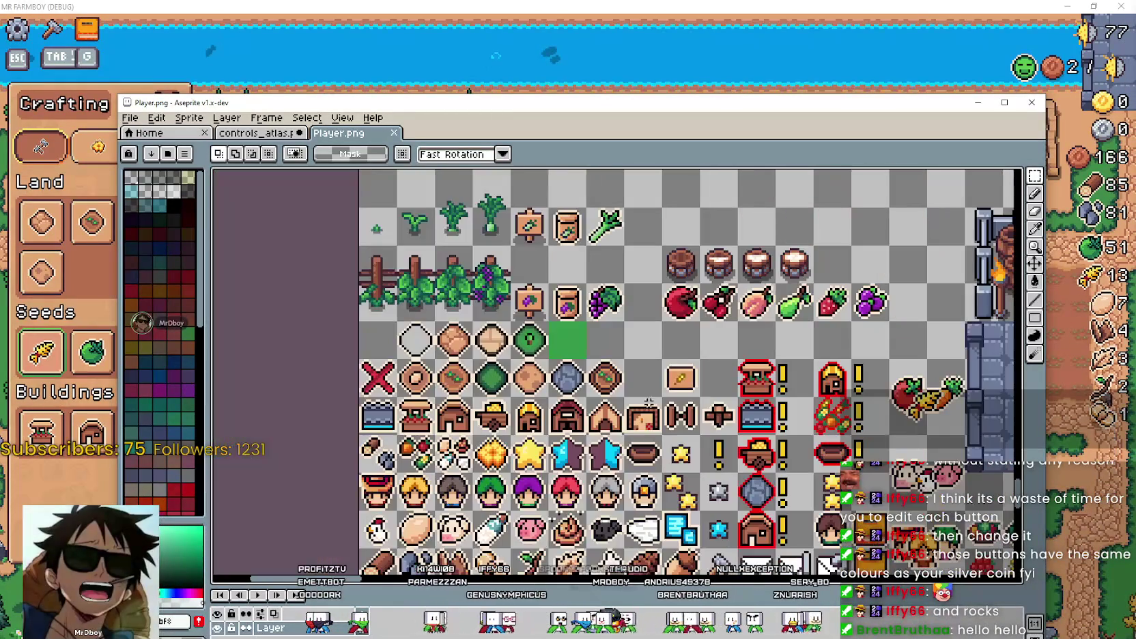
pyautogui.scroll(-2, 670, 366)
pyautogui.scroll(2, 588, 336)
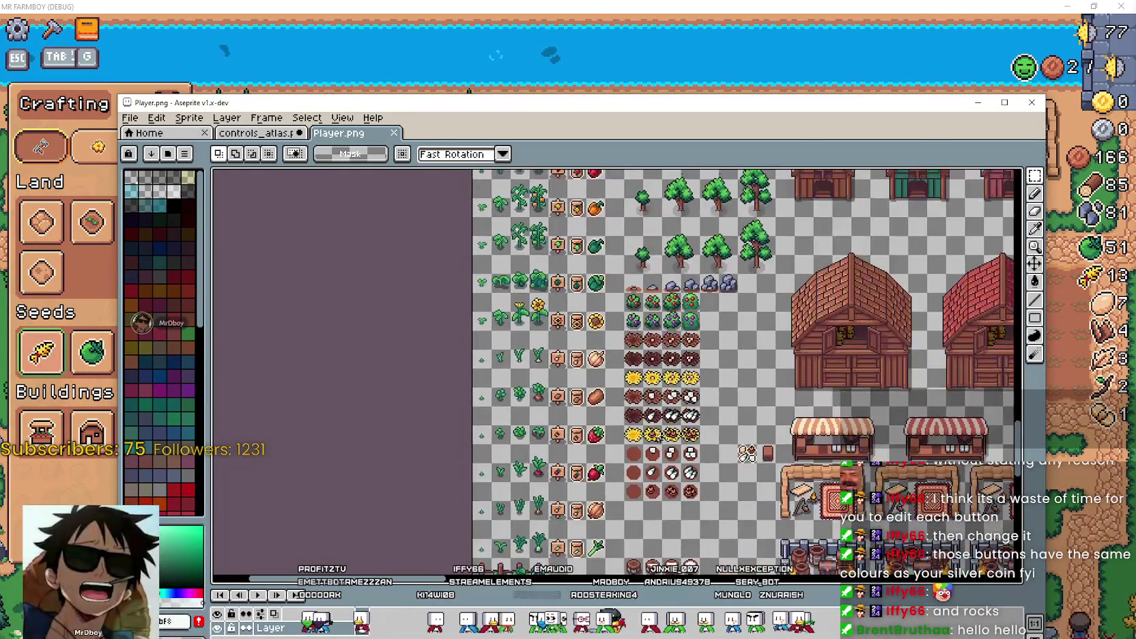
pyautogui.scroll(2, 589, 336)
pyautogui.scroll(-1, 588, 336)
pyautogui.scroll(-1, 589, 336)
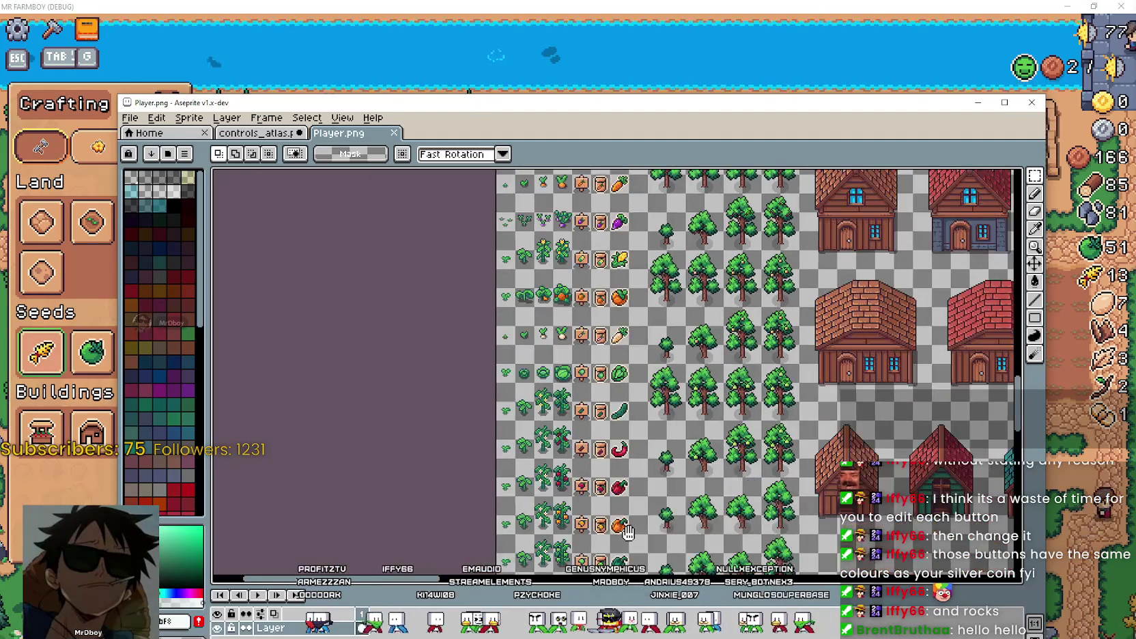
pyautogui.scroll(-1, 651, 201)
pyautogui.moveTo(614, 409); pyautogui.dragTo(661, 308)
pyautogui.scroll(1, 587, 368)
pyautogui.moveTo(587, 546); pyautogui.dragTo(587, 293)
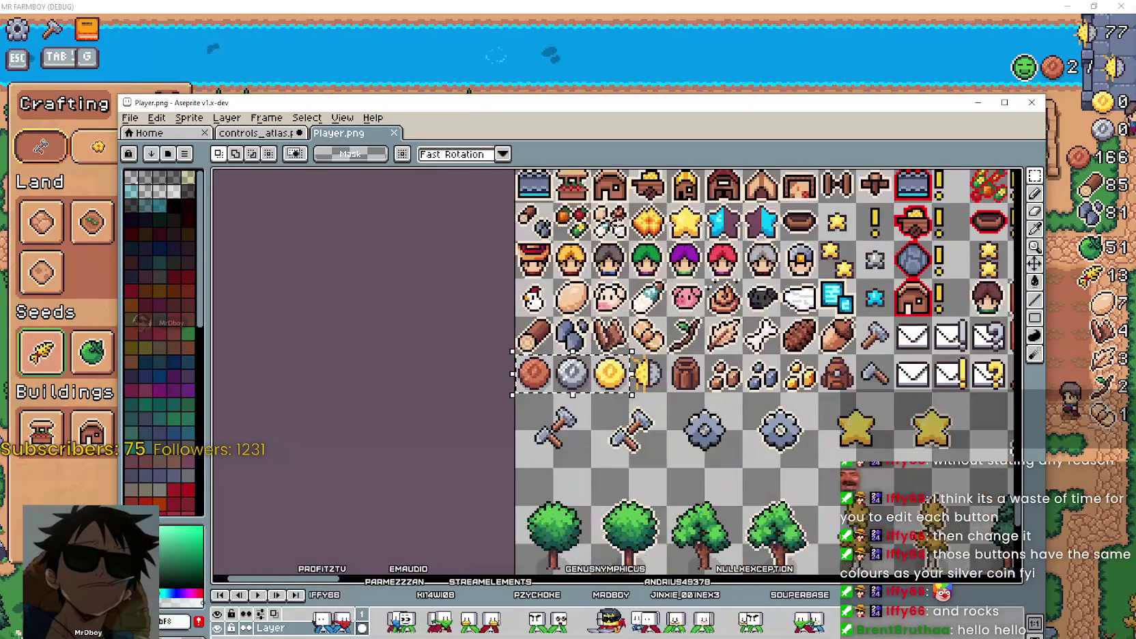
pyautogui.scroll(1, 589, 367)
pyautogui.scroll(1, 547, 341)
pyautogui.scroll(1, 506, 339)
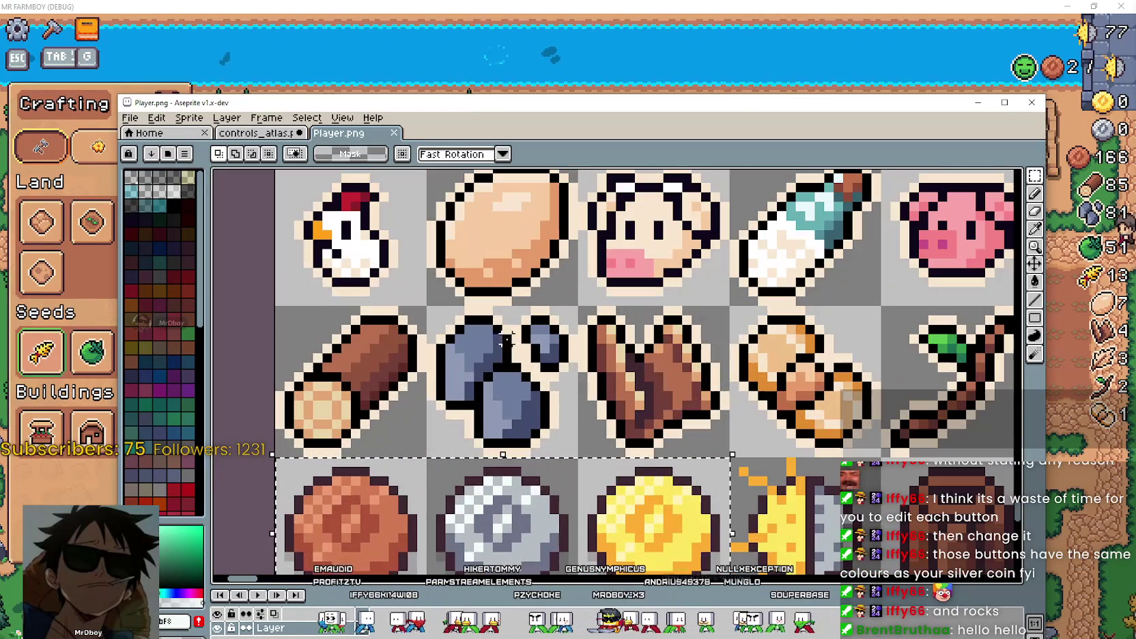
pyautogui.scroll(1, 505, 356)
pyautogui.scroll(-1, 534, 298)
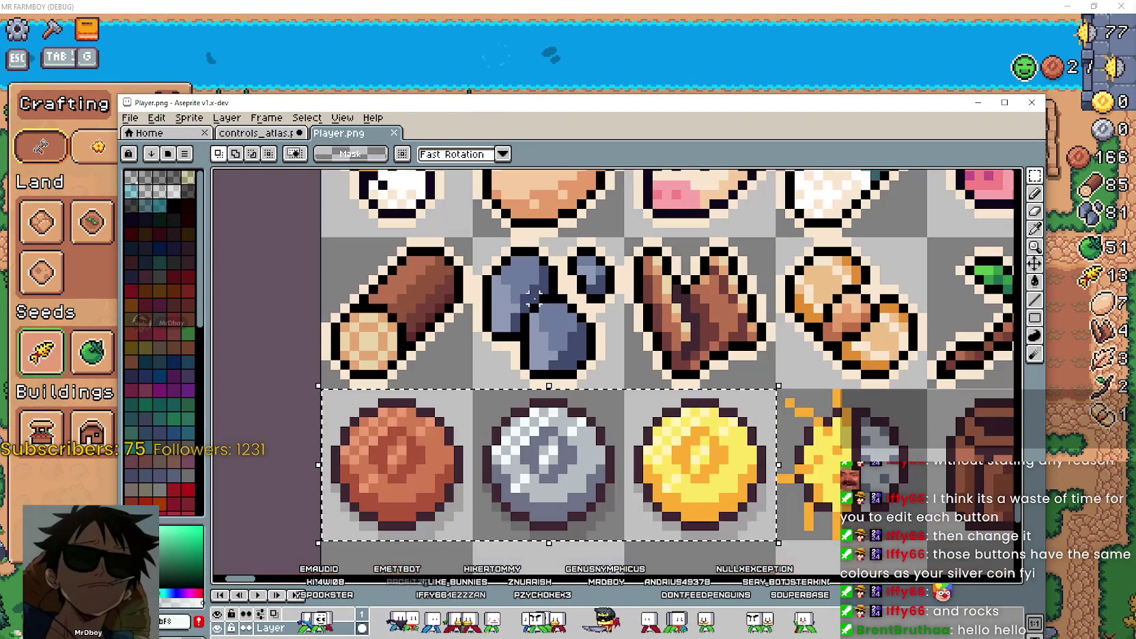
pyautogui.scroll(-1, 590, 298)
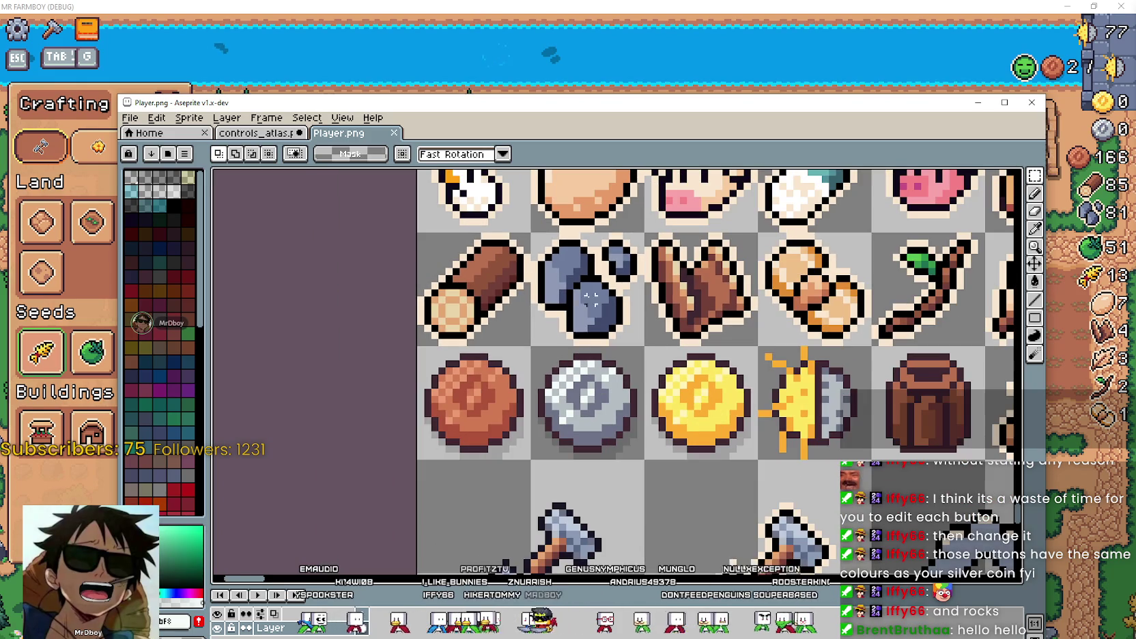
# Back in the controls atlas, paste the rock into the empty cell above the mice and commit it.
pyautogui.hotkey('ctrl', 'shift', 'Tab')
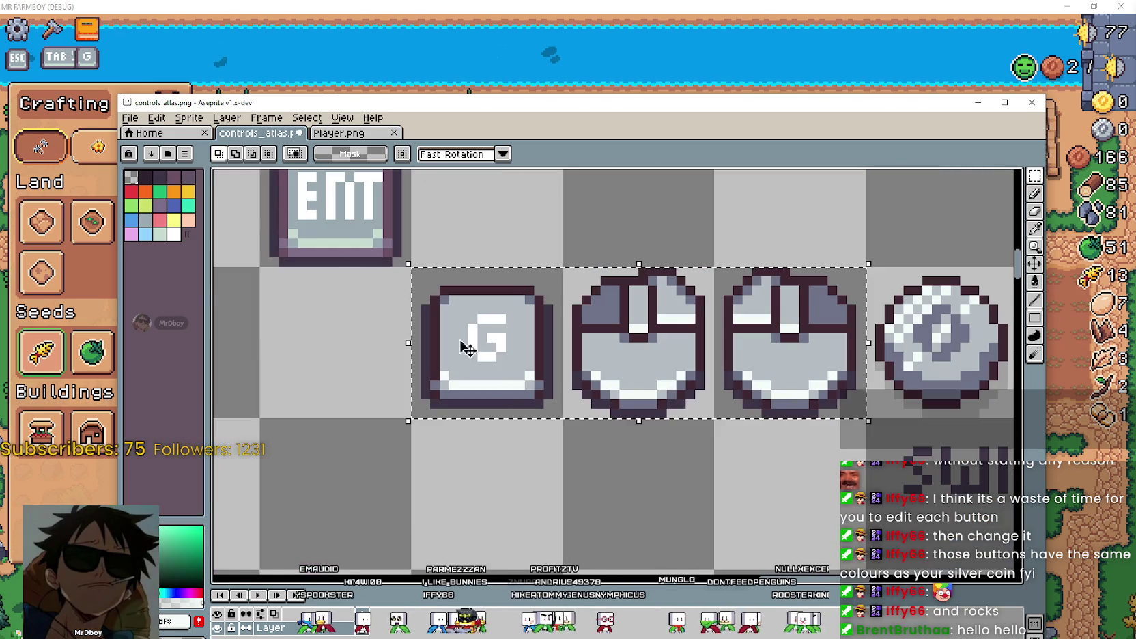
pyautogui.scroll(-1, 539, 402)
pyautogui.hotkey('ctrl', 'v')
pyautogui.moveTo(628, 417); pyautogui.dragTo(703, 321)
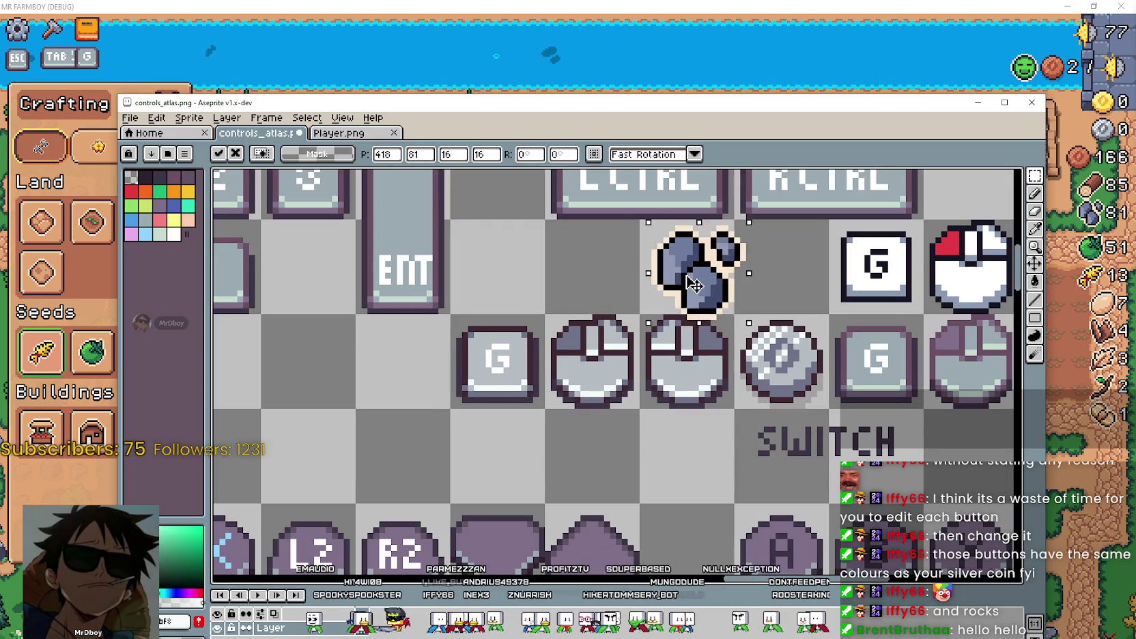
pyautogui.scroll(-1, 703, 320)
pyautogui.scroll(-1, 717, 327)
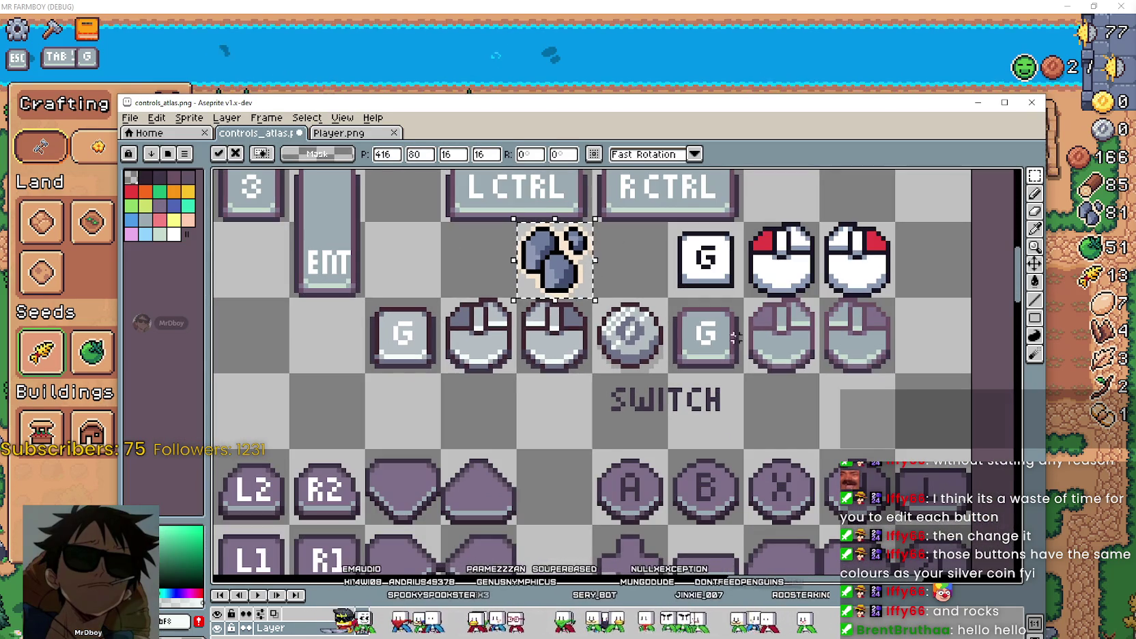
pyautogui.click(1035, 194)
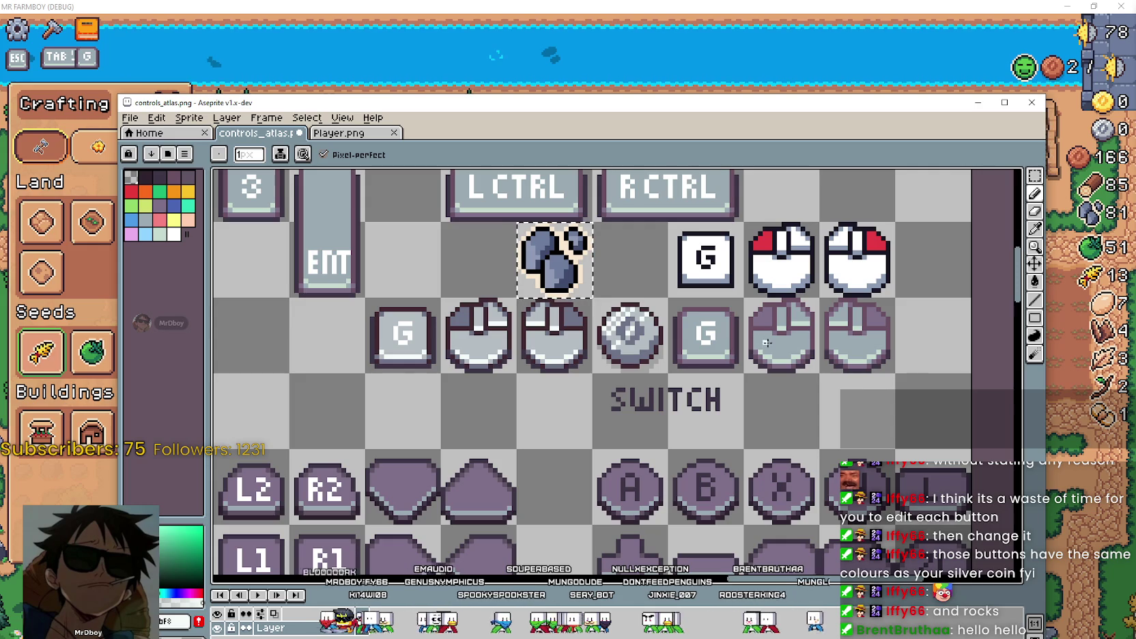
# Copy the G key and two mouse icons one row lower.
pyautogui.click(1035, 175)
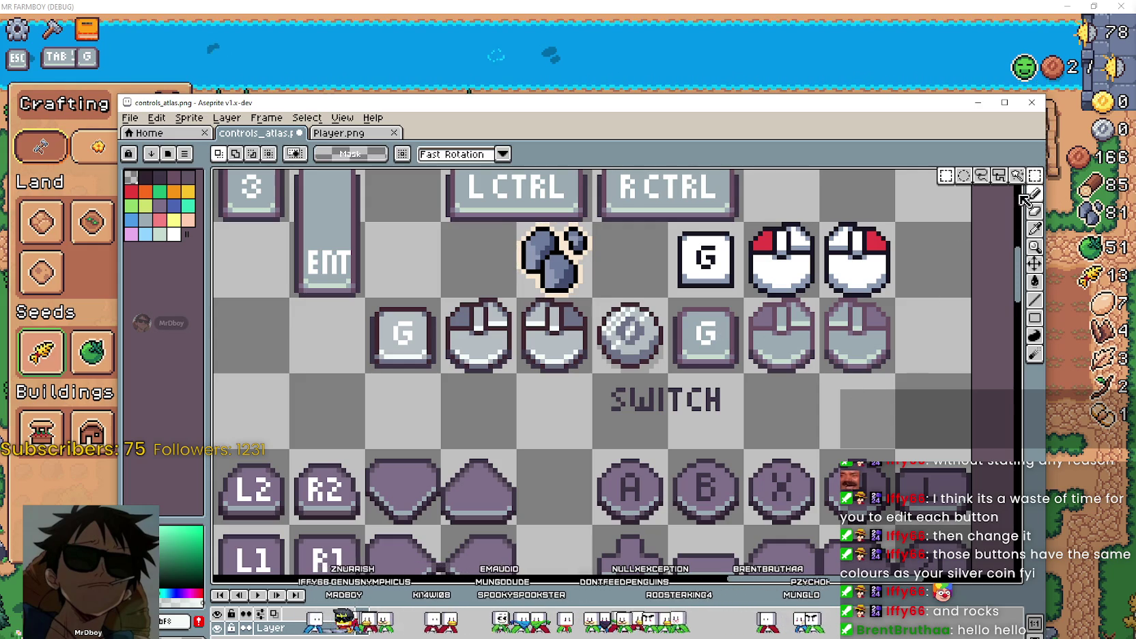
pyautogui.moveTo(669, 298)
pyautogui.mouseDown()
pyautogui.moveTo(894, 373)
pyautogui.moveTo(505, 440)
pyautogui.moveTo(585, 440)
pyautogui.mouseUp()
pyautogui.hscroll(-3, 703, 341)
# Bring the copied icons into view and sample the rock's blue-grey as the drawing colour.
pyautogui.scroll(1, 803, 419)
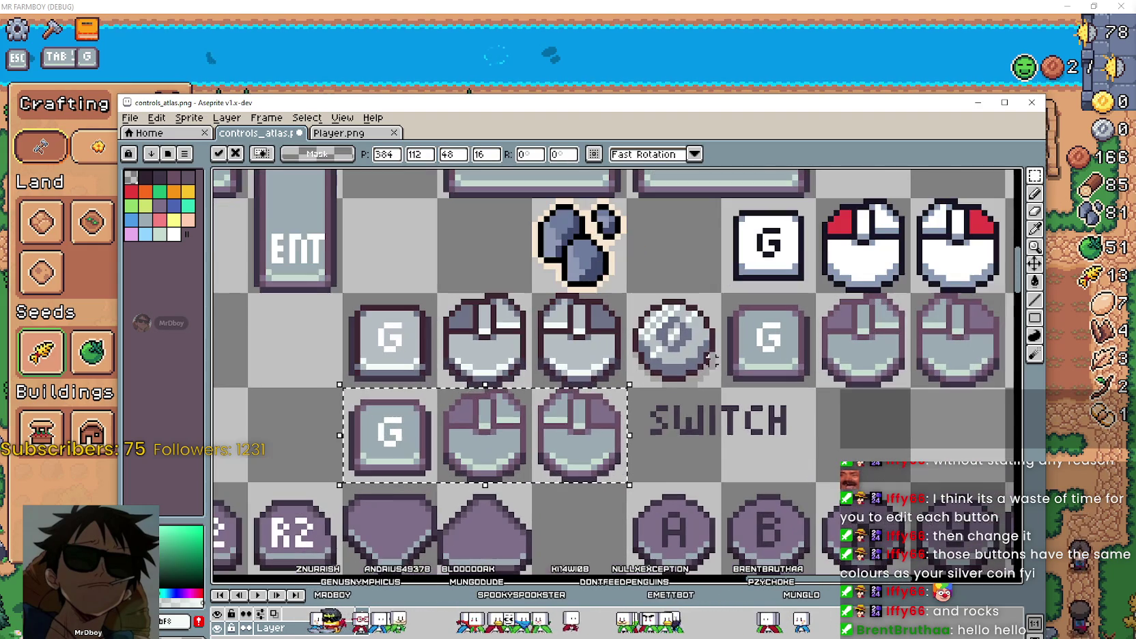
pyautogui.scroll(-1, 718, 341)
pyautogui.hscroll(-1, 719, 341)
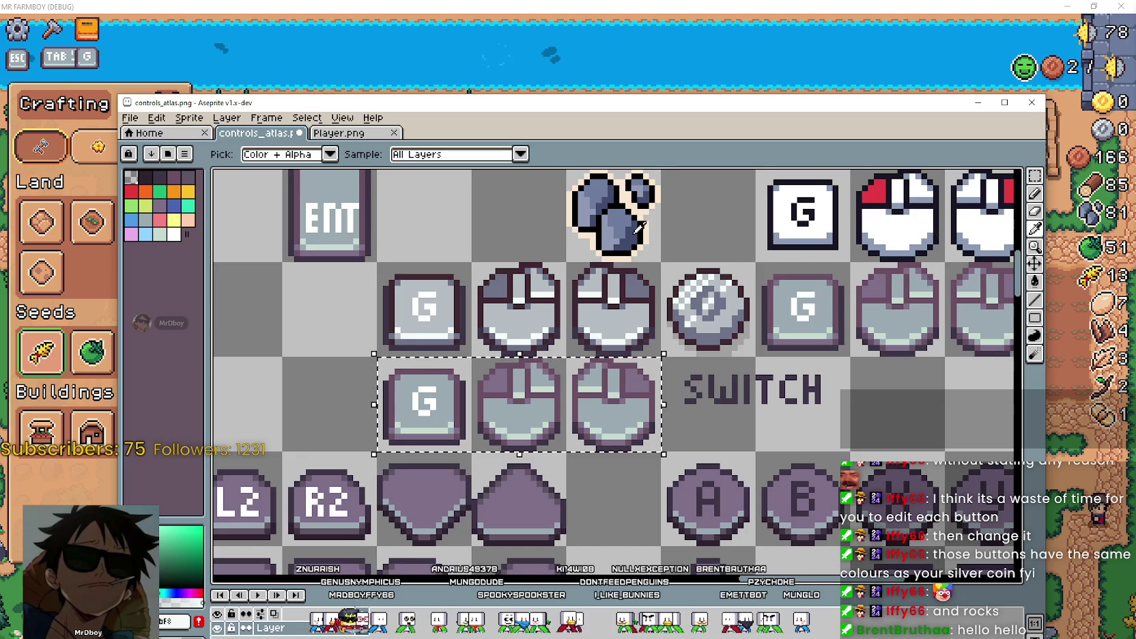
pyautogui.scroll(2, 624, 216)
pyautogui.moveTo(652, 198); pyautogui.dragTo(659, 249)
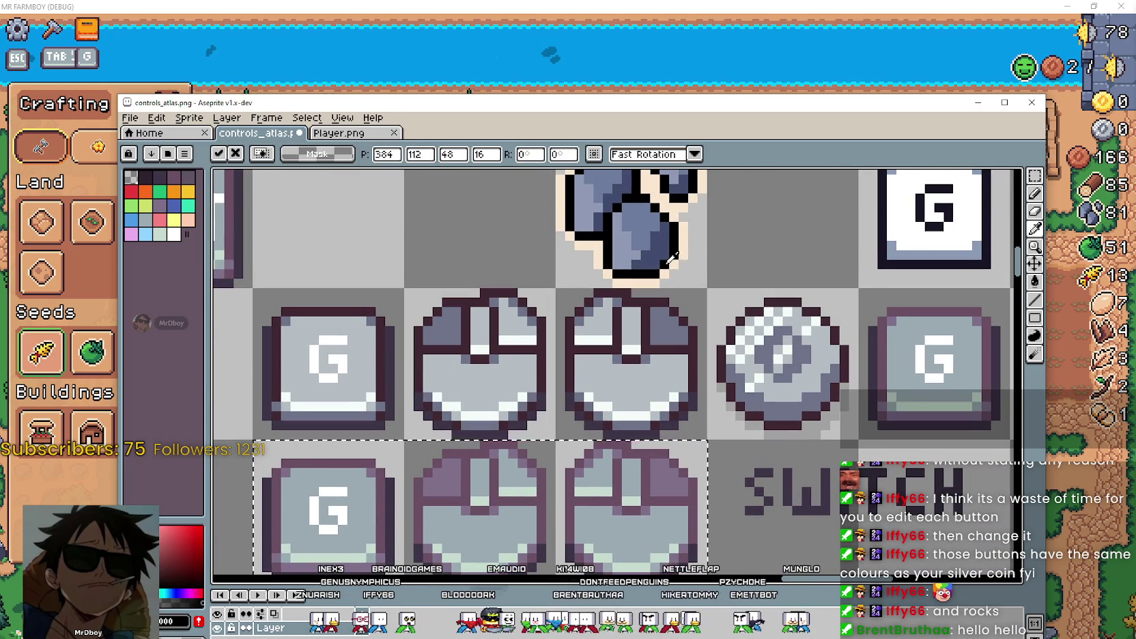
pyautogui.click(1034, 281)
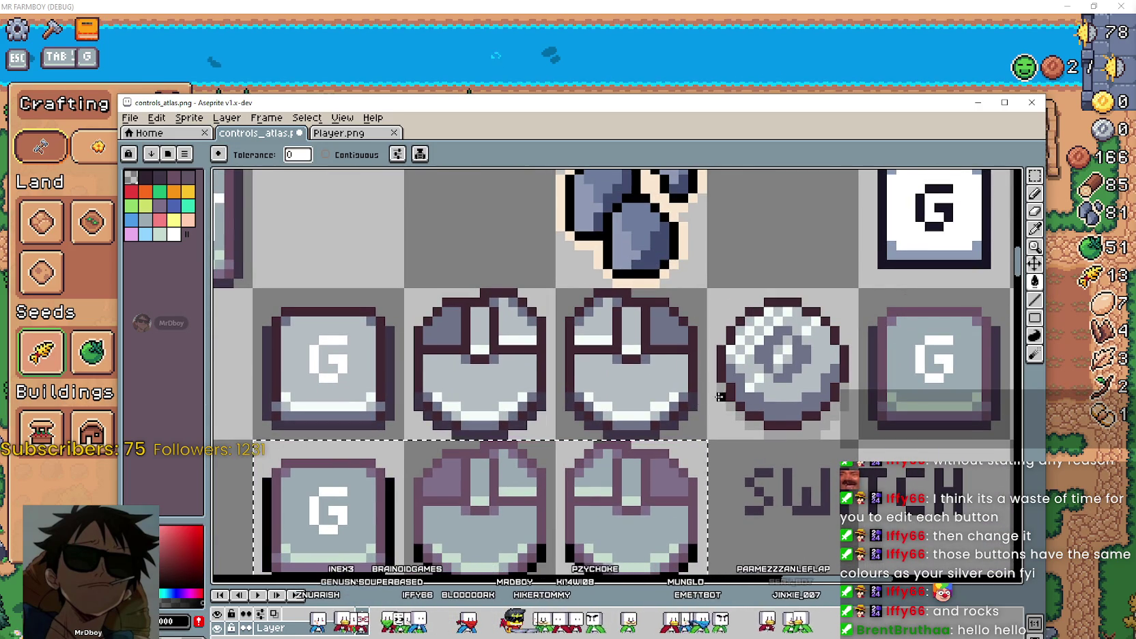
pyautogui.moveTo(691, 400); pyautogui.dragTo(686, 307)
pyautogui.scroll(-1, 633, 452)
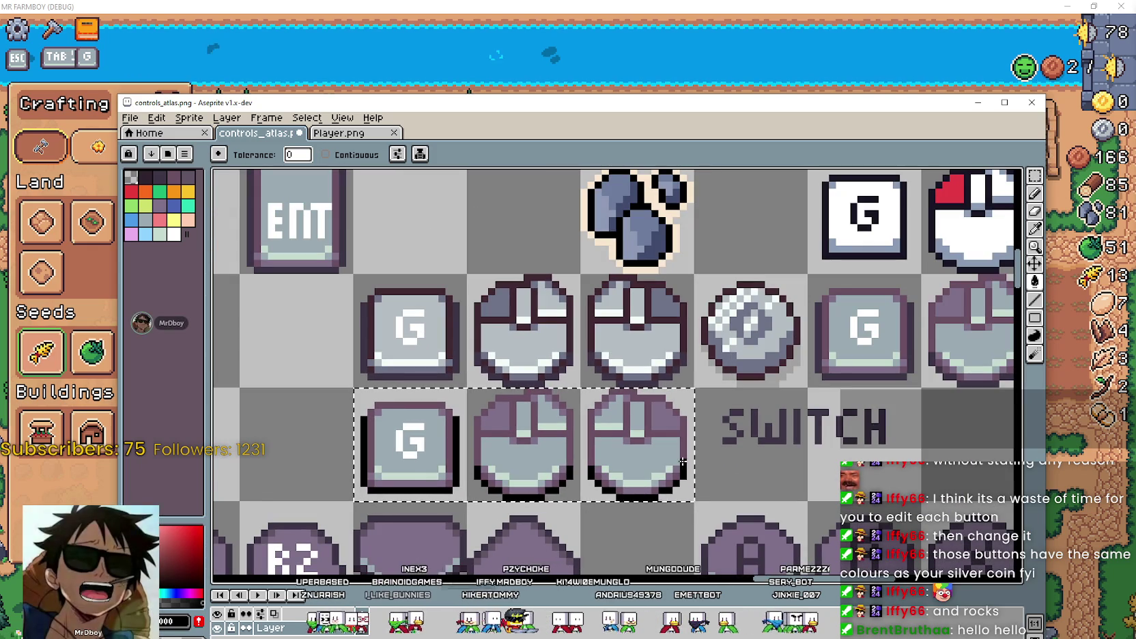
pyautogui.scroll(-1, 633, 452)
pyautogui.scroll(1, 633, 431)
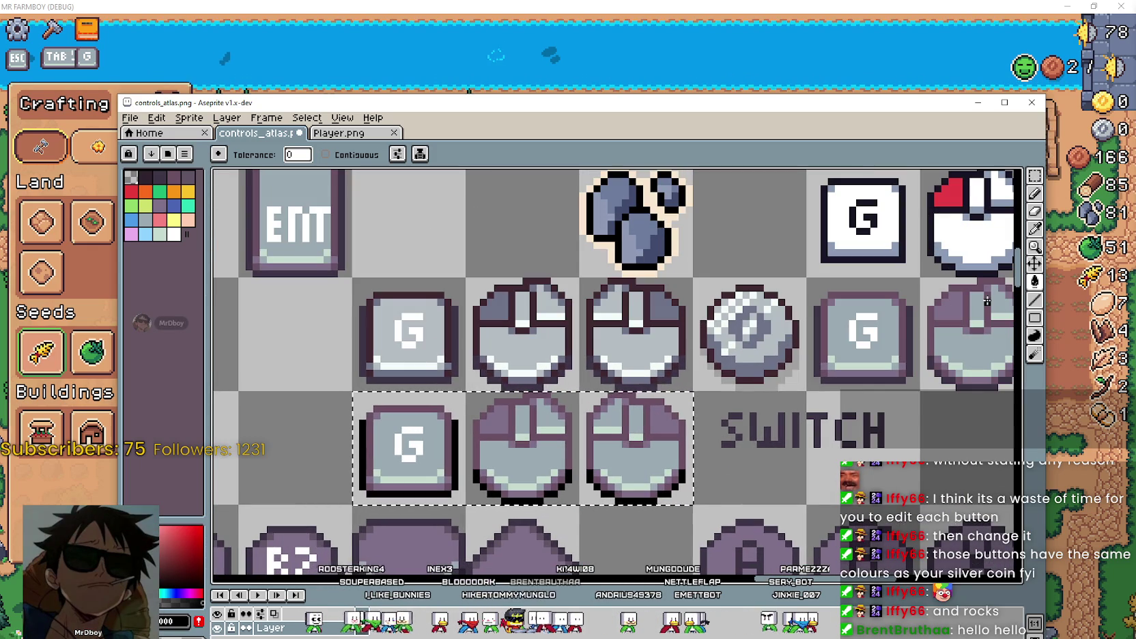
pyautogui.click(1035, 228)
pyautogui.click(655, 247)
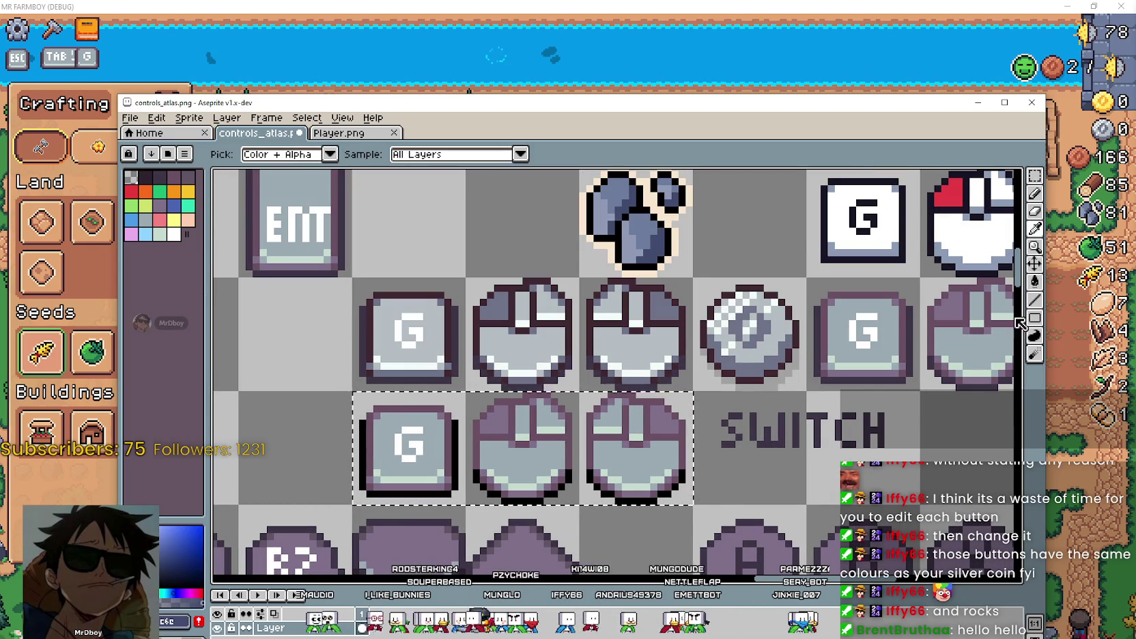
pyautogui.press('g')
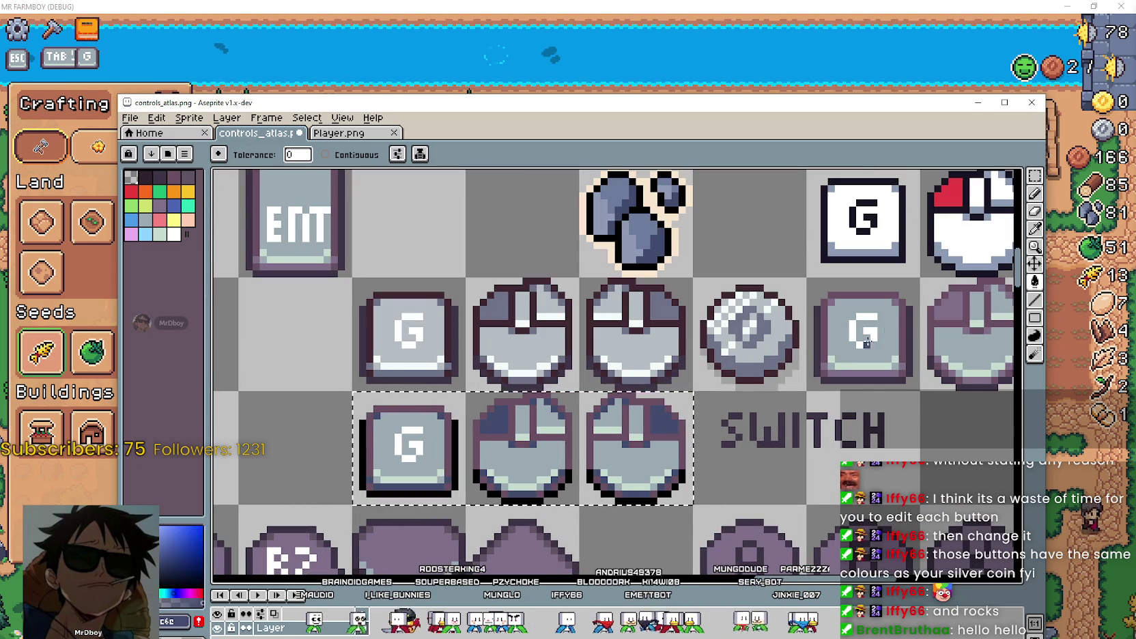
# Flood-fill the light faces of the copied G key and mouse icons with the blue-grey.
pyautogui.click(1036, 231)
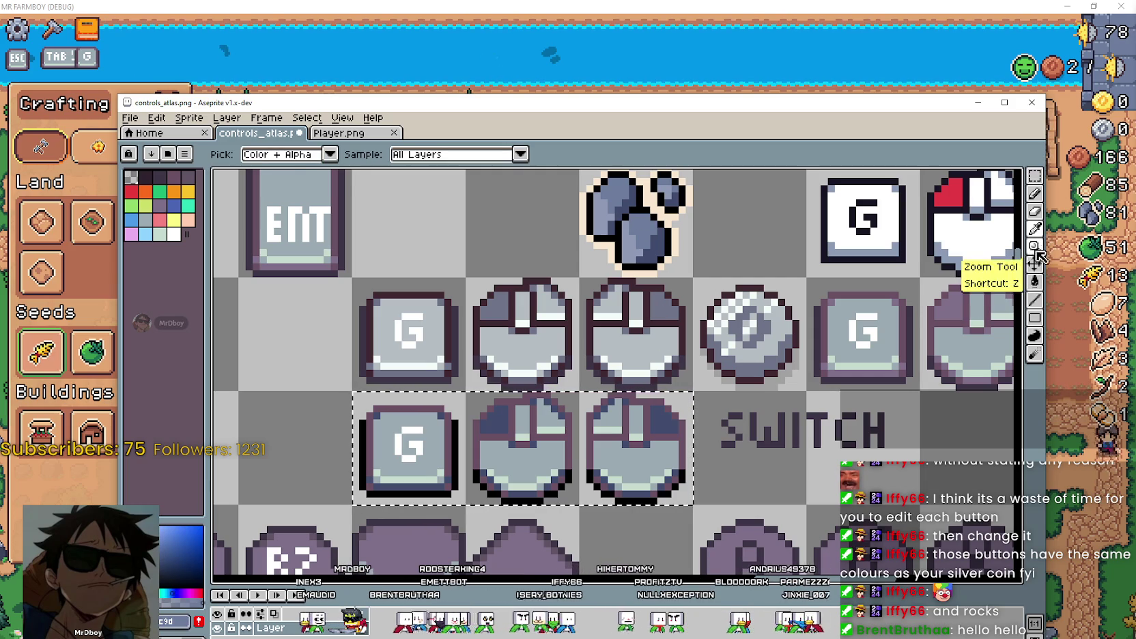
pyautogui.click(1035, 280)
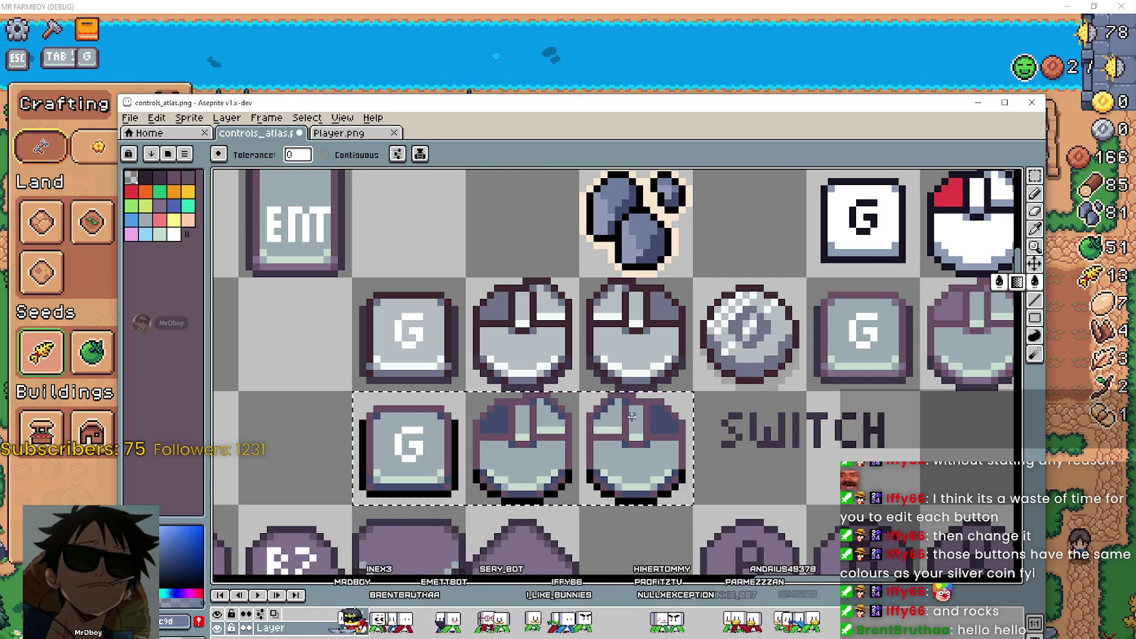
pyautogui.click(635, 458)
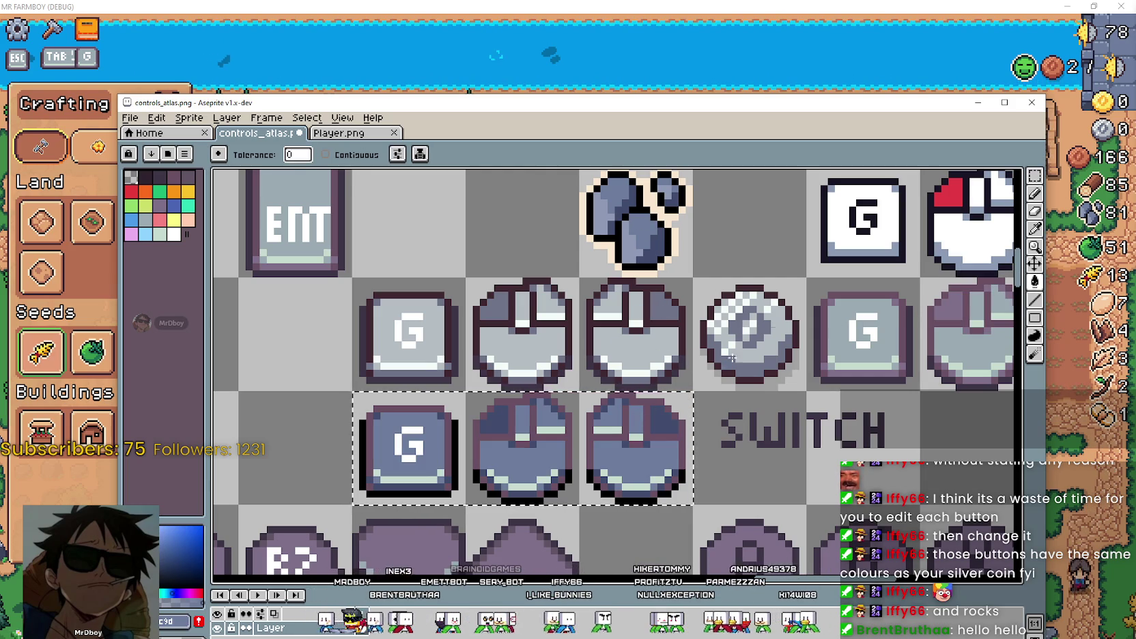
pyautogui.click(1036, 228)
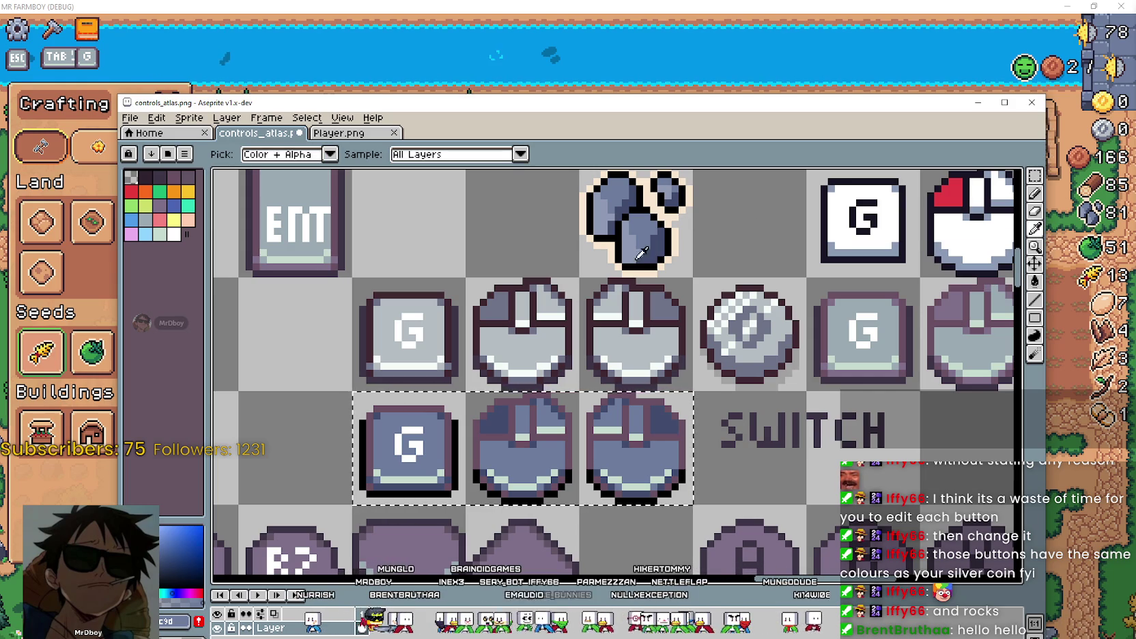
pyautogui.click(1034, 281)
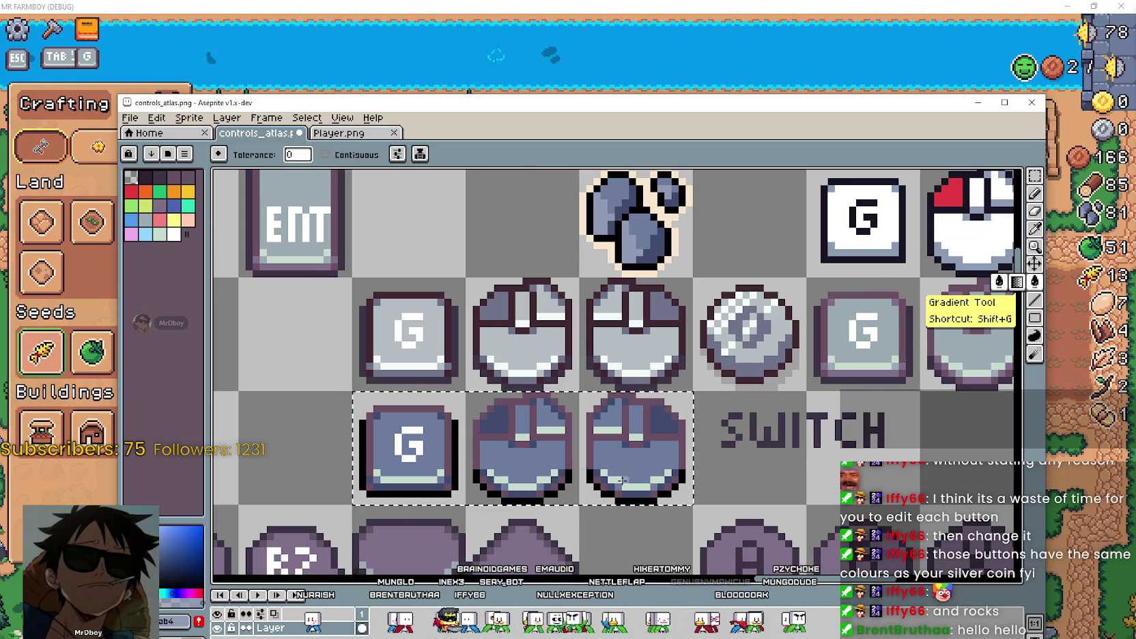
pyautogui.scroll(-2, 765, 448)
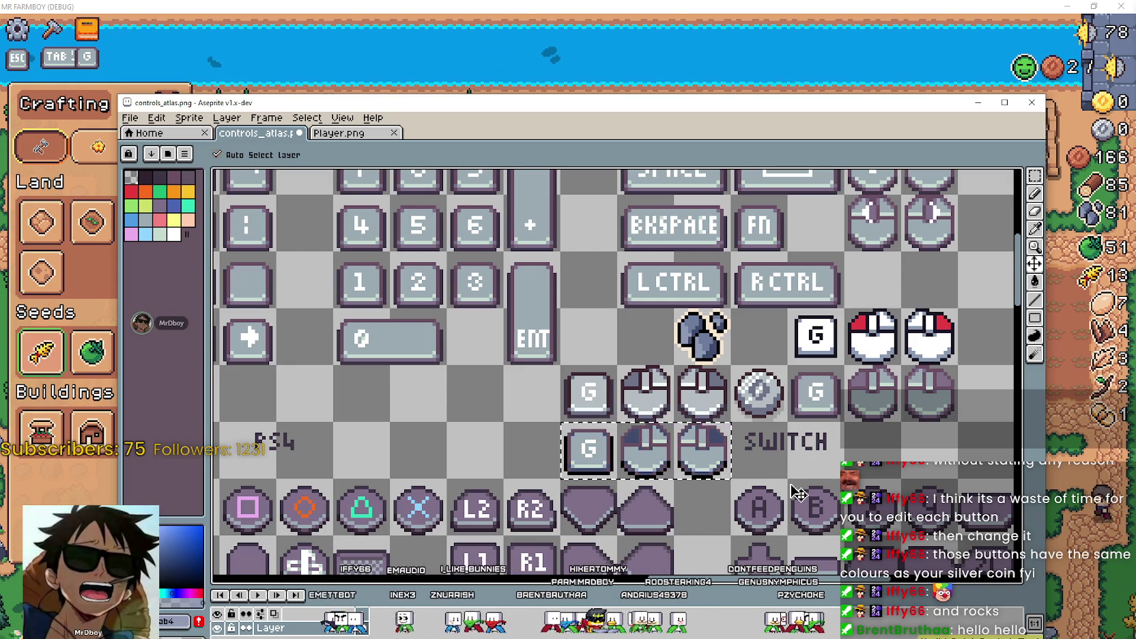
# Flood-fill the copied icons' purple outlines black.
pyautogui.scroll(1, 797, 493)
pyautogui.press('w')
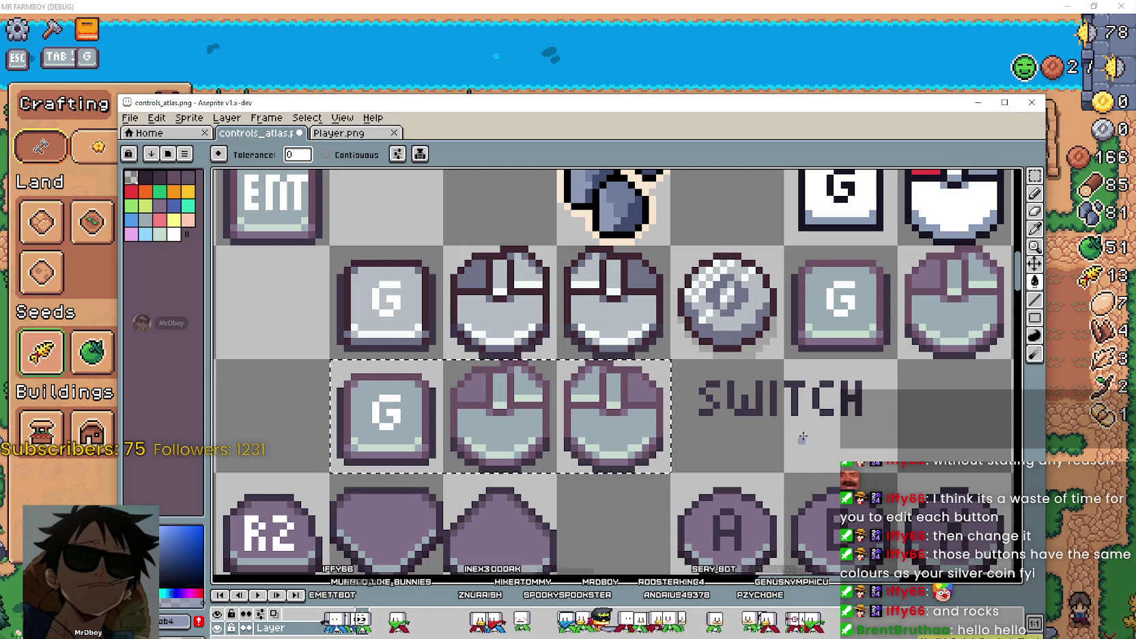
pyautogui.press('i')
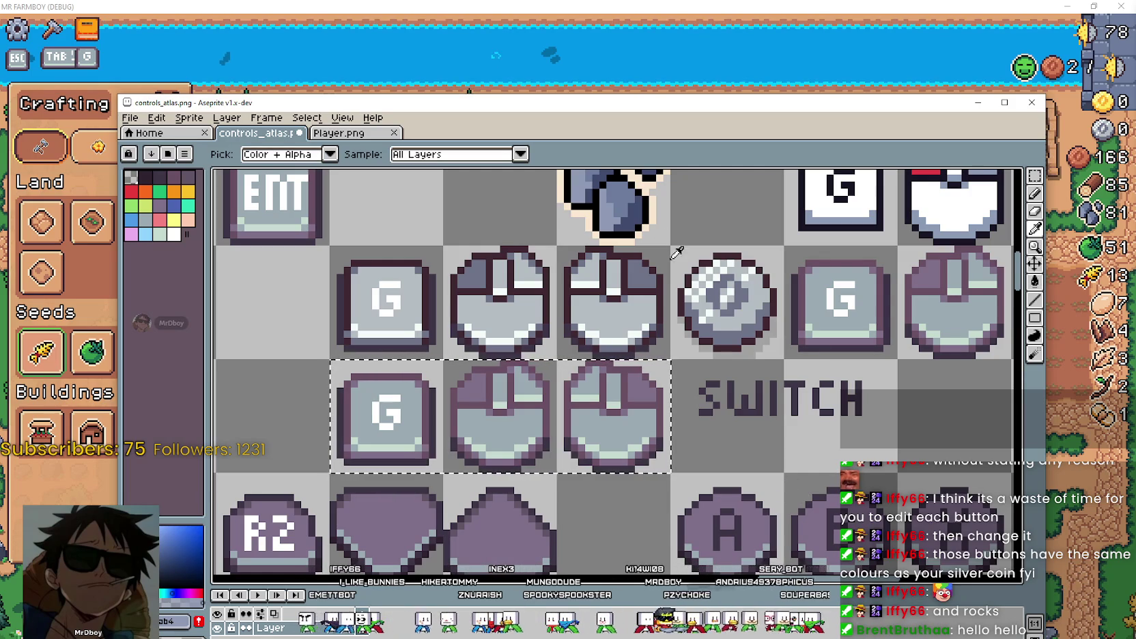
pyautogui.scroll(1, 617, 226)
pyautogui.scroll(-1, 616, 226)
pyautogui.scroll(-2, 617, 226)
pyautogui.scroll(-1, 616, 226)
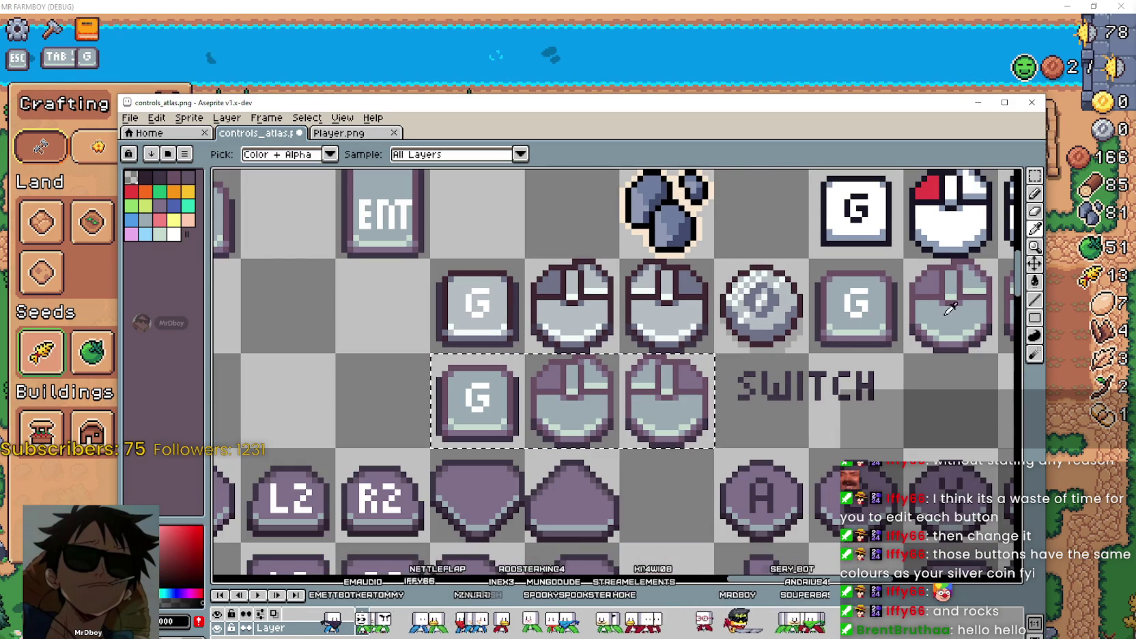
pyautogui.click(1033, 298)
pyautogui.scroll(1, 679, 353)
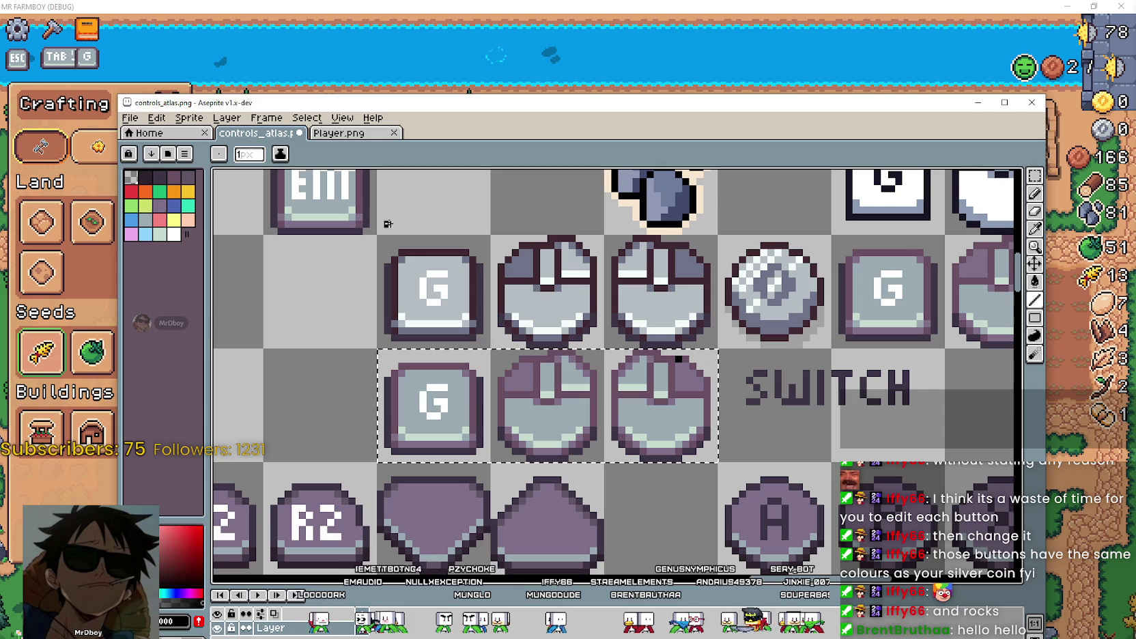
pyautogui.click(1035, 282)
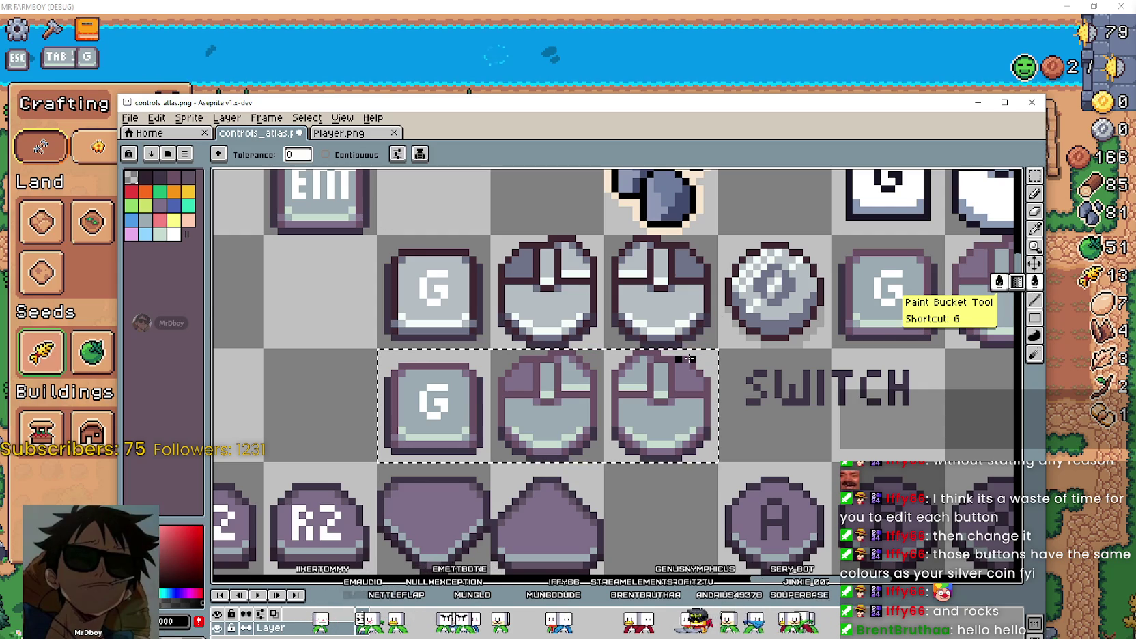
pyautogui.click(683, 358)
# Pick the rock's blue-grey and fill the copied mouse tops and G key face with it.
pyautogui.scroll(-1, 658, 402)
pyautogui.moveTo(658, 402); pyautogui.dragTo(649, 428)
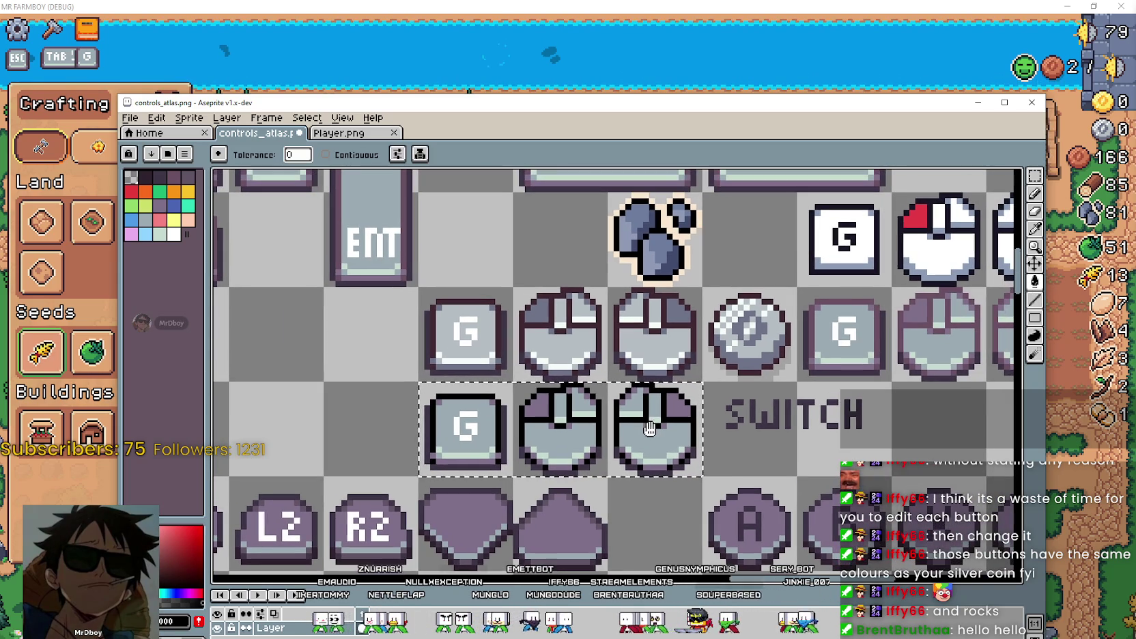
pyautogui.click(1035, 230)
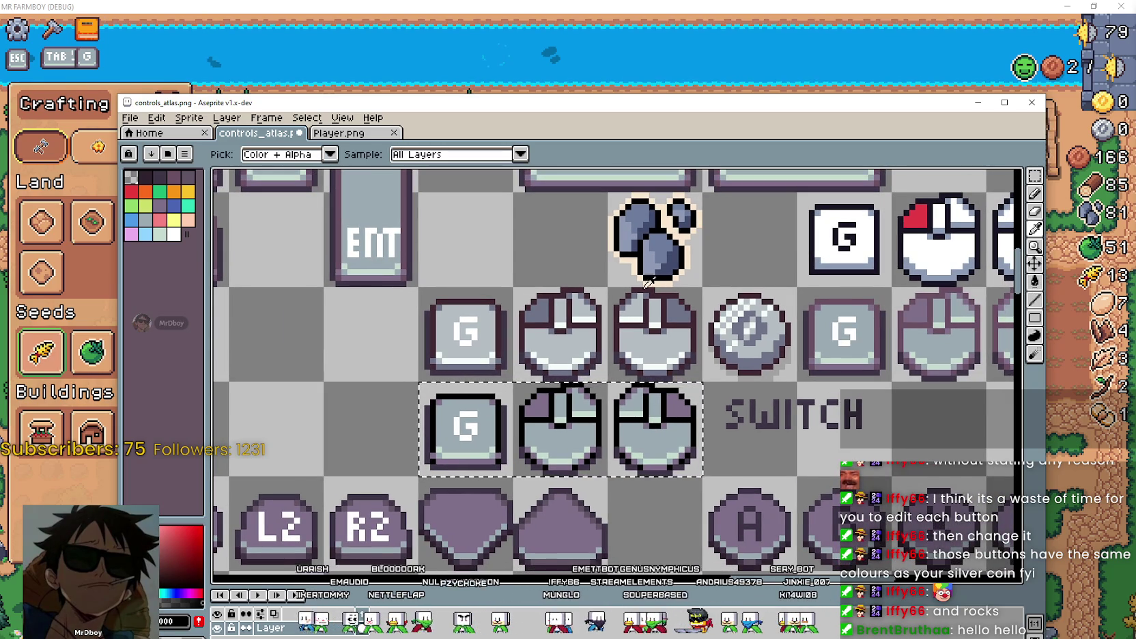
pyautogui.click(677, 257)
pyautogui.click(1035, 281)
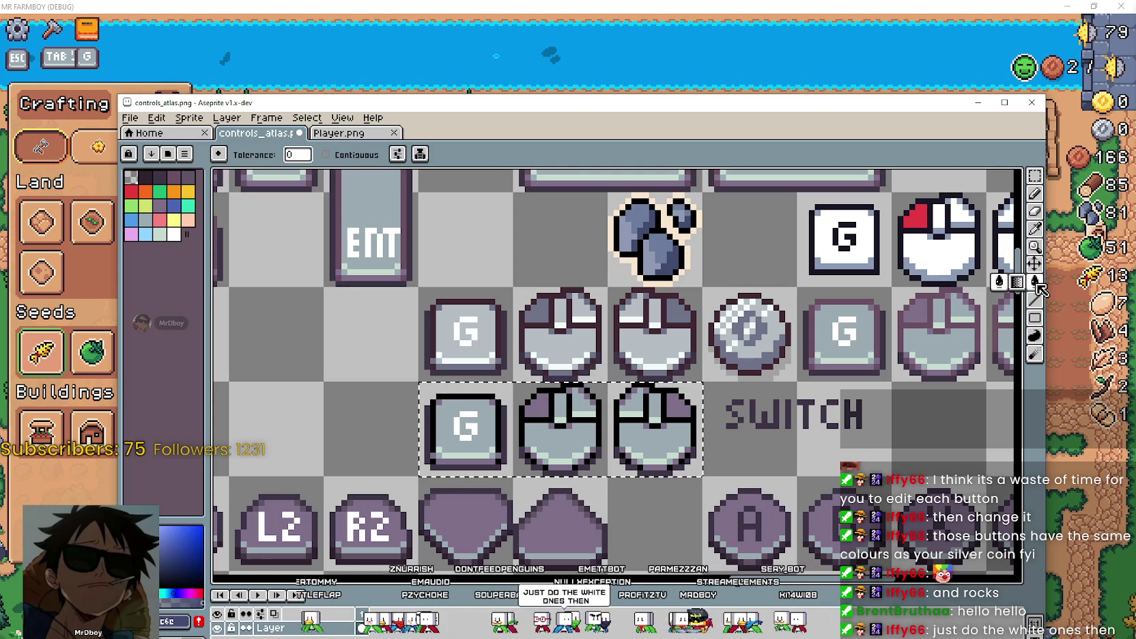
pyautogui.click(661, 408)
pyautogui.click(1035, 229)
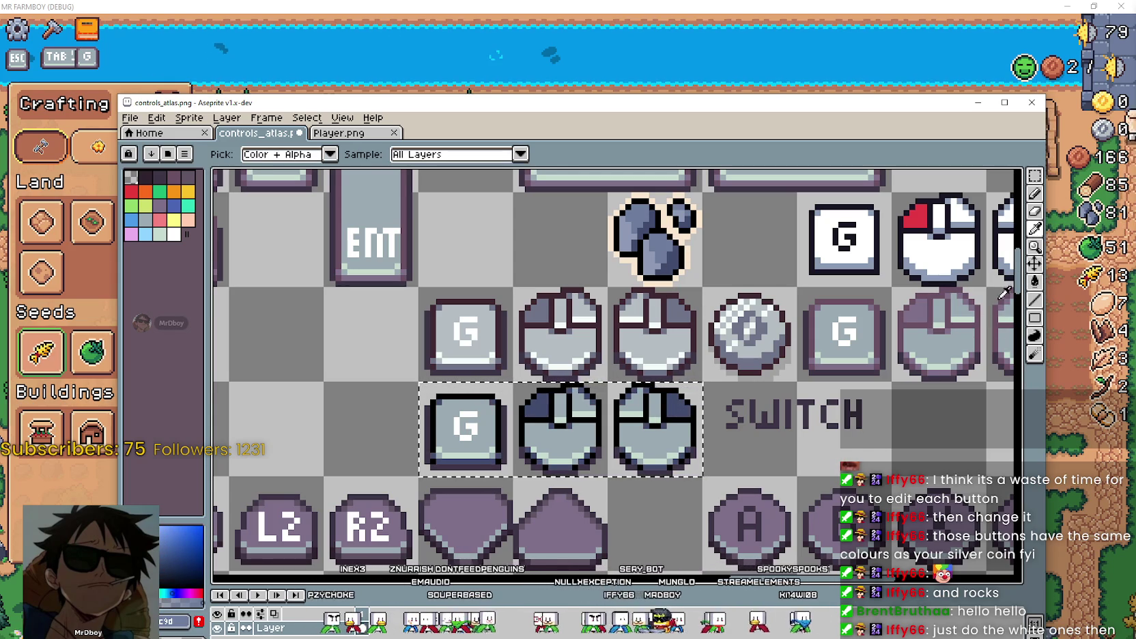
pyautogui.click(1035, 335)
pyautogui.click(447, 447)
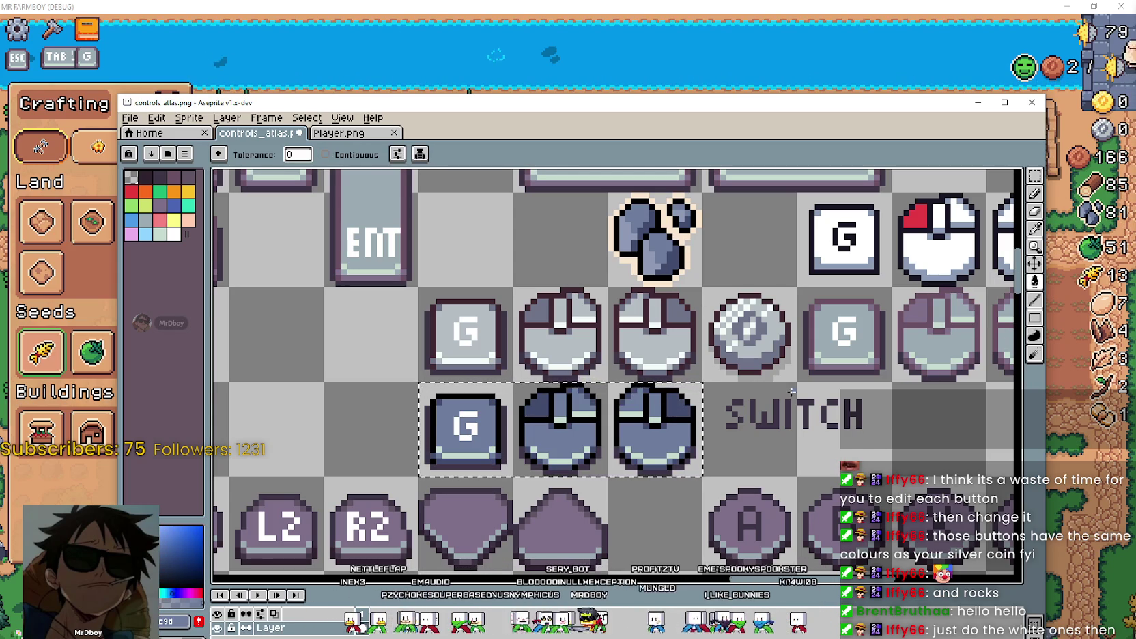
pyautogui.click(1034, 229)
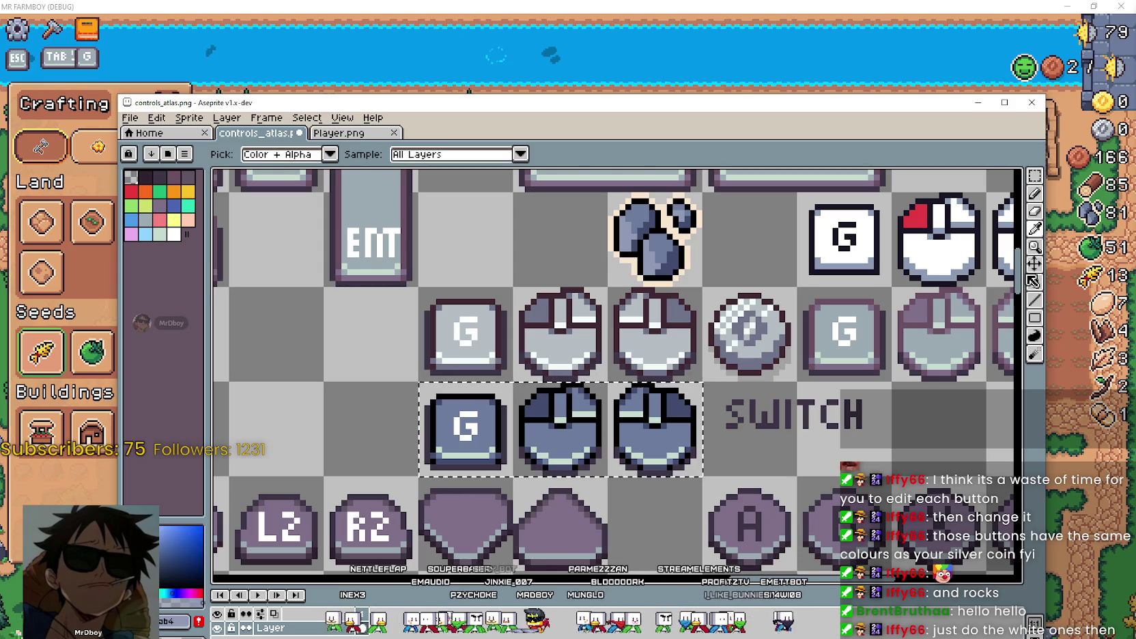
pyautogui.click(1038, 280)
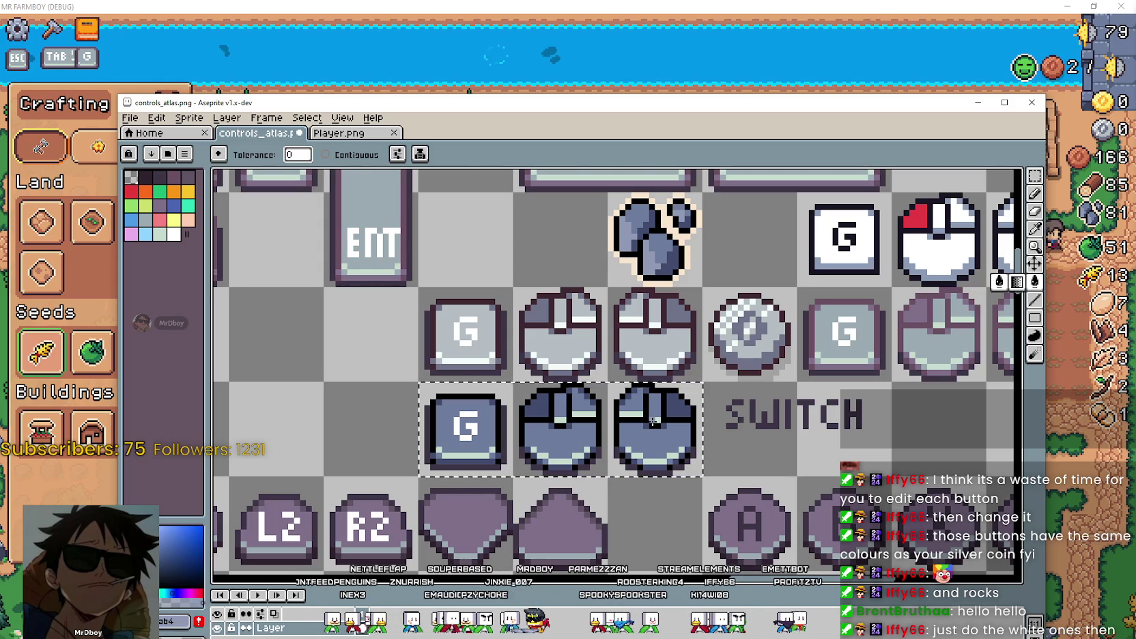
# Zoom and pan across the atlas to inspect the new G and mouse rows.
pyautogui.scroll(-3, 733, 488)
pyautogui.scroll(-1, 732, 485)
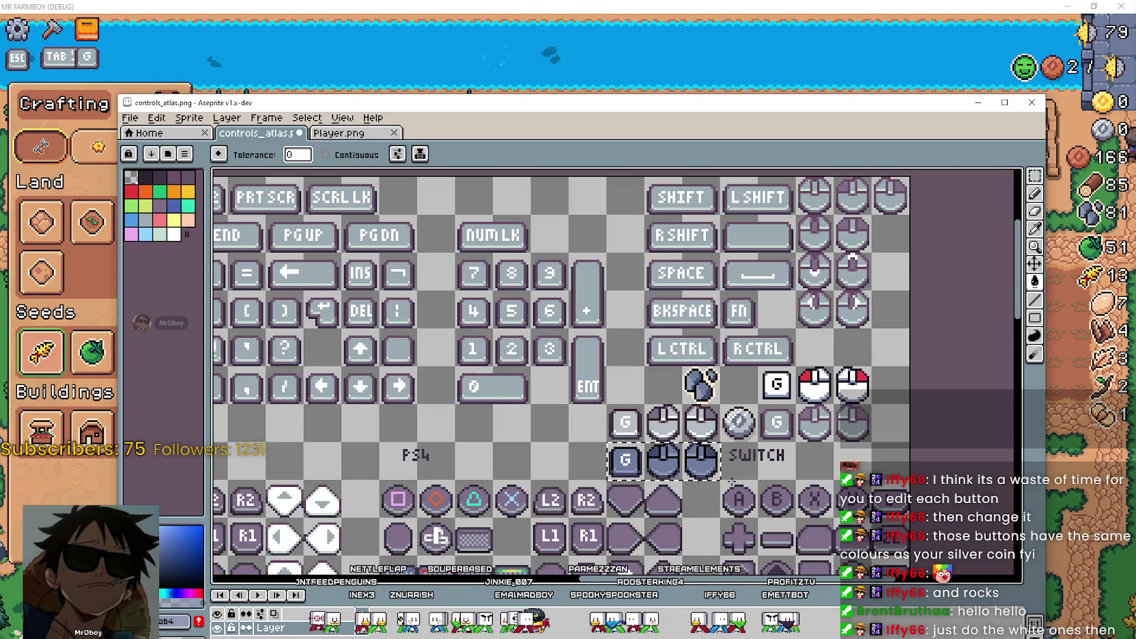
pyautogui.scroll(1, 732, 478)
pyautogui.scroll(1, 724, 471)
pyautogui.scroll(2, 713, 461)
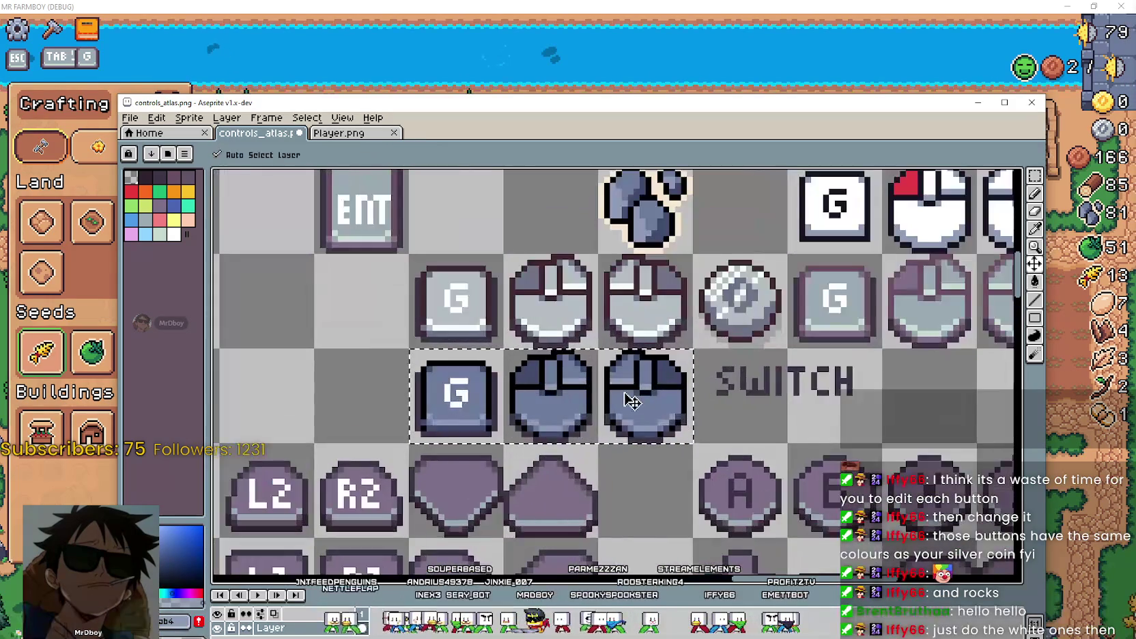
pyautogui.press('w')
pyautogui.scroll(-2, 710, 458)
pyautogui.moveTo(724, 450); pyautogui.dragTo(665, 443)
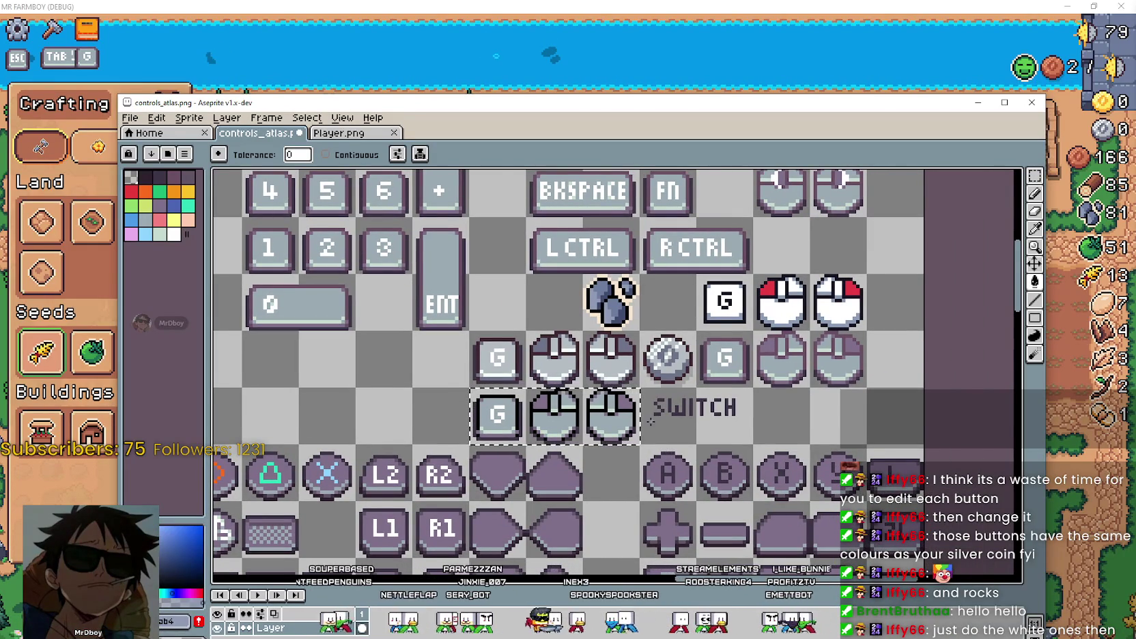
pyautogui.scroll(1, 594, 368)
pyautogui.scroll(1, 597, 370)
pyautogui.scroll(1, 604, 375)
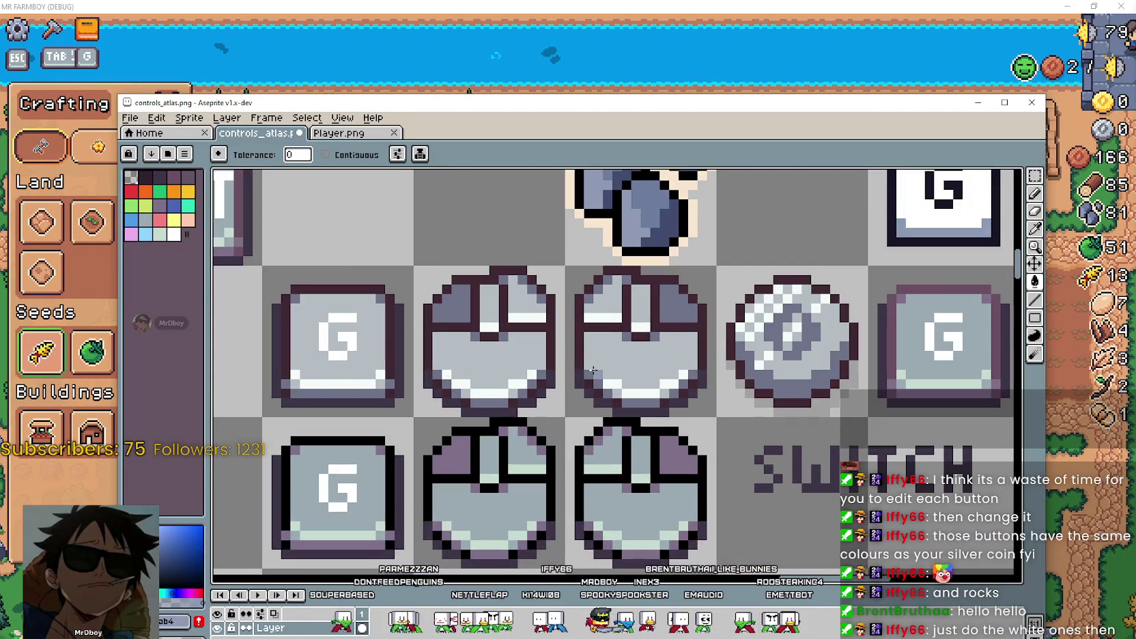
pyautogui.scroll(1, 610, 379)
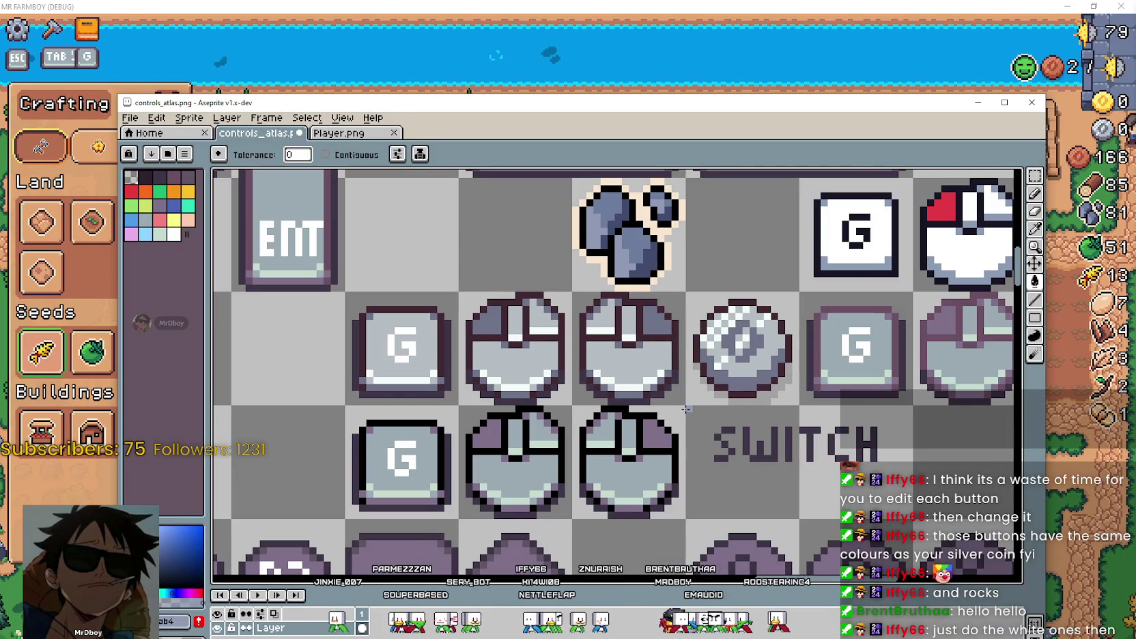
pyautogui.scroll(2, 685, 406)
pyautogui.scroll(1, 679, 403)
pyautogui.scroll(-3, 666, 386)
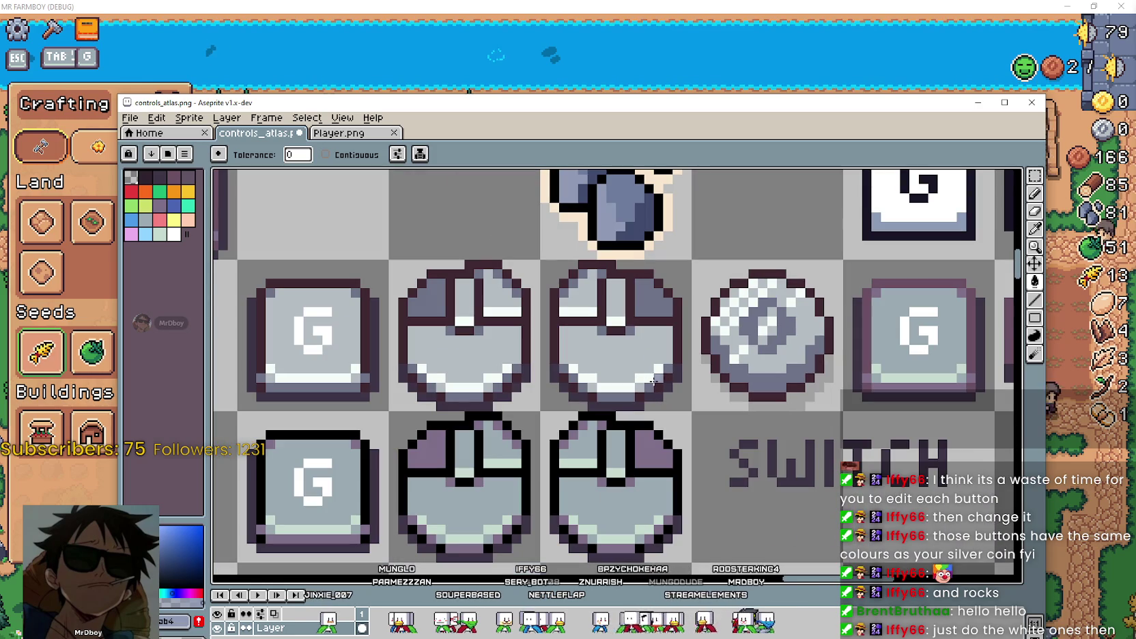
pyautogui.scroll(-1, 642, 396)
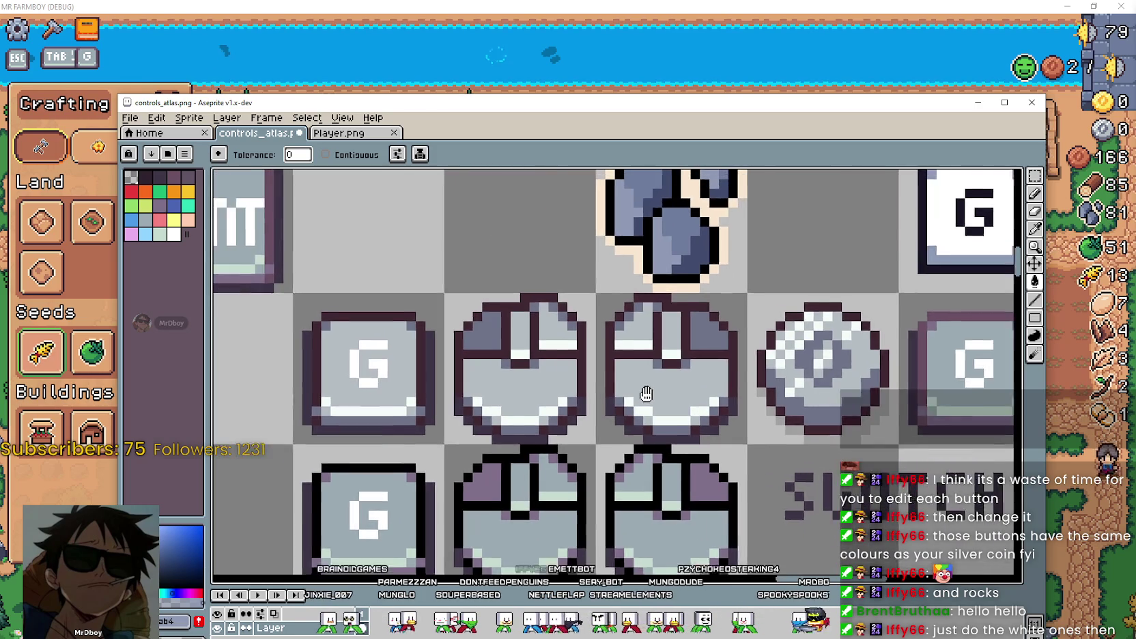
pyautogui.scroll(-2, 648, 396)
pyautogui.scroll(2, 663, 402)
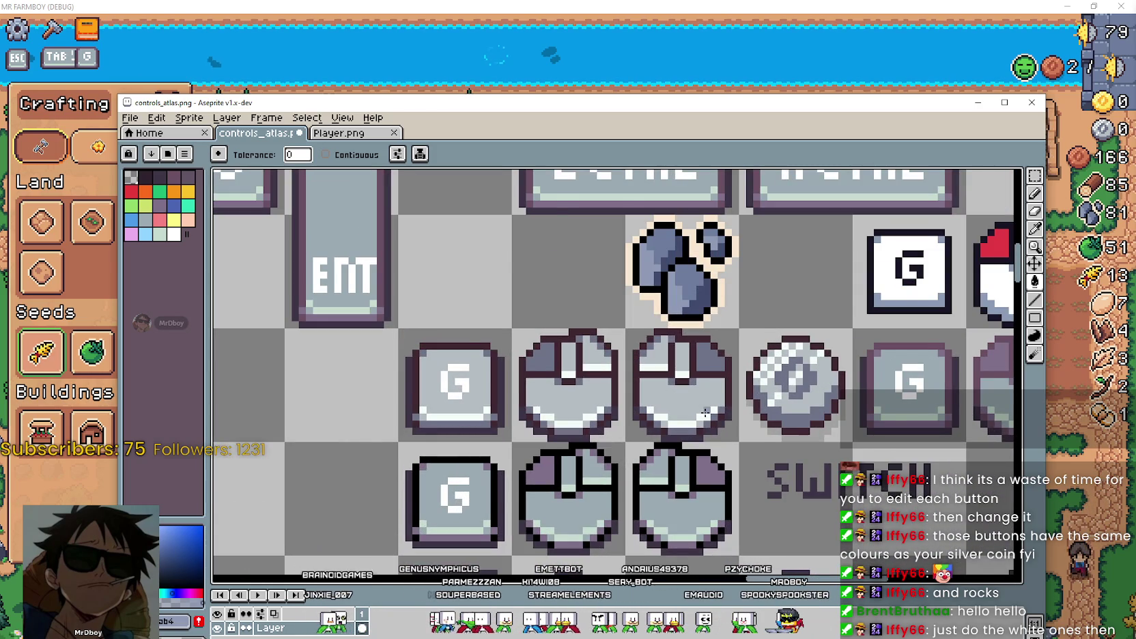
pyautogui.scroll(1, 706, 409)
# Box-select the upper G key and two mouse icons with the Rectangular Marquee.
pyautogui.press('i')
pyautogui.scroll(-1, 668, 354)
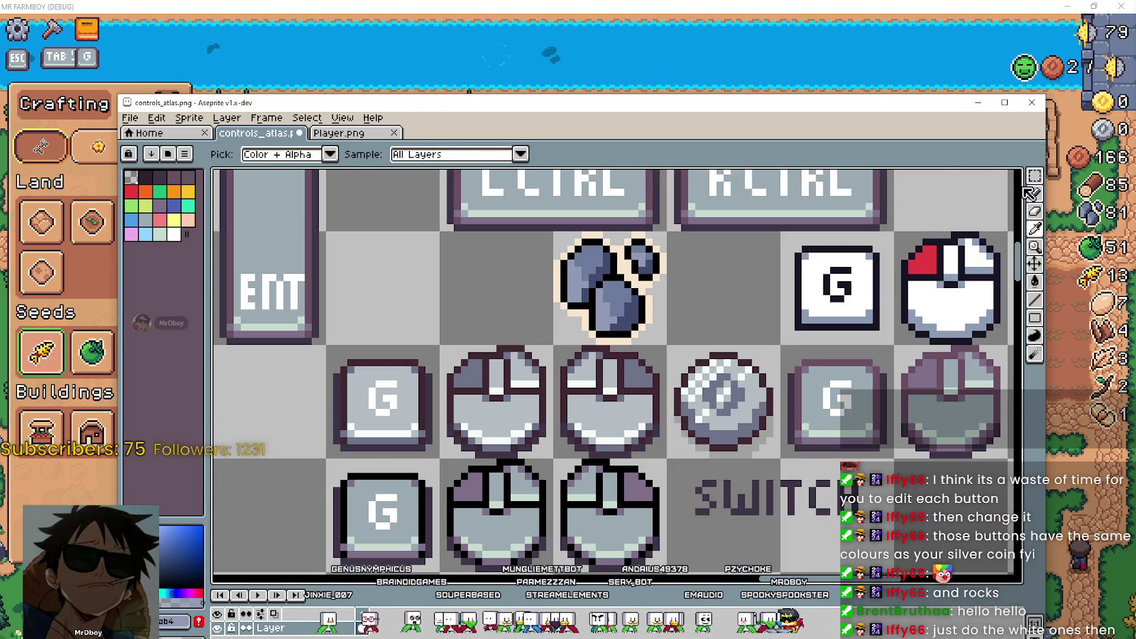
pyautogui.press('m')
pyautogui.moveTo(666, 346); pyautogui.dragTo(327, 456)
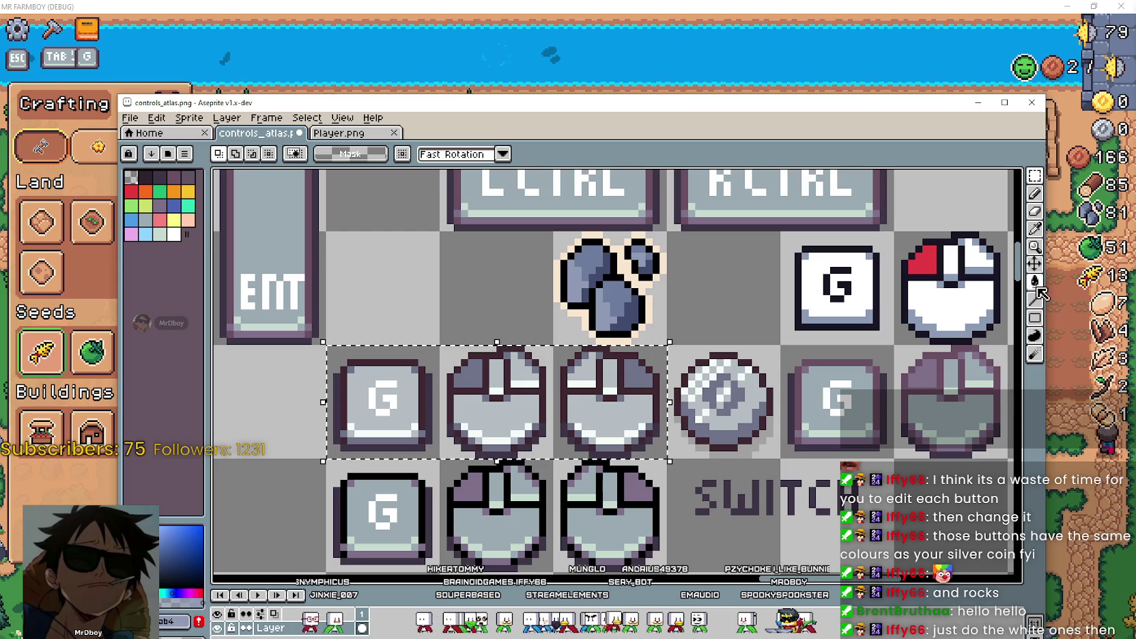
pyautogui.press('i')
pyautogui.scroll(1, 679, 259)
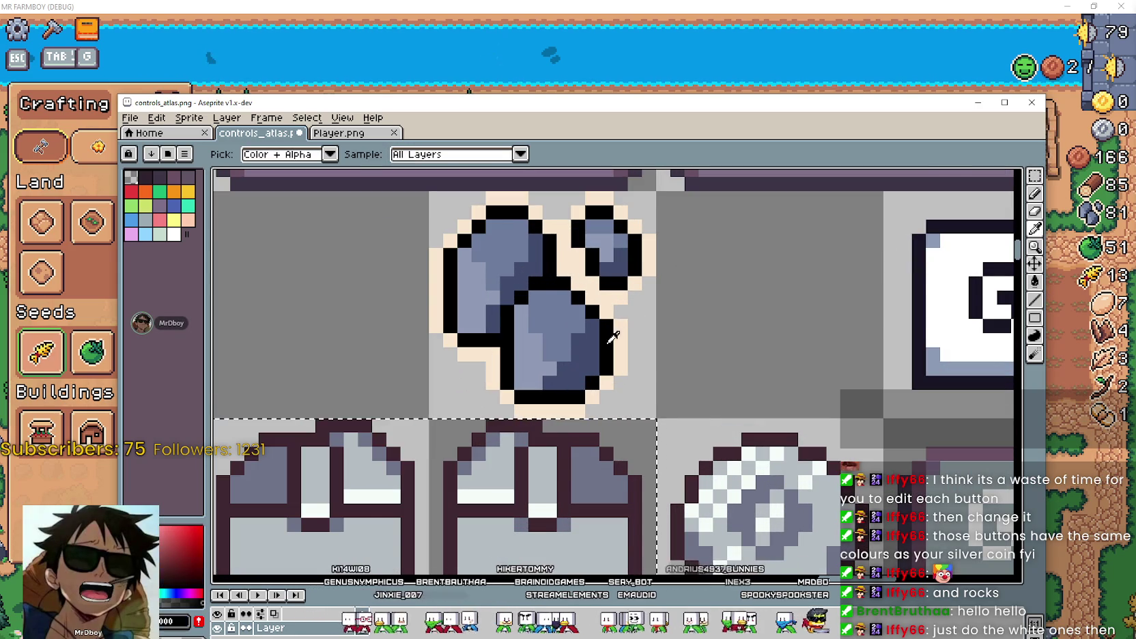
pyautogui.scroll(-2, 663, 340)
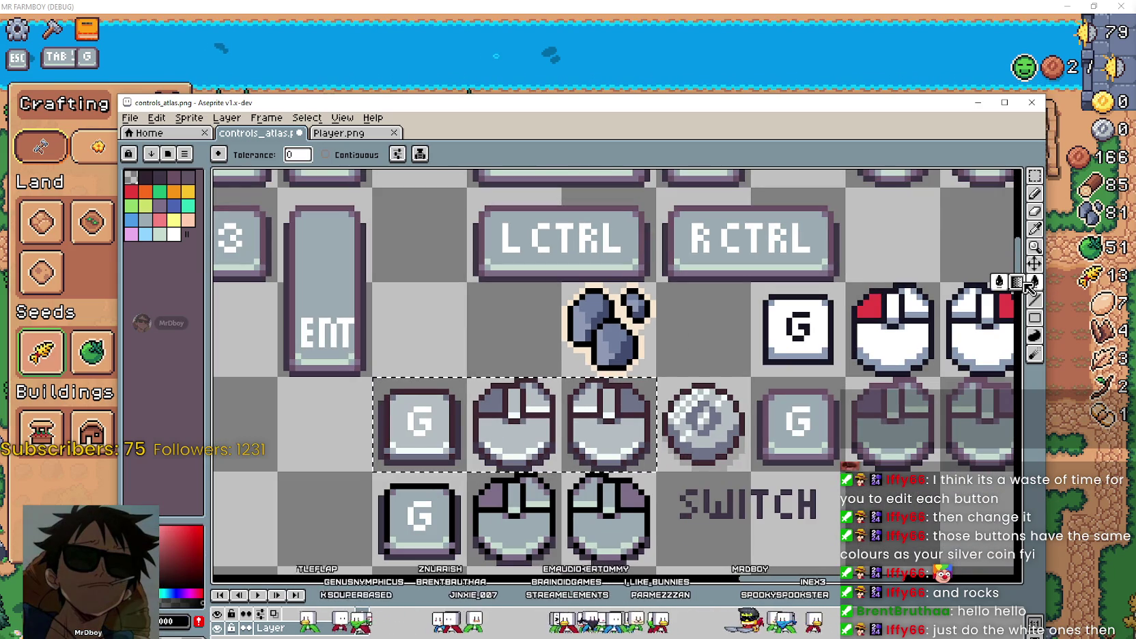
pyautogui.click(1034, 282)
pyautogui.press('+')
pyautogui.scroll(-1, 703, 443)
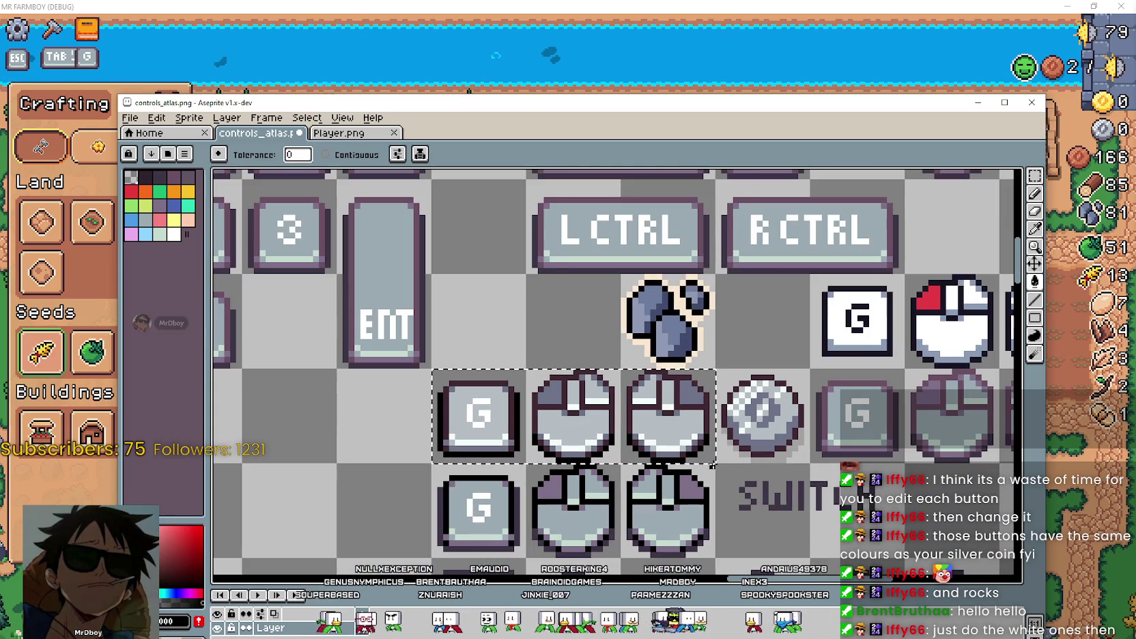
pyautogui.scroll(-1, 540, 504)
pyautogui.scroll(3, 589, 432)
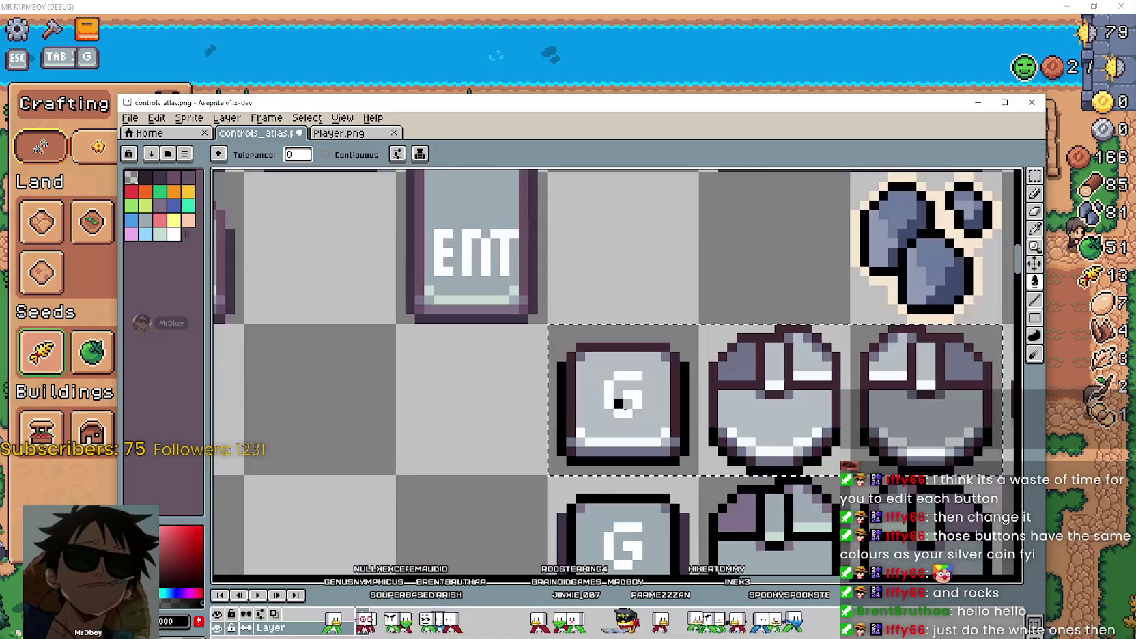
pyautogui.scroll(2, 589, 431)
pyautogui.scroll(-4, 589, 431)
# Clear the selection with Ctrl+D.
pyautogui.hotkey('ctrl', 'd')
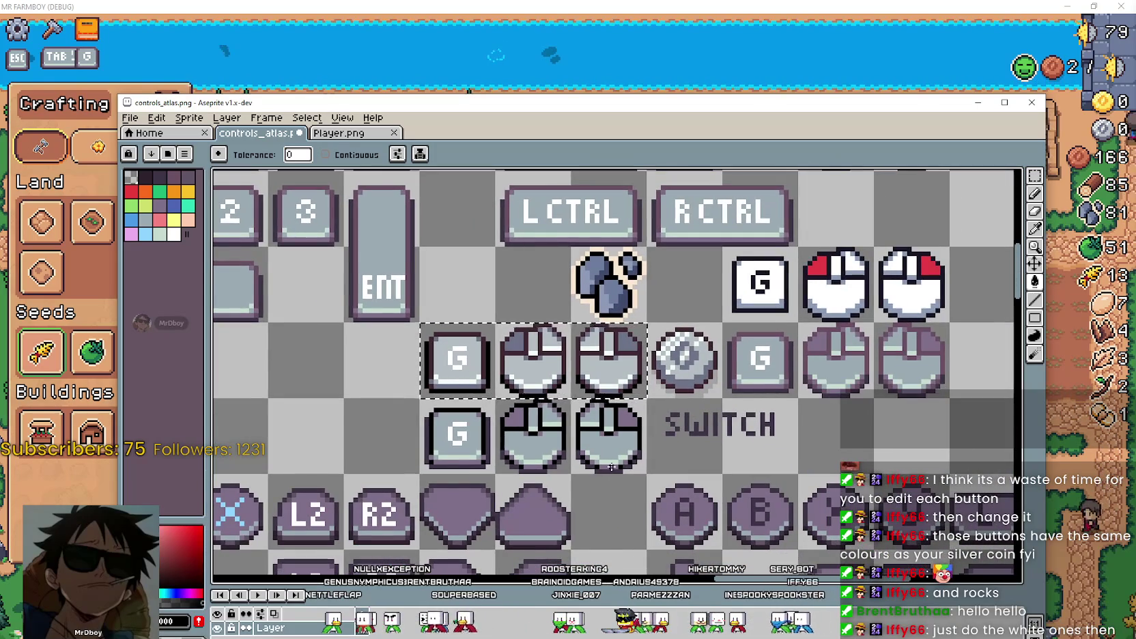
pyautogui.scroll(-3, 625, 458)
pyautogui.scroll(3, 688, 458)
pyautogui.scroll(-1, 689, 457)
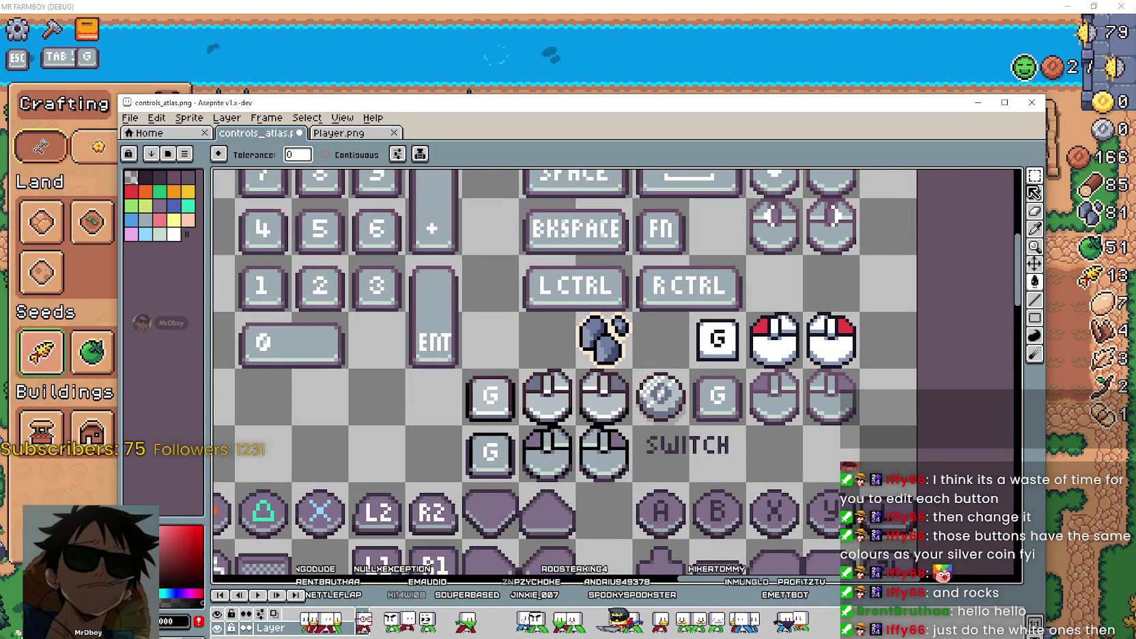
# Select the lower G key and two mouse icons and delete them.
pyautogui.click(491, 453)
pyautogui.moveTo(562, 456); pyautogui.dragTo(633, 482)
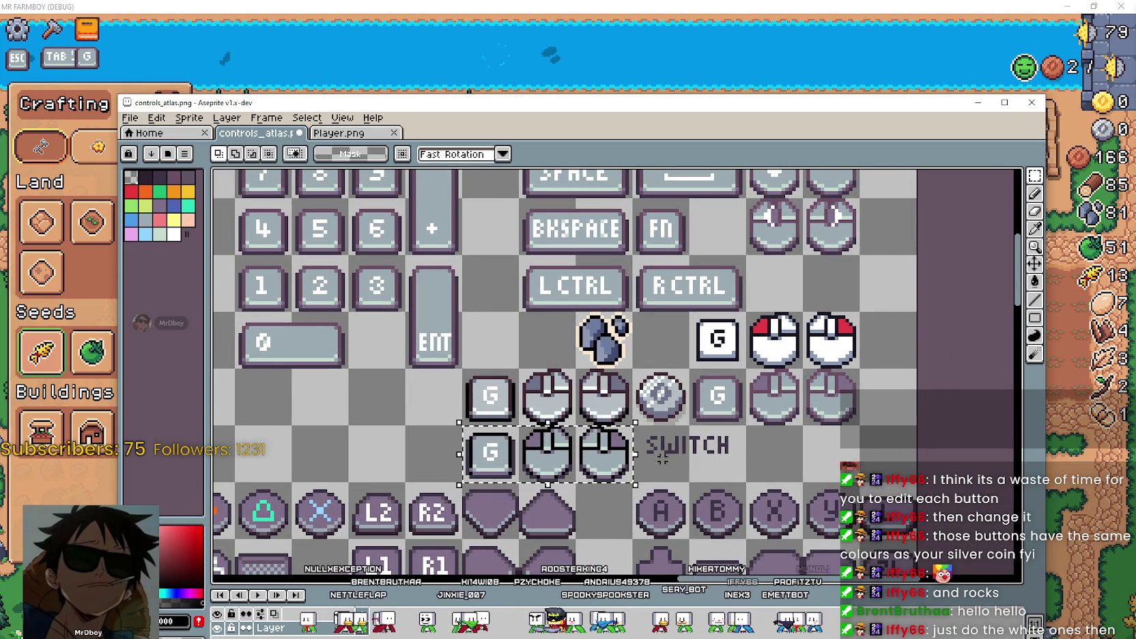
pyautogui.press('Delete')
# Paste a copy of the upper G and mouse row one row lower.
pyautogui.click(491, 398)
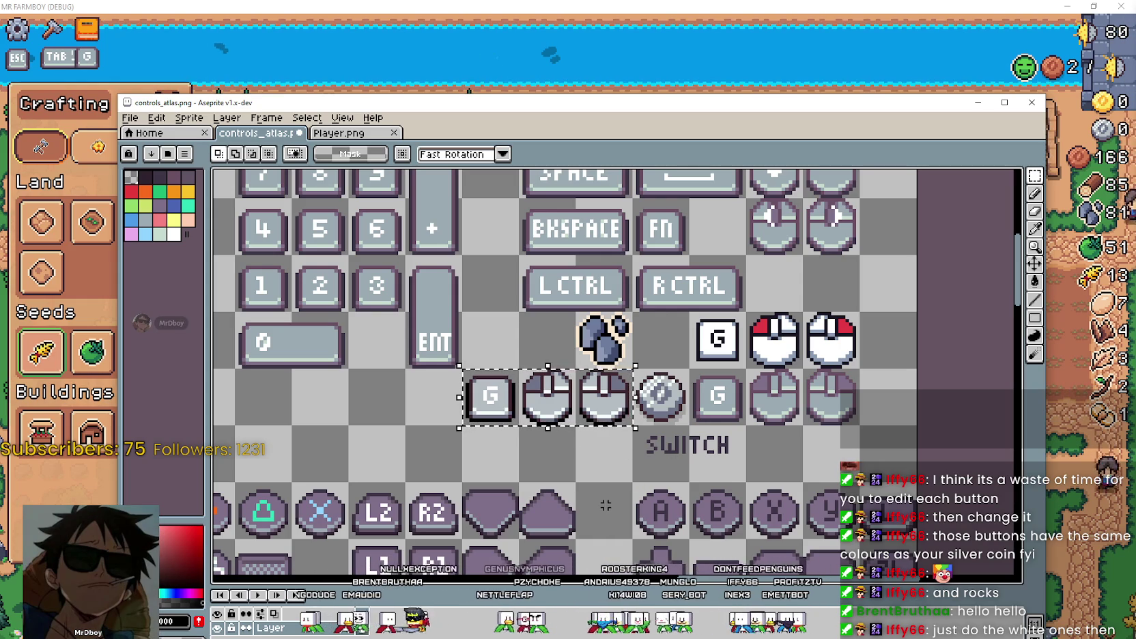
pyautogui.moveTo(598, 491); pyautogui.dragTo(591, 502)
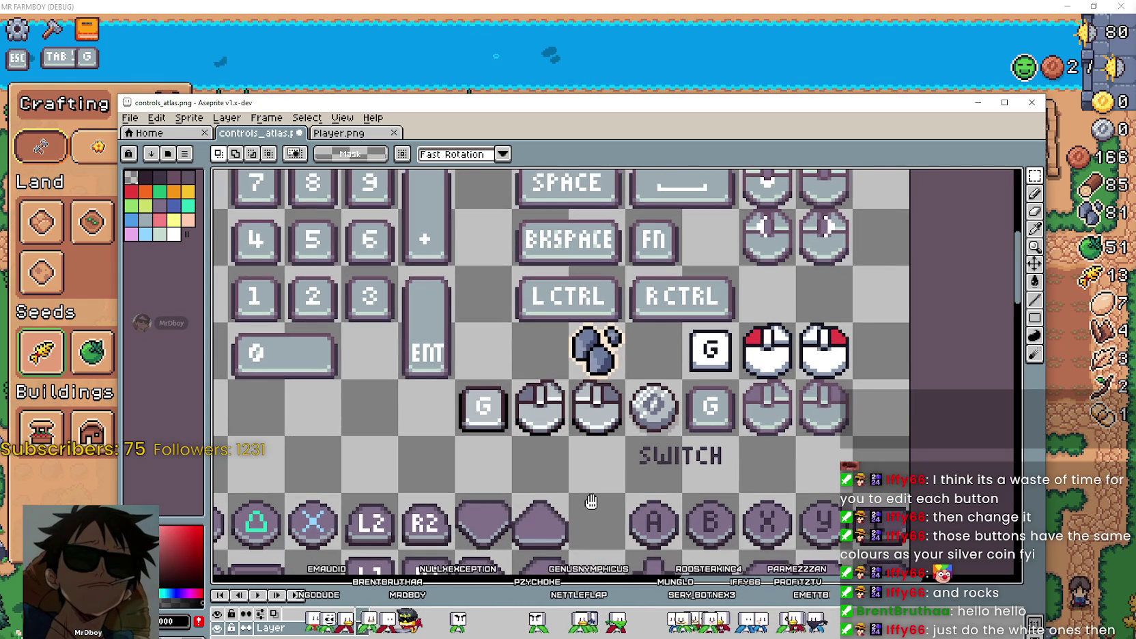
pyautogui.scroll(1, 566, 445)
pyautogui.scroll(2, 565, 437)
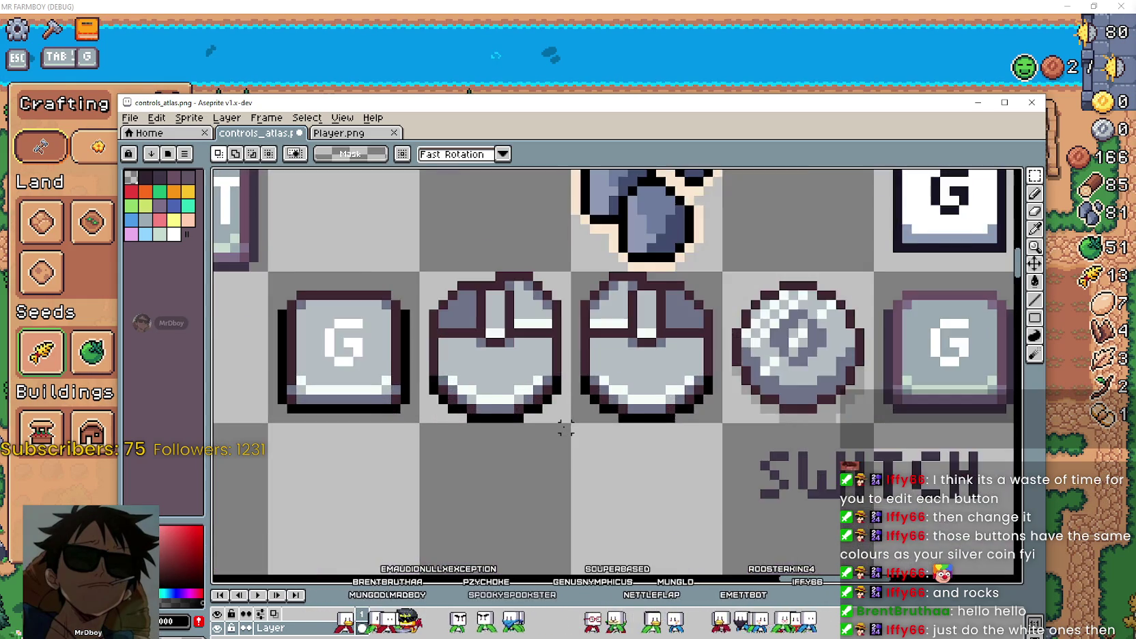
pyautogui.scroll(1, 563, 426)
pyautogui.scroll(-2, 563, 428)
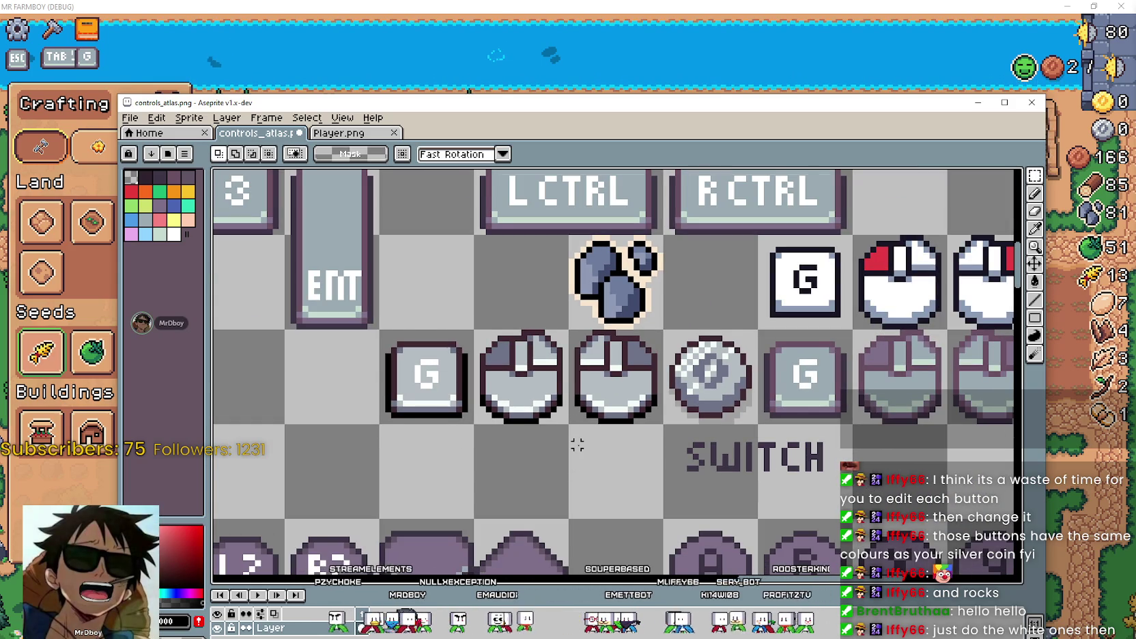
pyautogui.hotkey('ctrl', 'v')
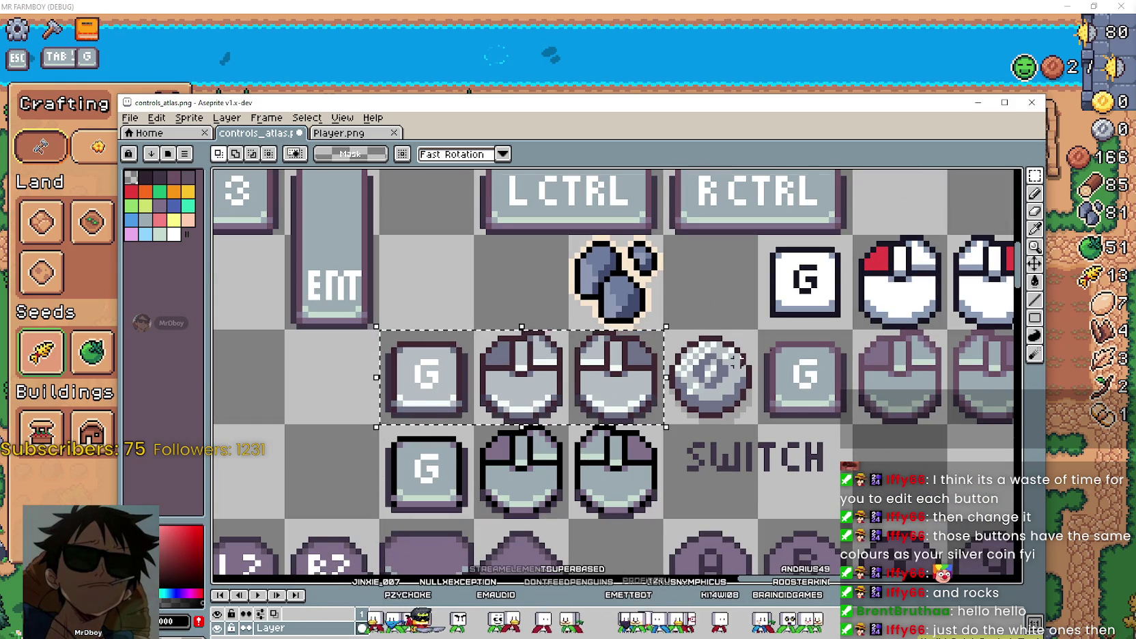
pyautogui.click(1034, 281)
pyautogui.scroll(2, 631, 353)
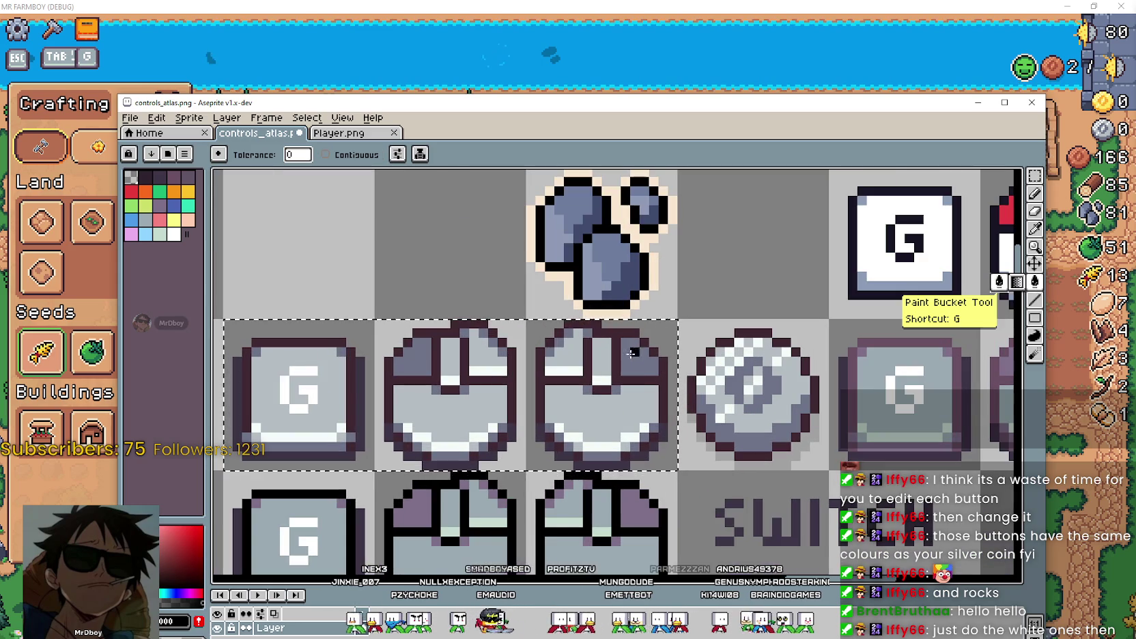
pyautogui.scroll(-1, 647, 381)
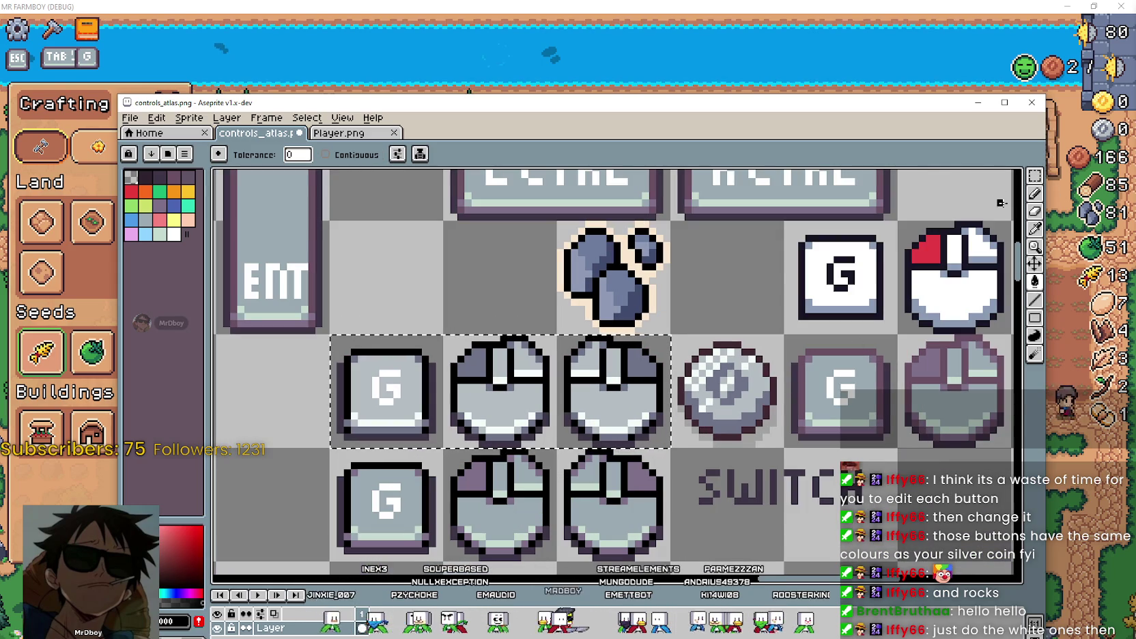
pyautogui.press('i')
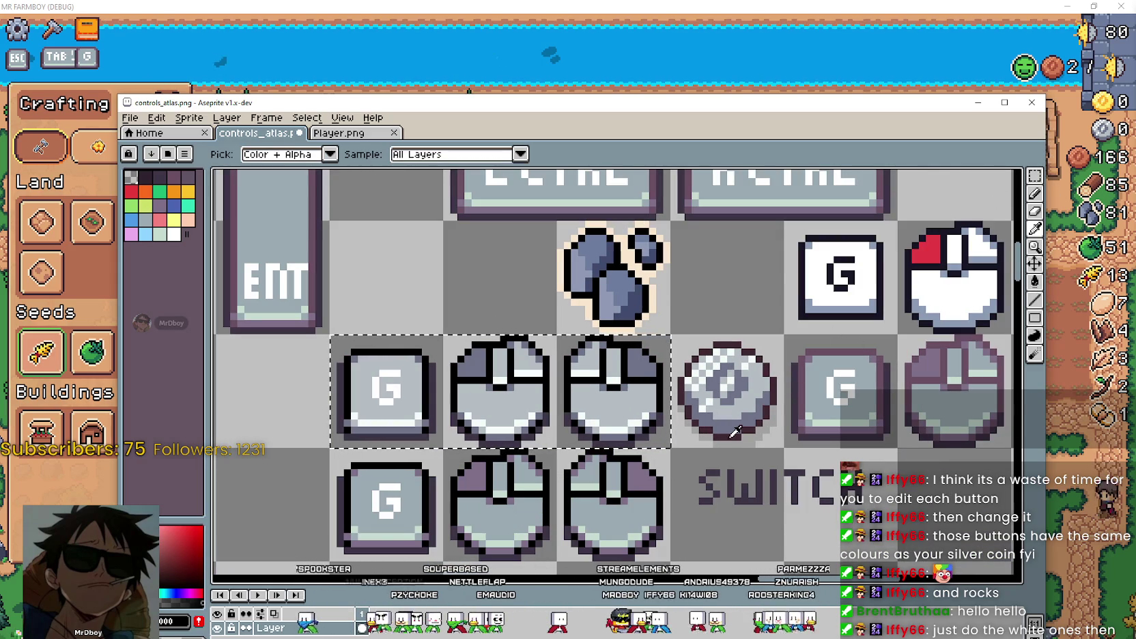
pyautogui.scroll(2, 727, 424)
pyautogui.scroll(-2, 737, 431)
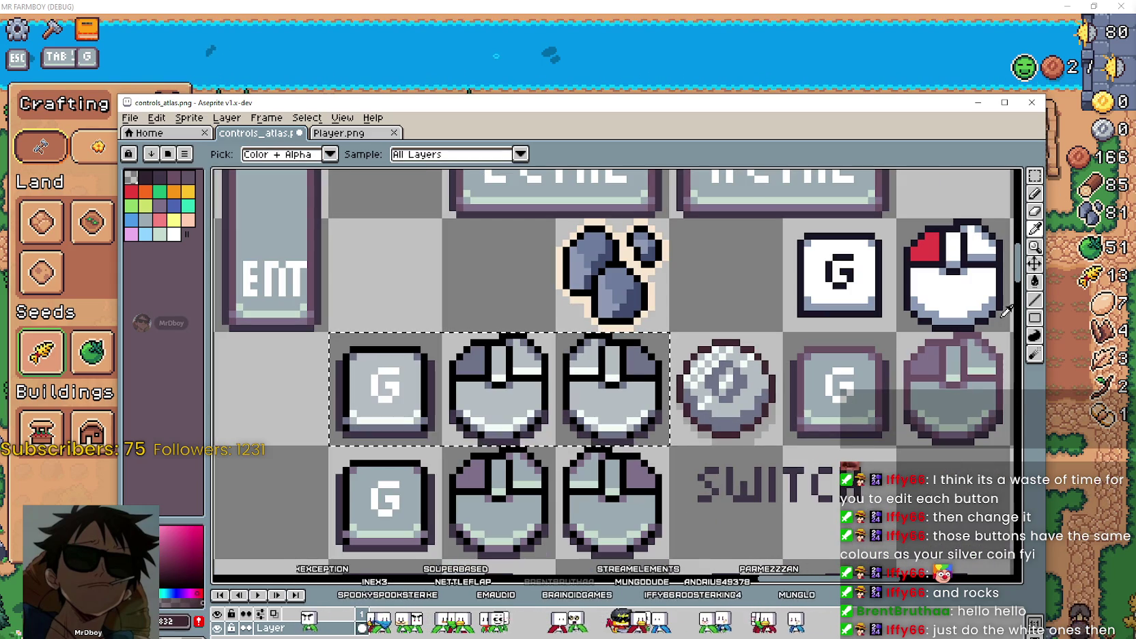
pyautogui.click(1035, 282)
pyautogui.press('+')
pyautogui.press('+')
pyautogui.press('+')
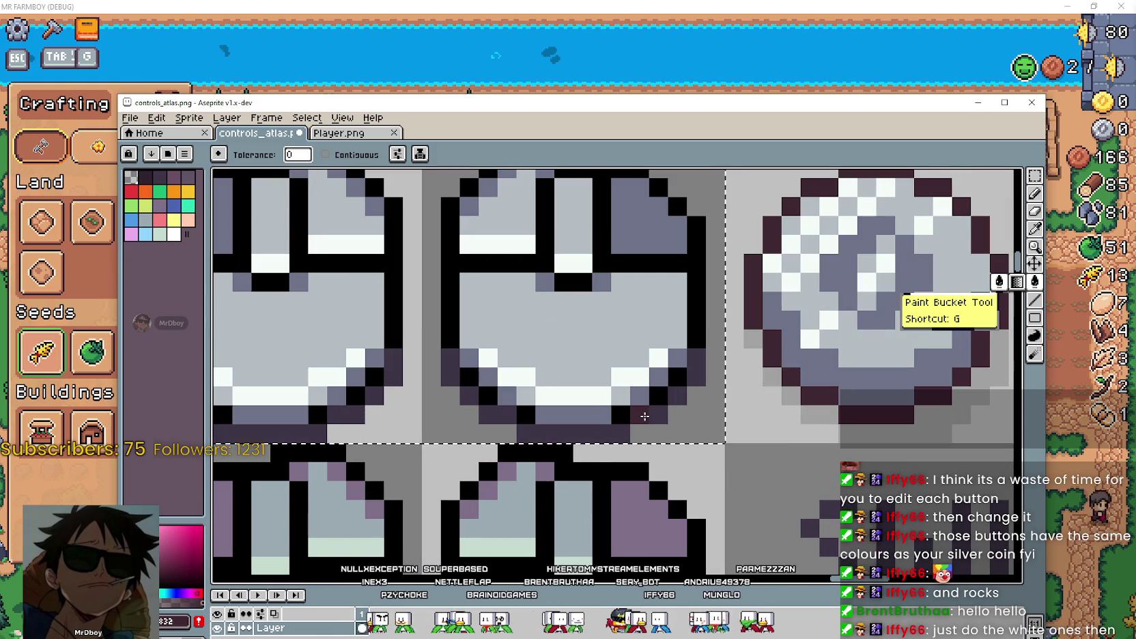
pyautogui.click(641, 416)
pyautogui.scroll(-3, 656, 423)
pyautogui.scroll(-1, 738, 458)
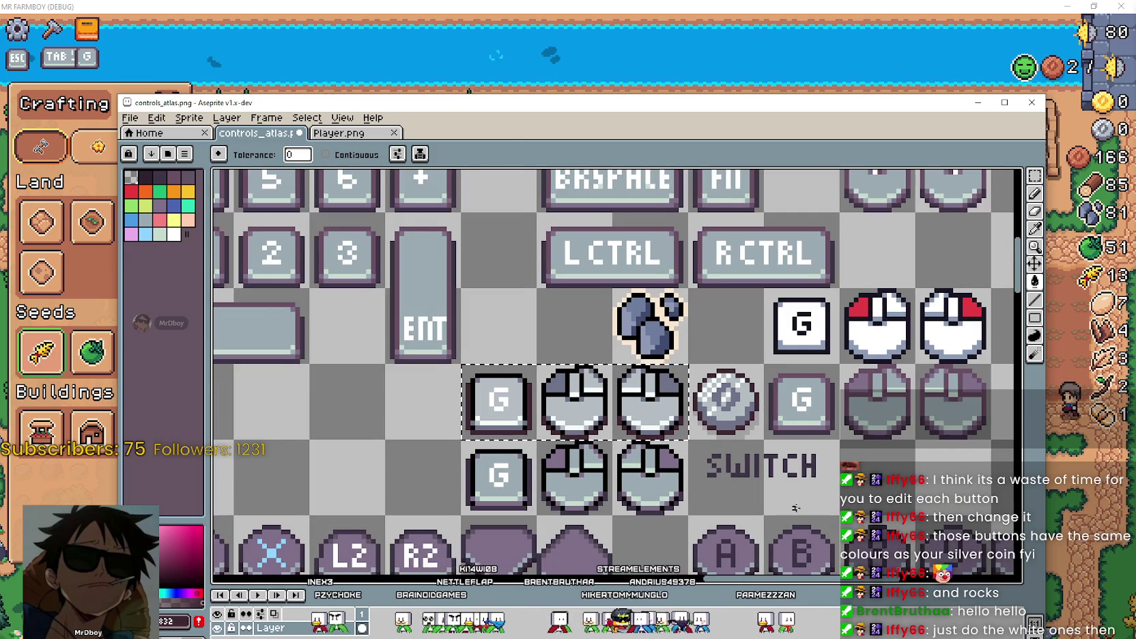
pyautogui.scroll(1, 740, 461)
pyautogui.scroll(-1, 742, 460)
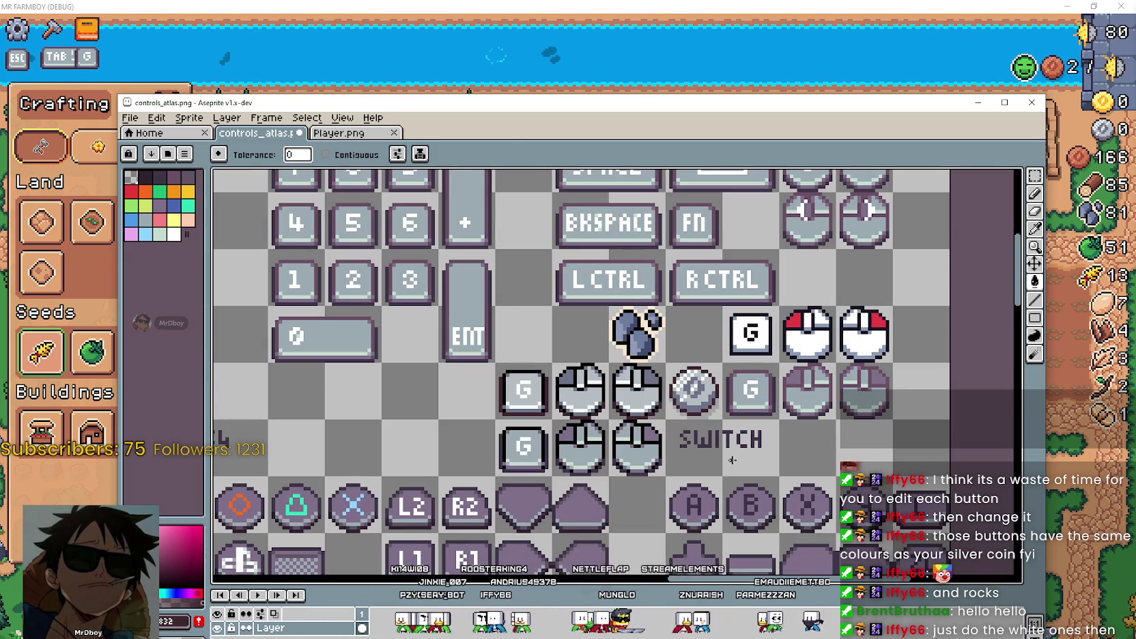
pyautogui.hscroll(-2, 795, 452)
pyautogui.scroll(-1, 795, 452)
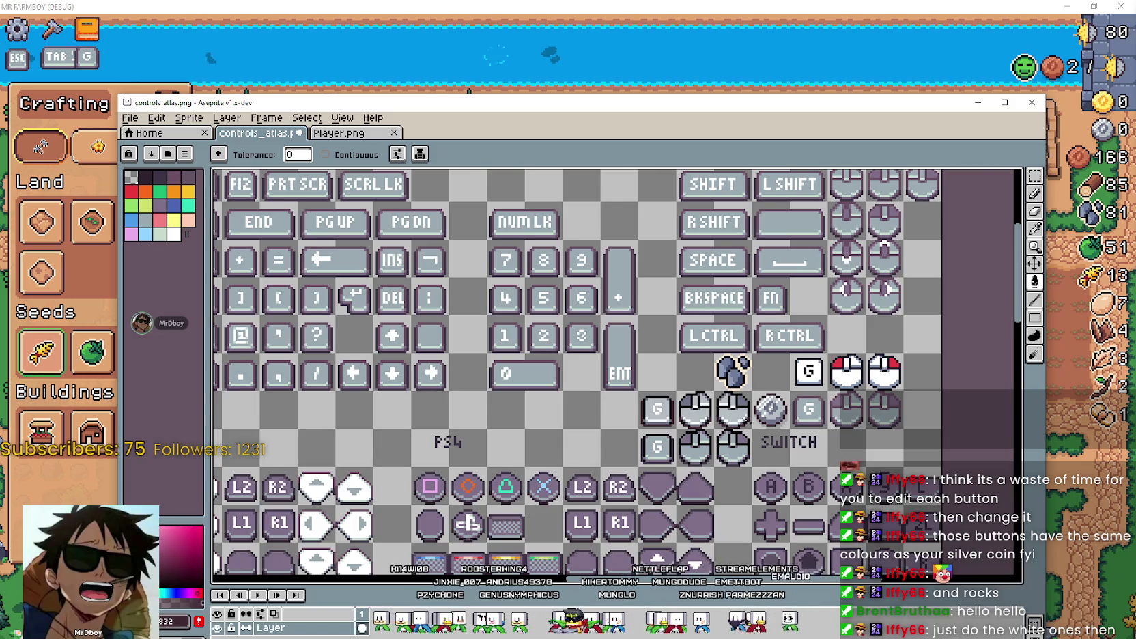
pyautogui.scroll(2, 772, 453)
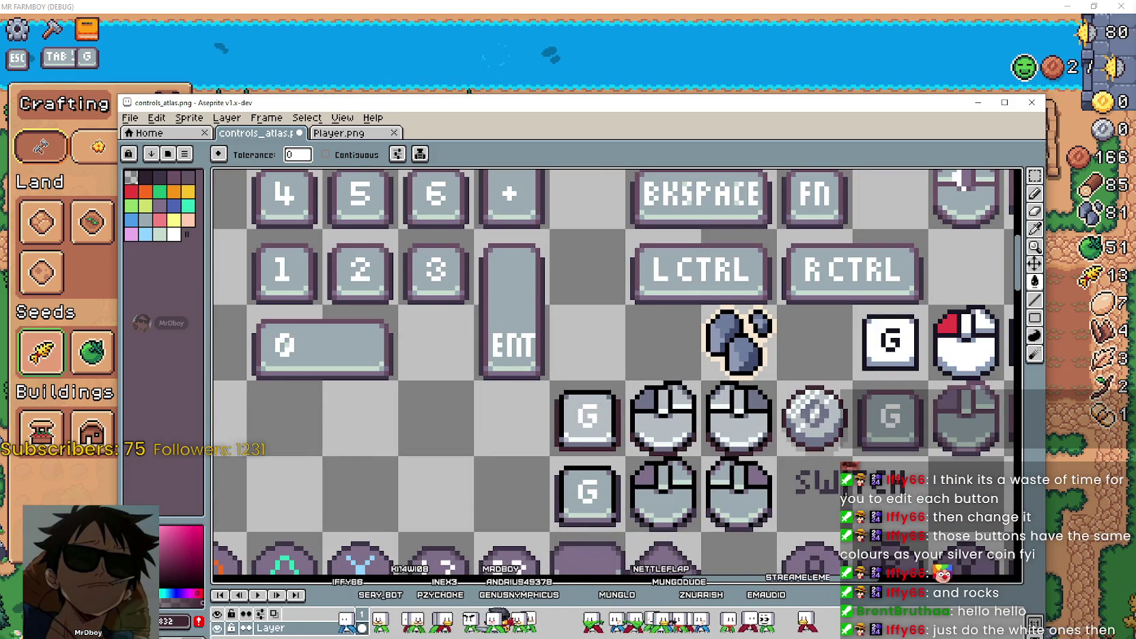
pyautogui.scroll(-1, 840, 488)
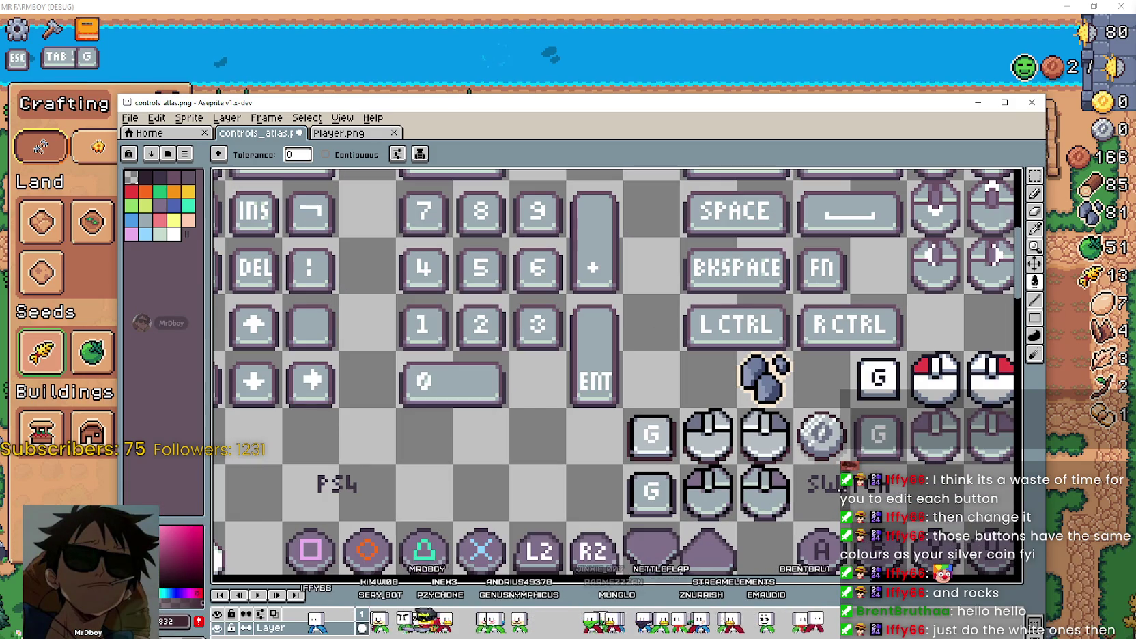
pyautogui.moveTo(824, 462)
pyautogui.mouseDown()
pyautogui.moveTo(718, 372)
pyautogui.moveTo(670, 377)
pyautogui.mouseUp()
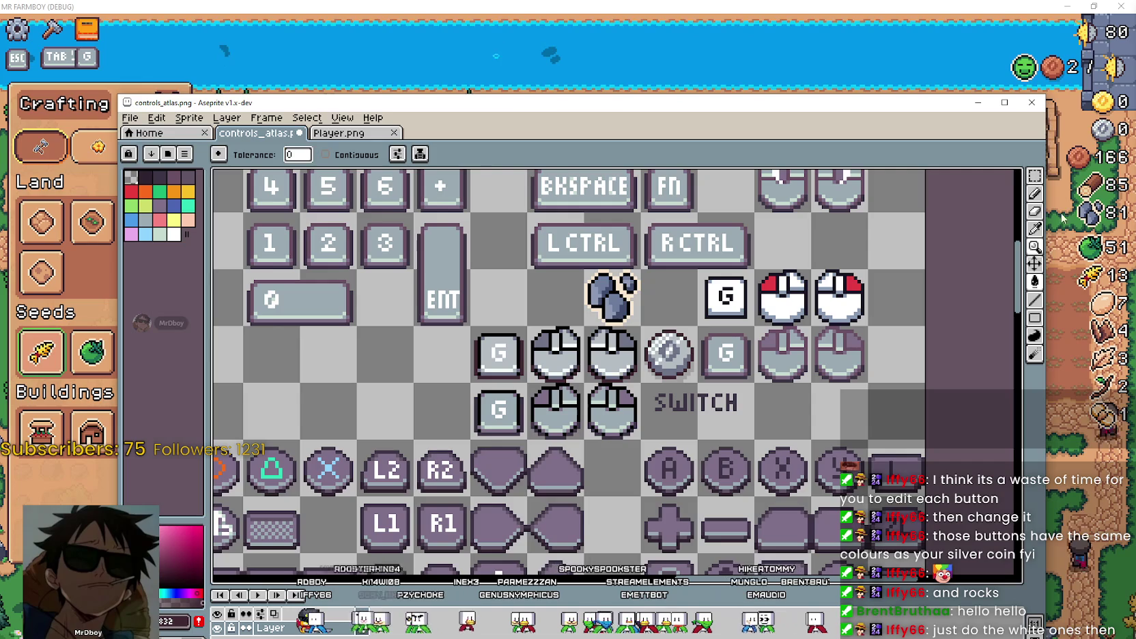
pyautogui.click(1034, 176)
pyautogui.moveTo(469, 268); pyautogui.dragTo(869, 441)
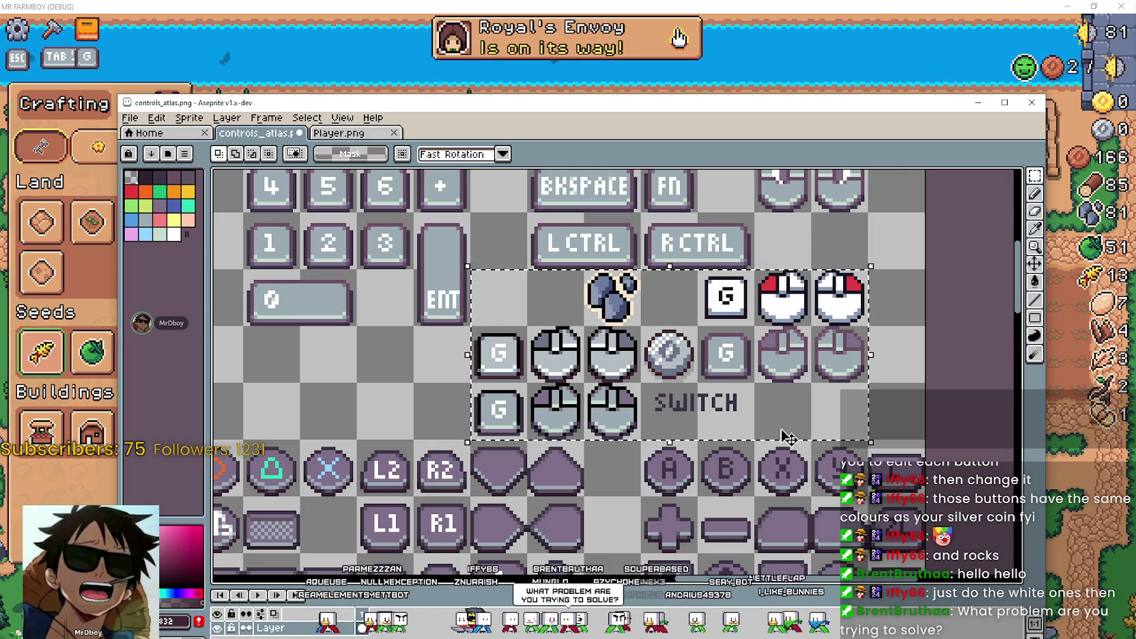
pyautogui.scroll(-2, 785, 406)
pyautogui.scroll(1, 508, 453)
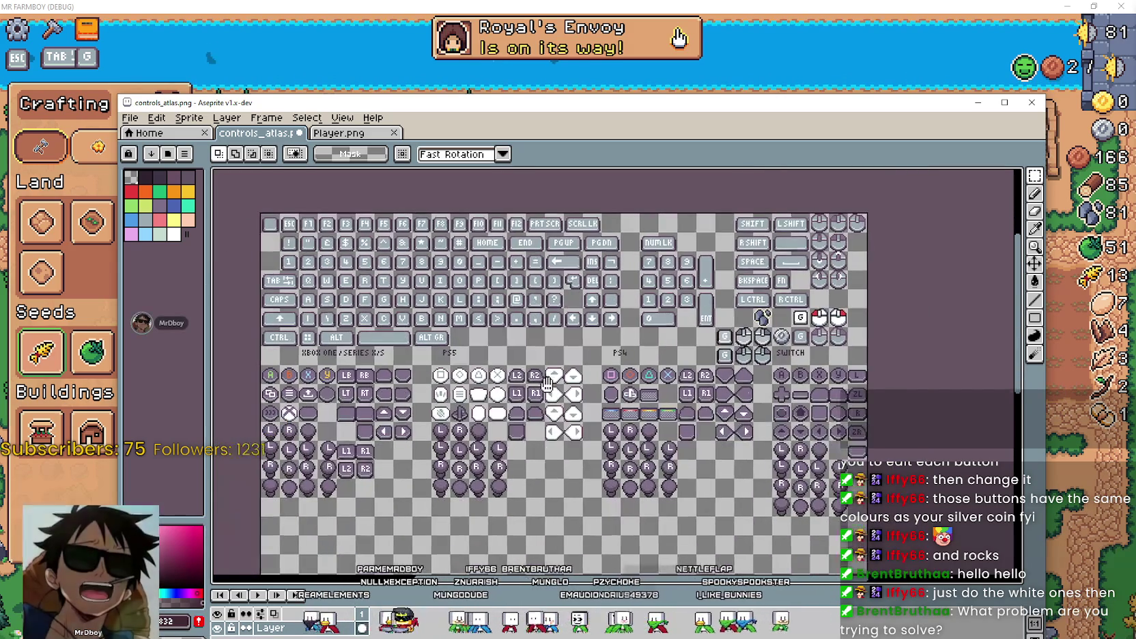
pyautogui.scroll(1, 577, 406)
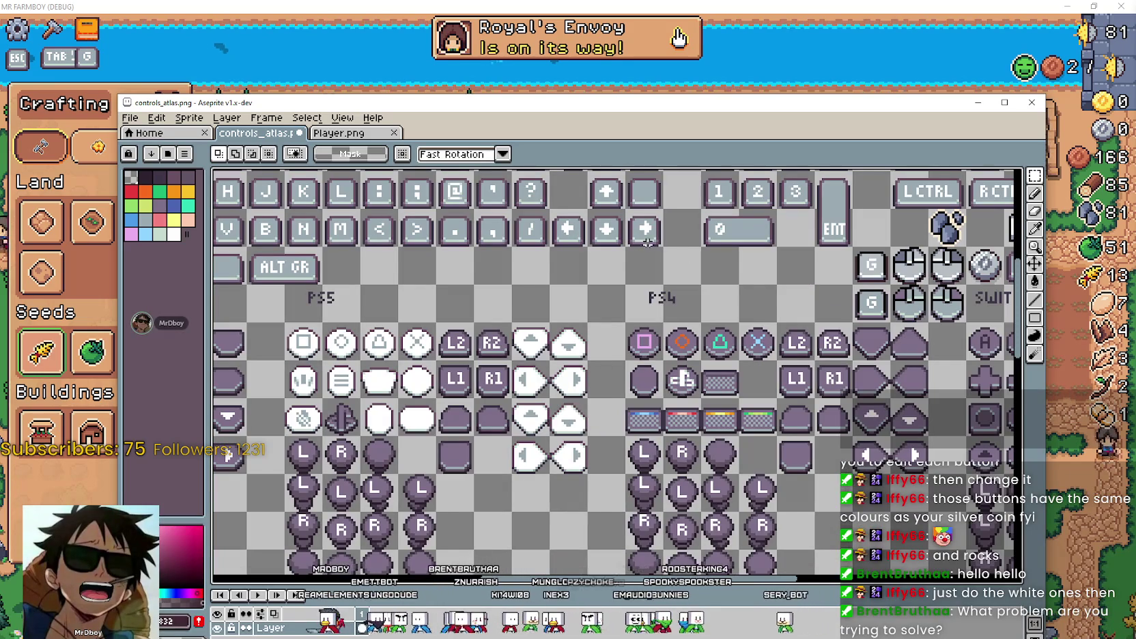
pyautogui.scroll(-1, 788, 432)
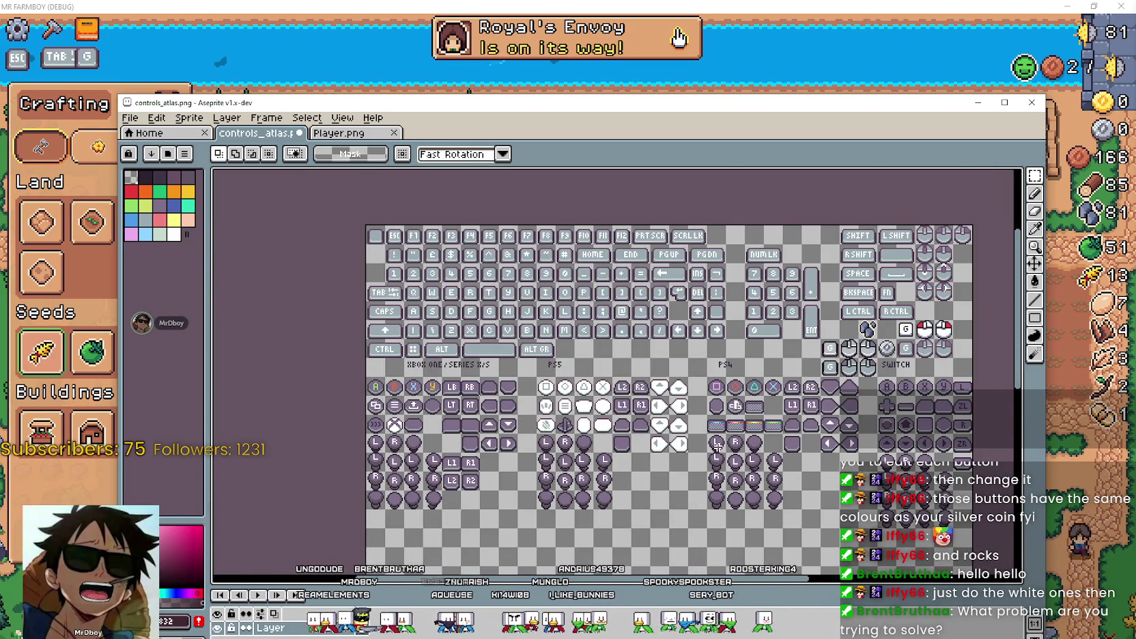
pyautogui.scroll(2, 882, 333)
pyautogui.scroll(-1, 754, 374)
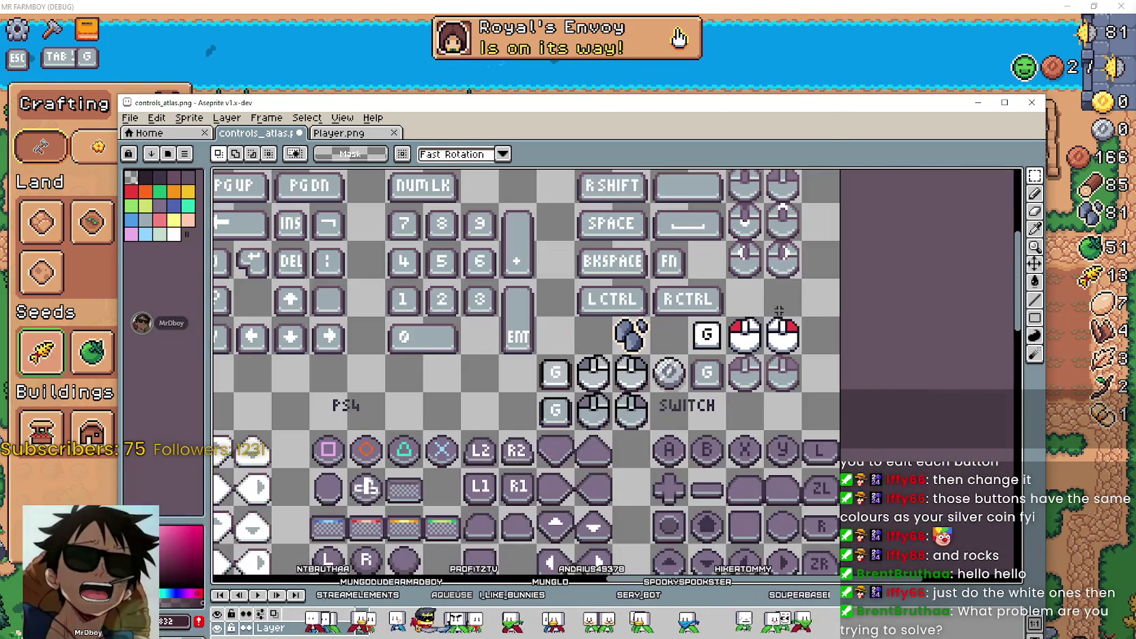
# Narrow the Aseprite window beside the game and move it back into place.
pyautogui.moveTo(829, 120); pyautogui.dragTo(449, 69)
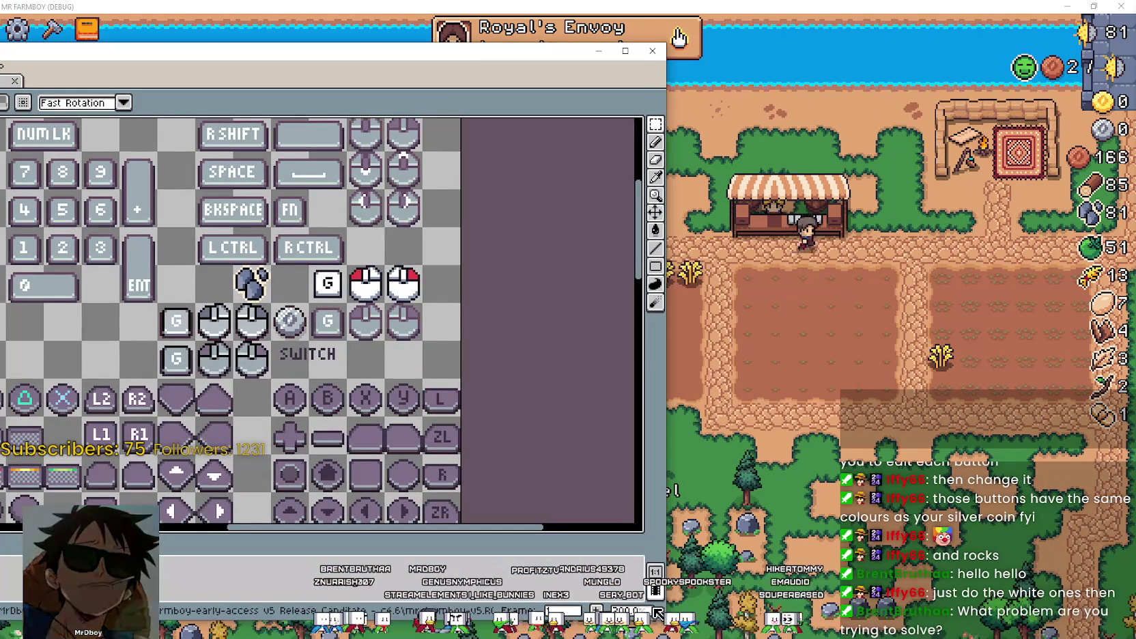
pyautogui.moveTo(663, 619); pyautogui.dragTo(455, 634)
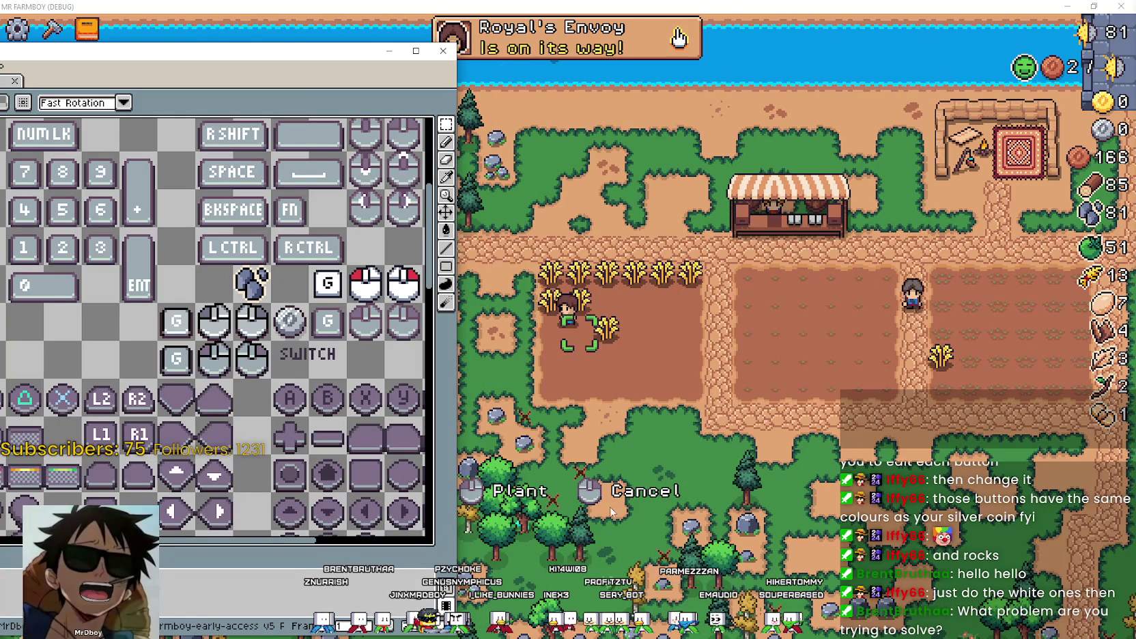
pyautogui.moveTo(273, 50); pyautogui.dragTo(506, 71)
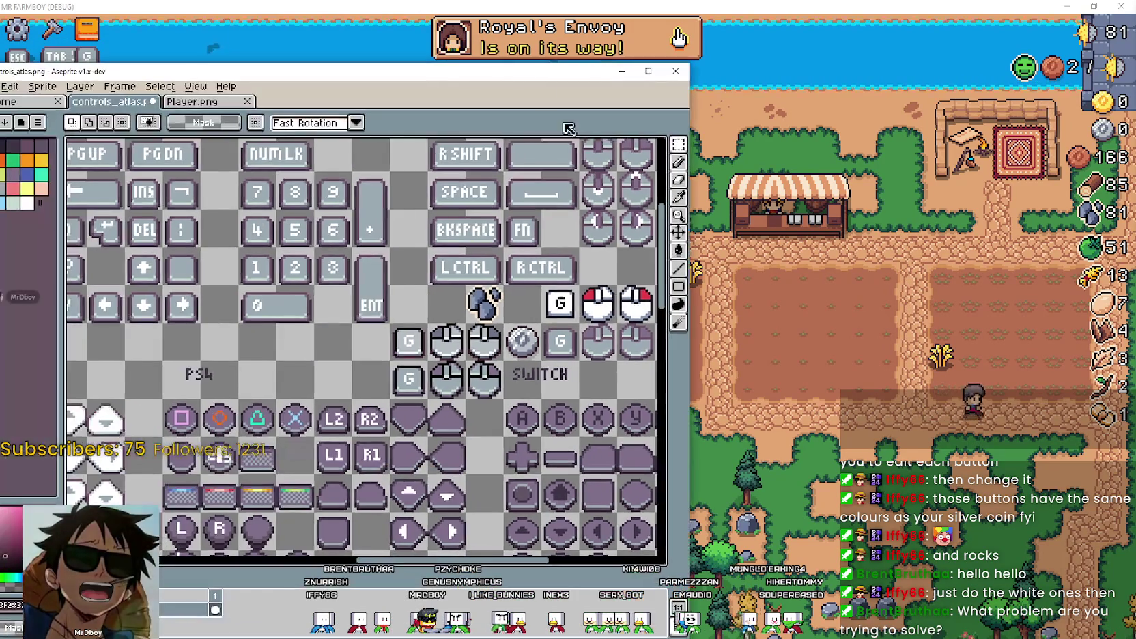
pyautogui.scroll(2, 357, 398)
pyautogui.scroll(-2, 356, 398)
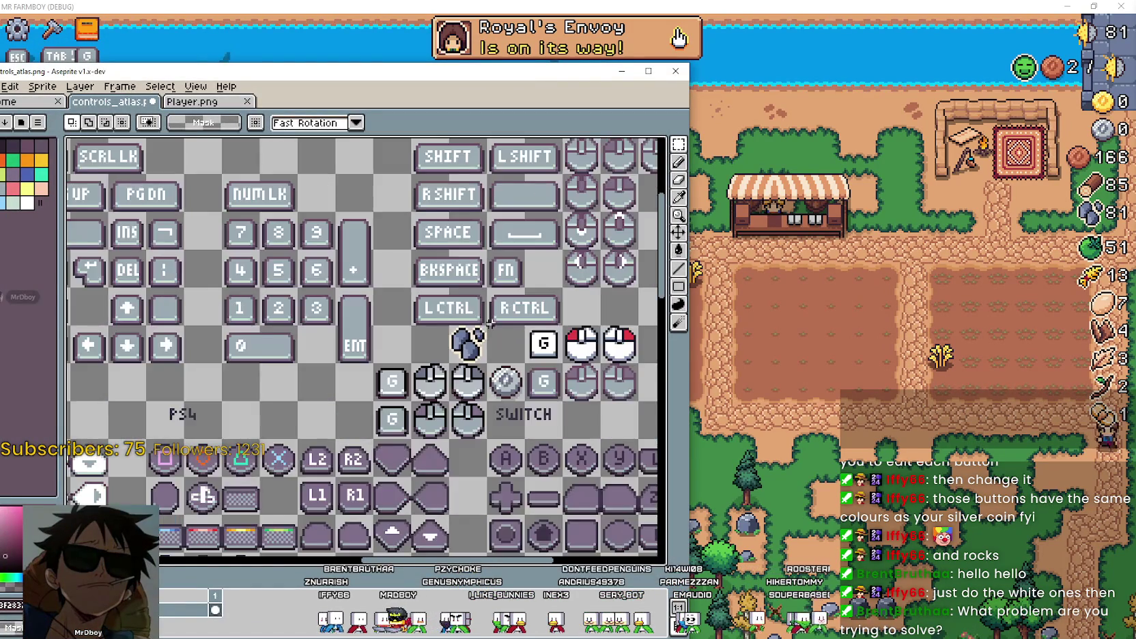
pyautogui.hscroll(5, 257, 320)
pyautogui.scroll(1, 257, 319)
# Switch to the Player.png sprite sheet and zoom into it.
pyautogui.click(192, 101)
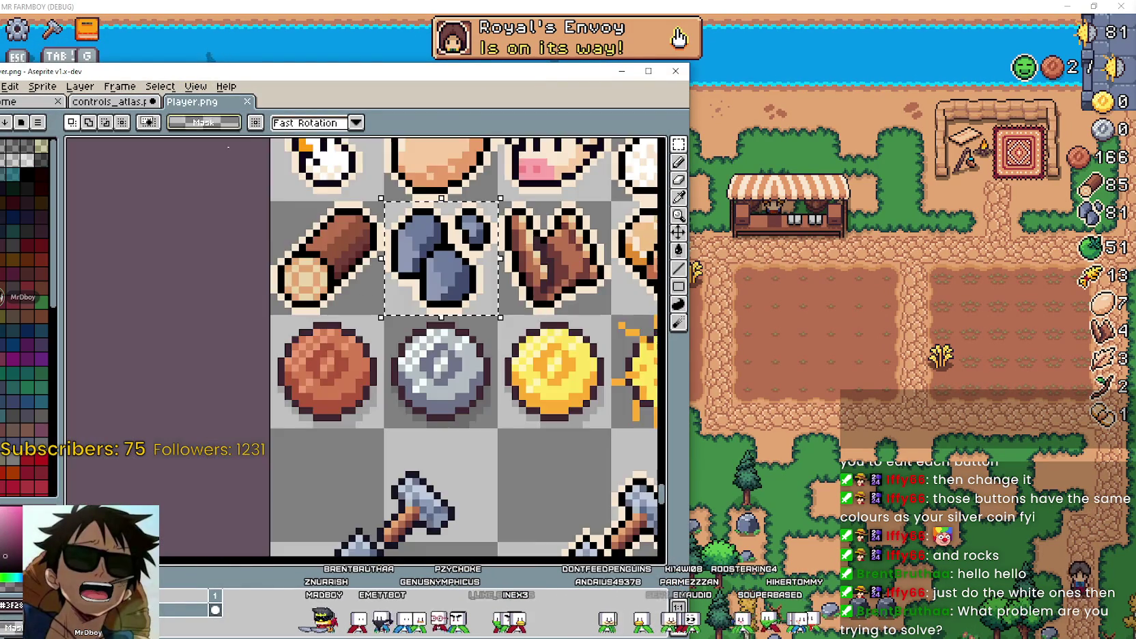
pyautogui.scroll(-2, 189, 341)
pyautogui.scroll(-1, 189, 405)
pyautogui.scroll(1, 307, 396)
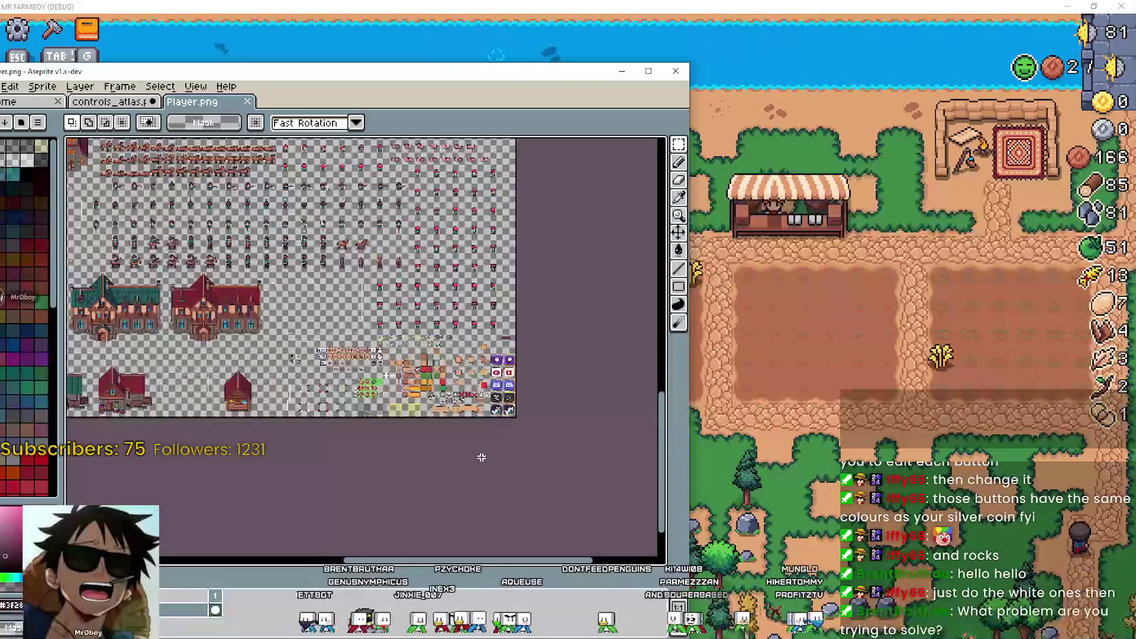
pyautogui.scroll(2, 342, 393)
pyautogui.scroll(1, 343, 394)
pyautogui.scroll(1, 342, 393)
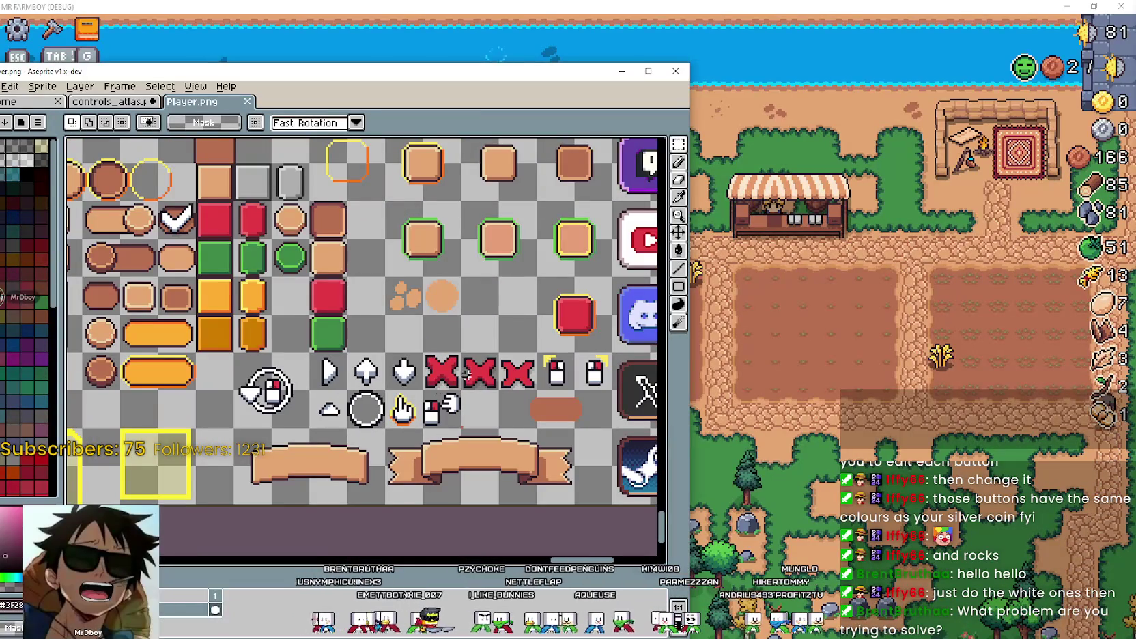
# Pan to the SHIFT, CTRL and ALT rows and the key and mouse prompt icons.
pyautogui.moveTo(68, 192)
pyautogui.mouseDown()
pyautogui.moveTo(280, 370)
pyautogui.moveTo(537, 466)
pyautogui.mouseUp()
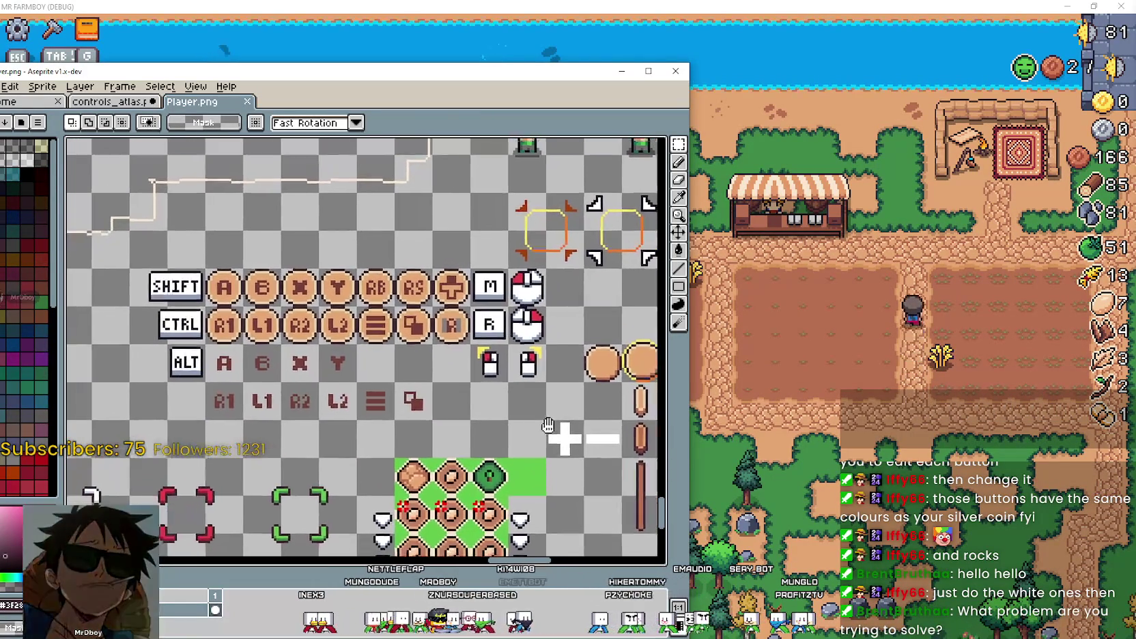
pyautogui.scroll(1, 318, 393)
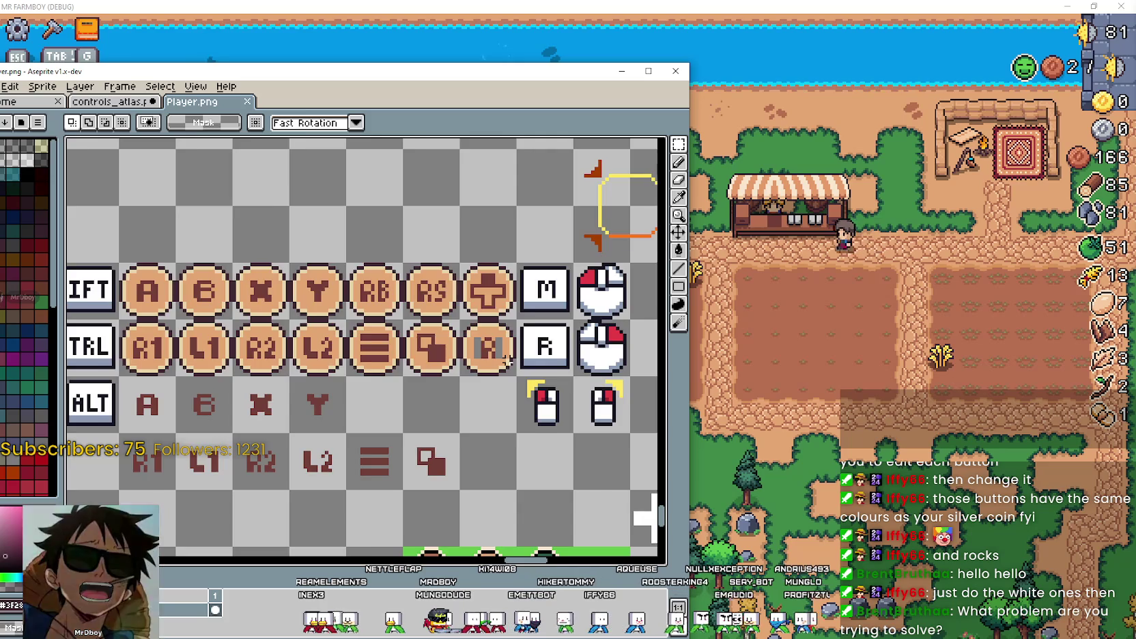
pyautogui.scroll(-1, 420, 383)
pyautogui.moveTo(468, 371); pyautogui.dragTo(419, 385)
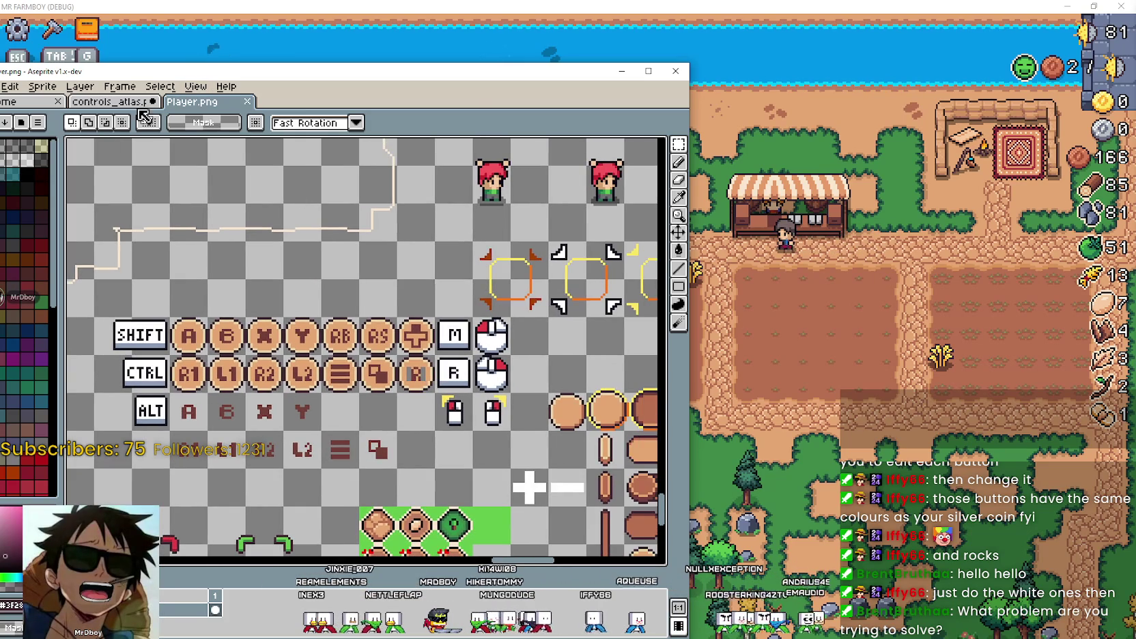
pyautogui.scroll(1, 423, 355)
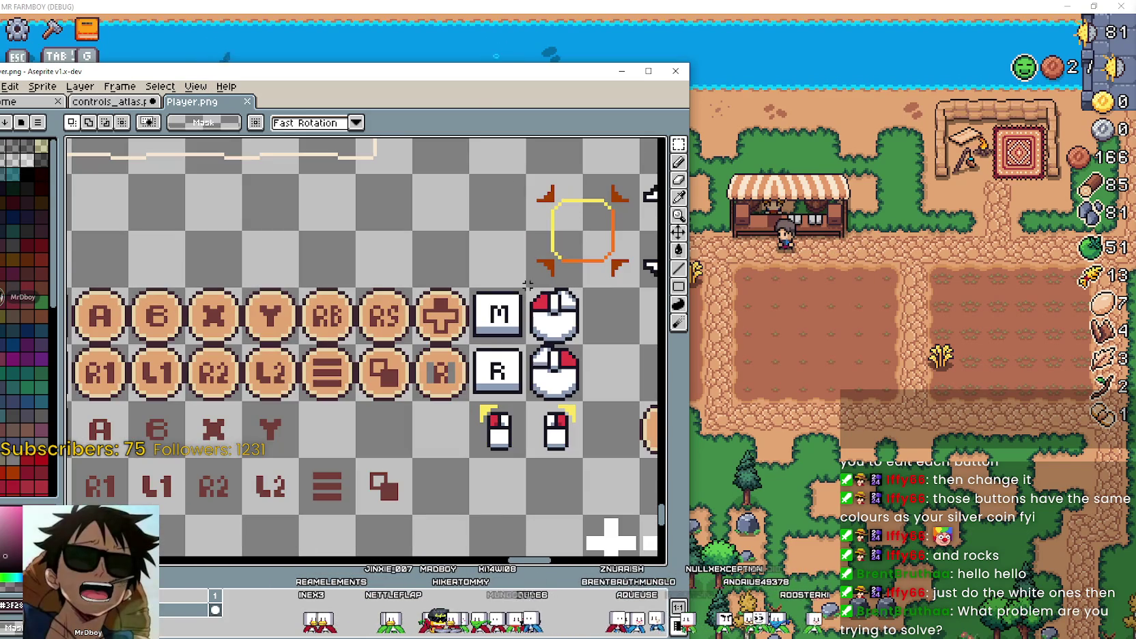
pyautogui.scroll(1, 491, 369)
pyautogui.scroll(-2, 546, 410)
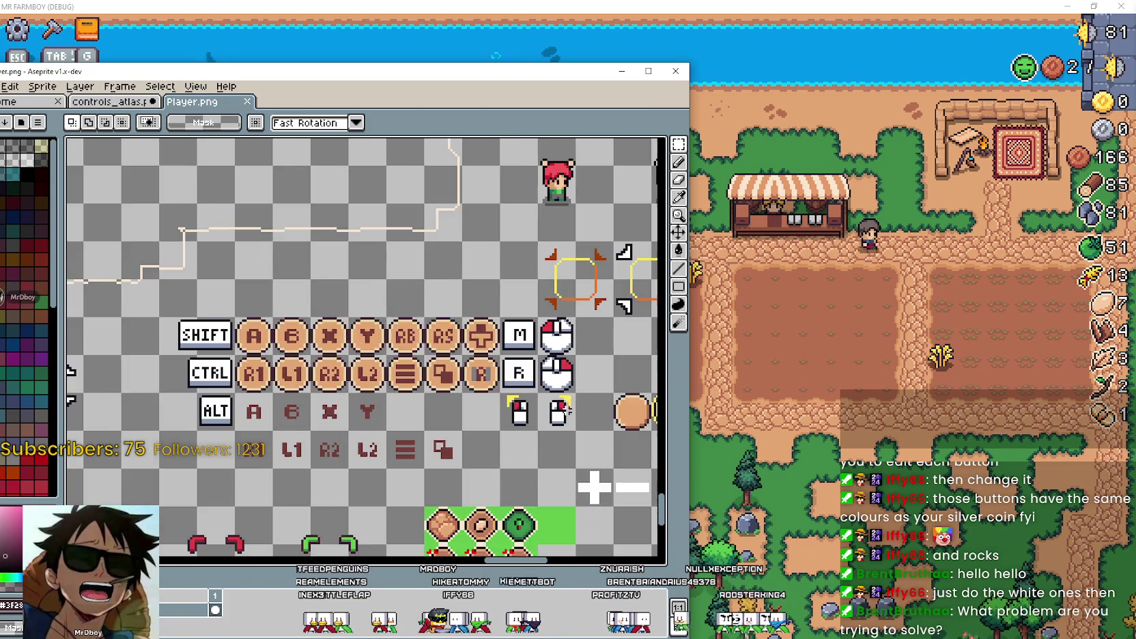
pyautogui.scroll(2, 560, 422)
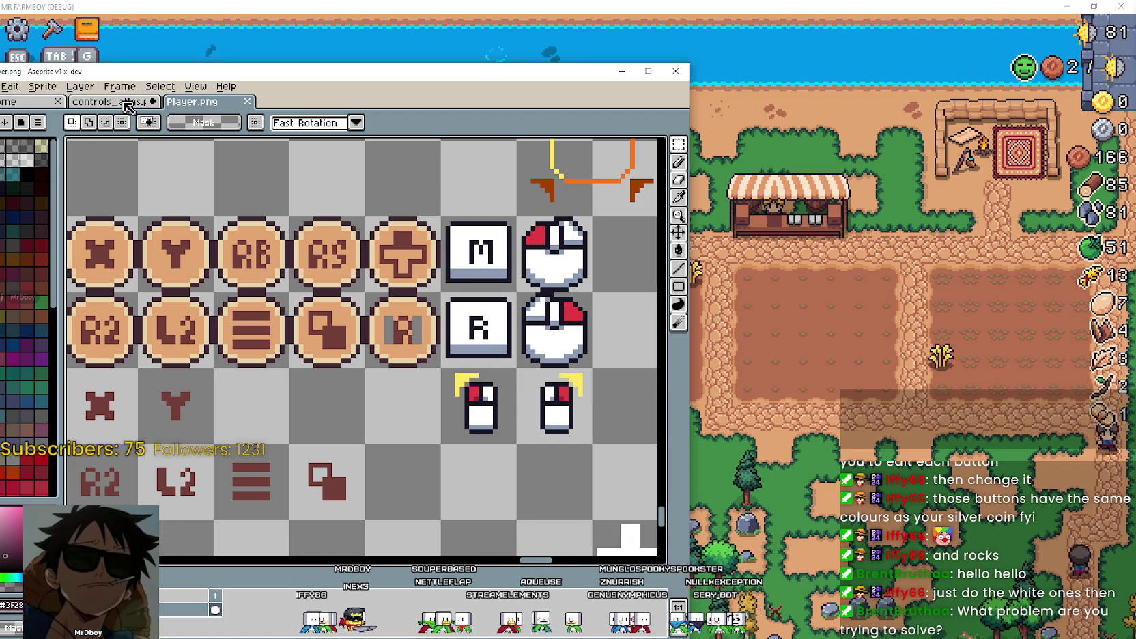
# Return to controls_atlas.png and pan to the G and mouse sprites.
pyautogui.click(124, 104)
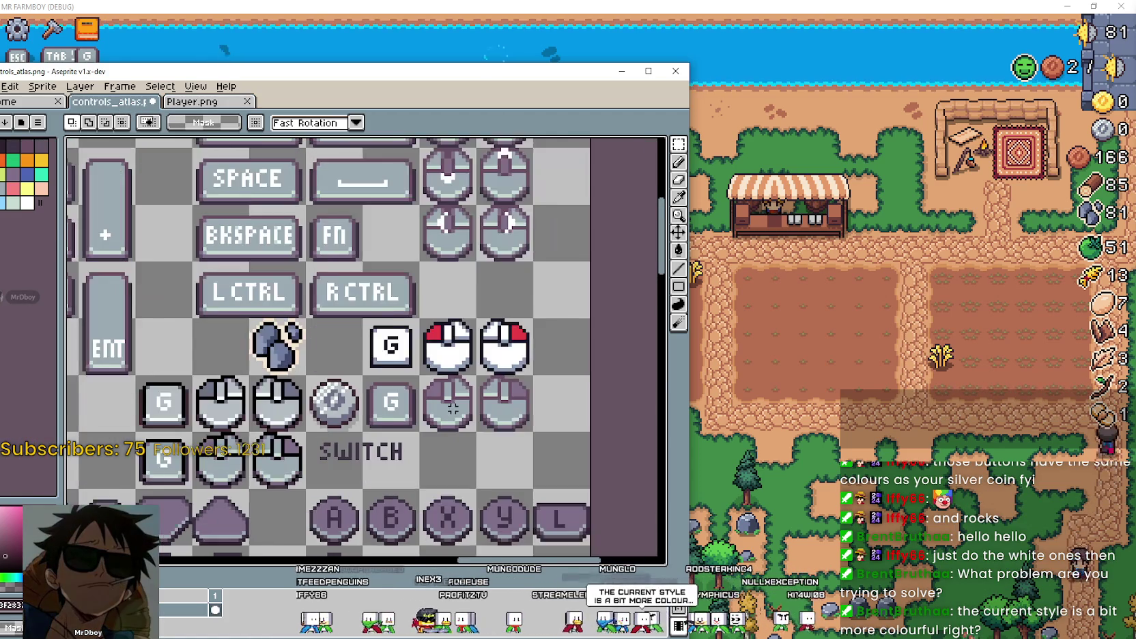
pyautogui.scroll(1, 504, 326)
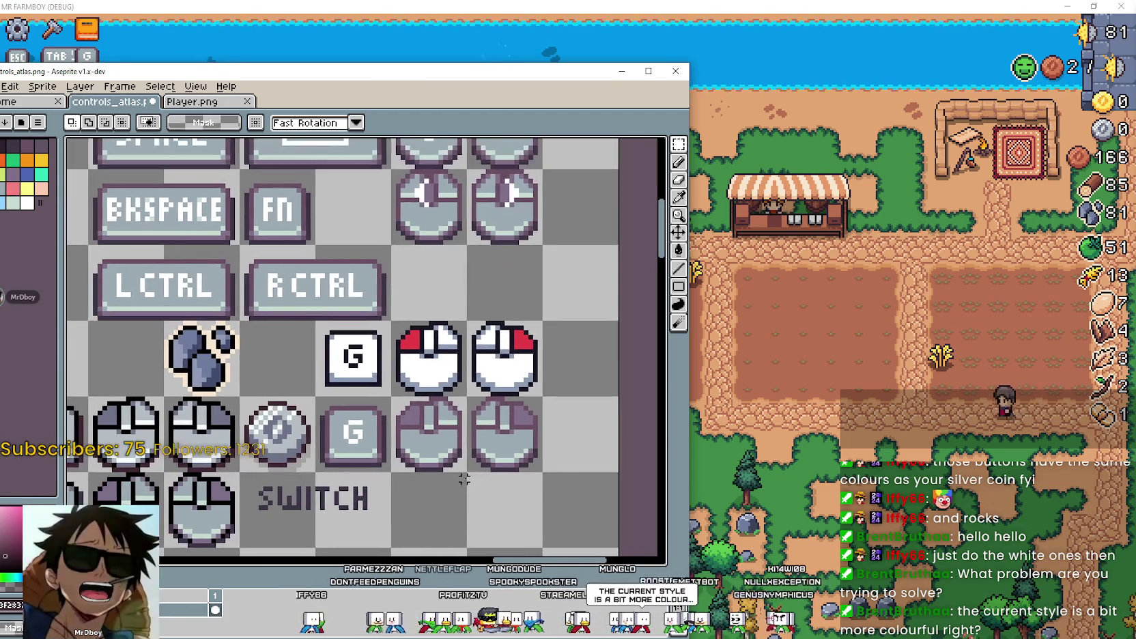
pyautogui.scroll(-1, 504, 326)
pyautogui.moveTo(504, 341); pyautogui.dragTo(449, 333)
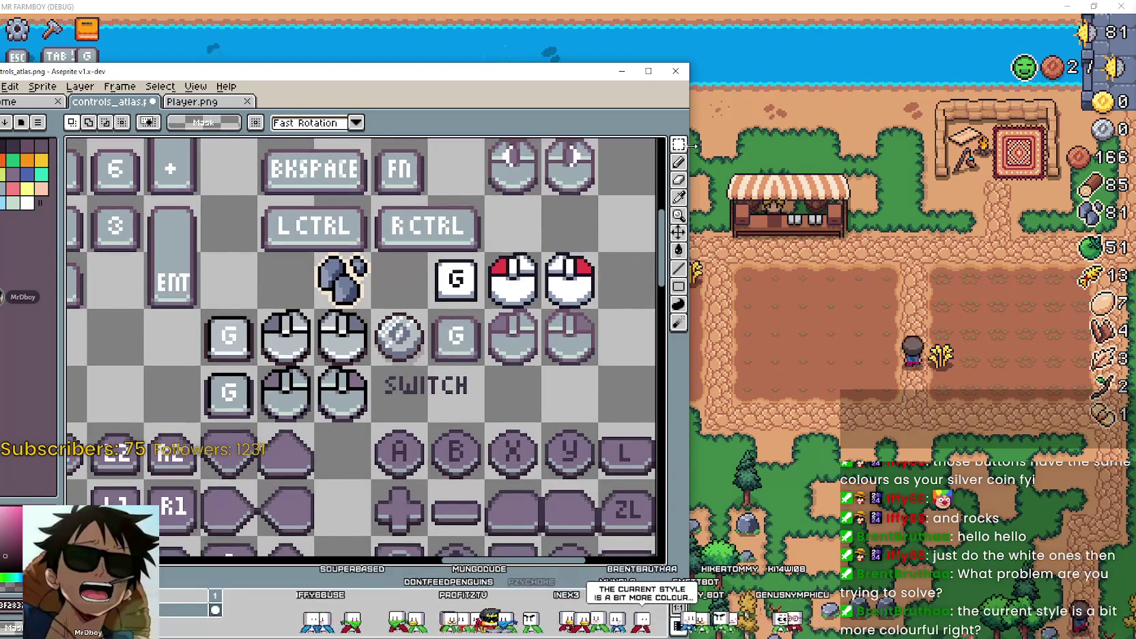
# Marquee-select the white G key and red mice, then the grey G and mouse rows.
pyautogui.click(678, 144)
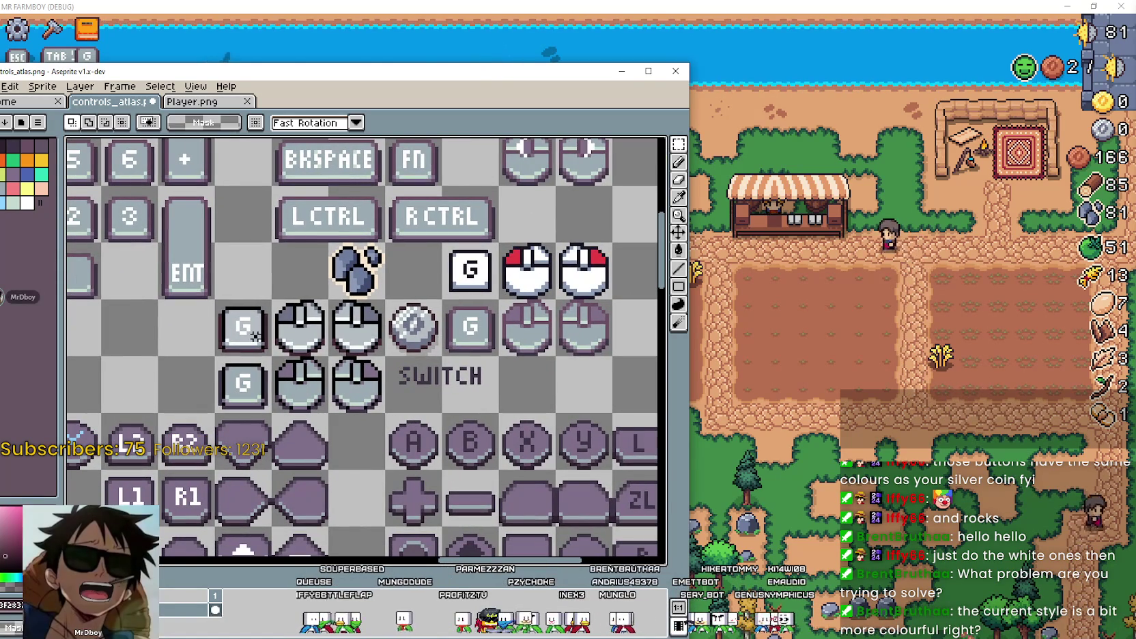
pyautogui.moveTo(219, 304); pyautogui.dragTo(369, 327)
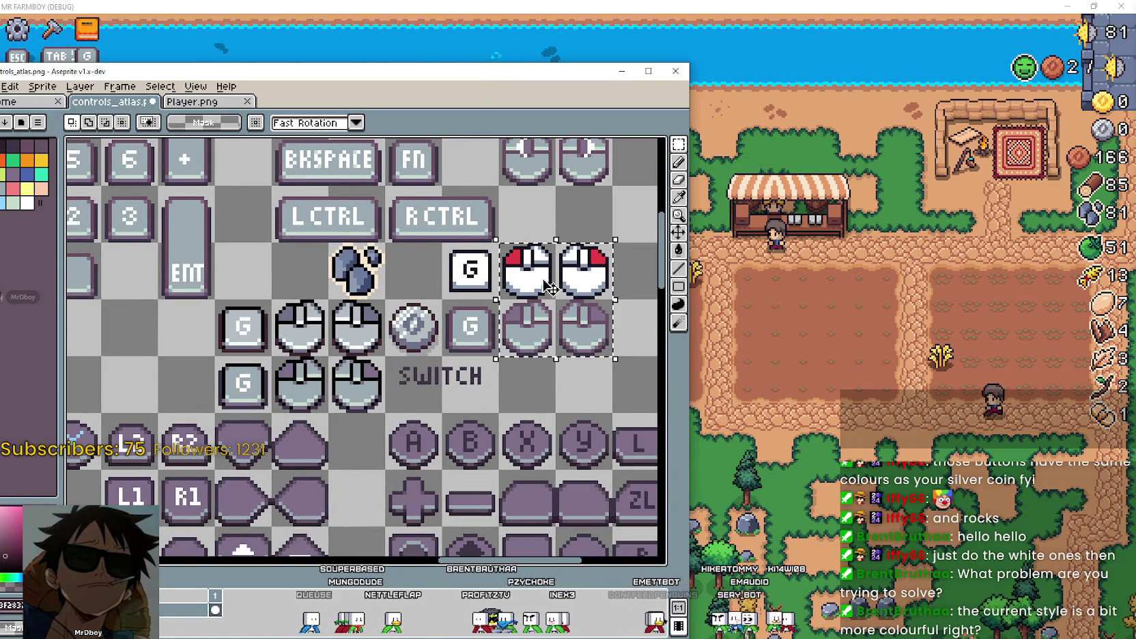
pyautogui.click(483, 270)
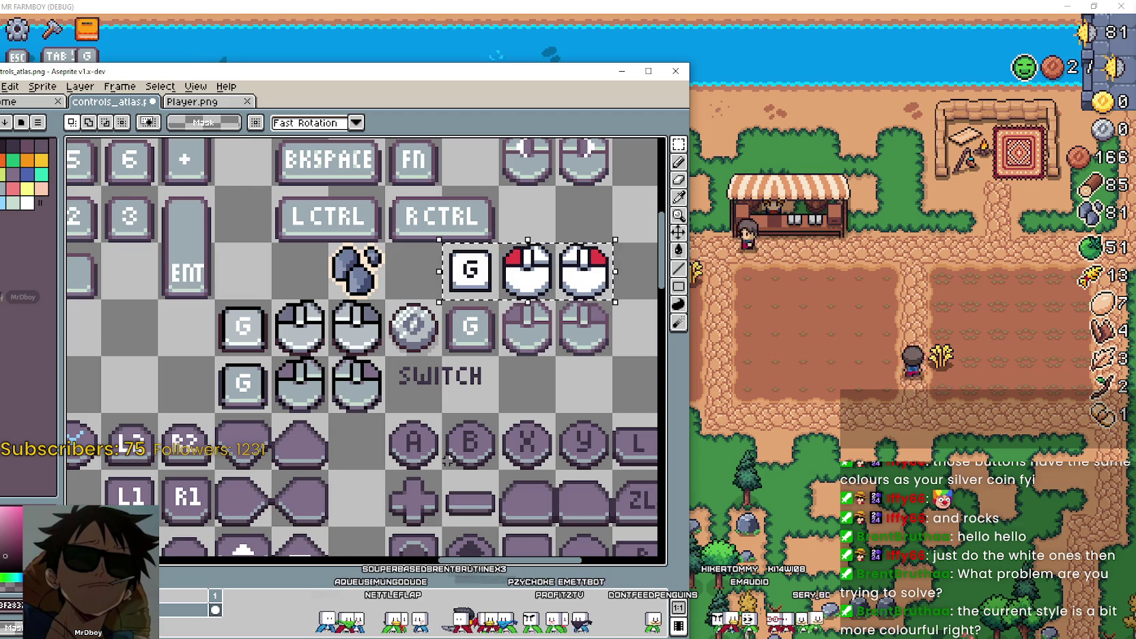
pyautogui.moveTo(382, 302); pyautogui.dragTo(217, 355)
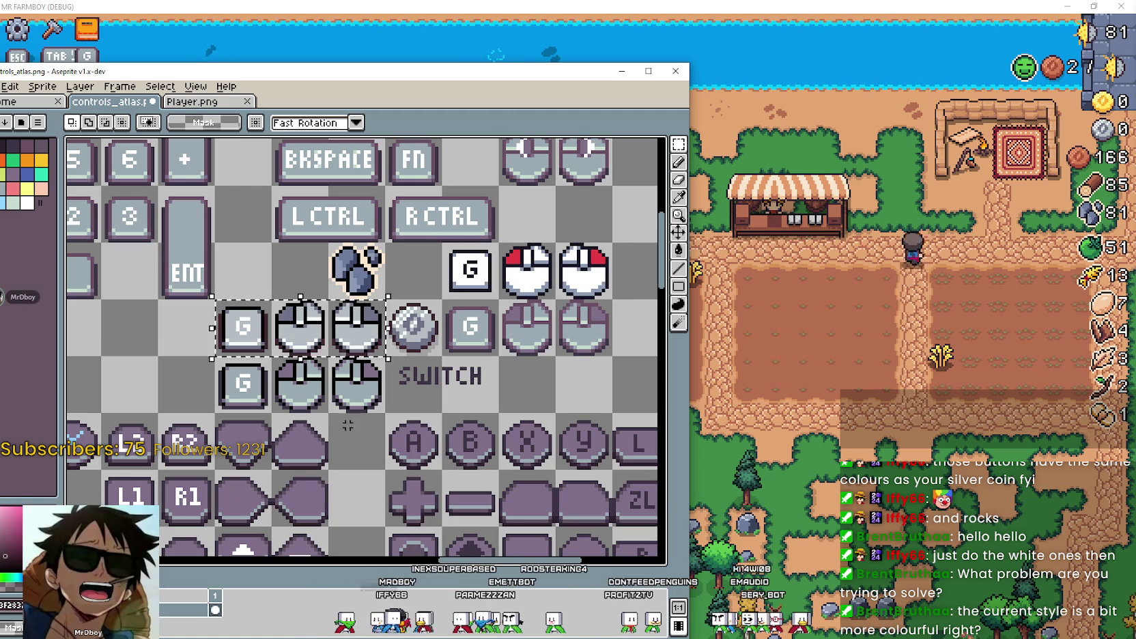
pyautogui.moveTo(362, 392); pyautogui.dragTo(365, 396)
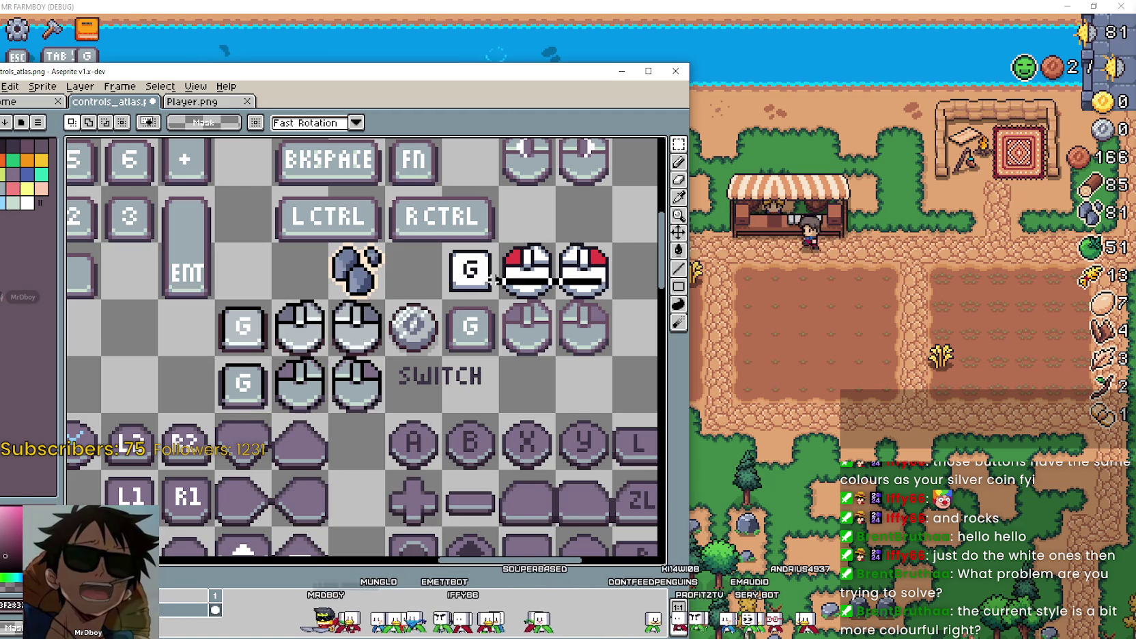
pyautogui.moveTo(384, 242); pyautogui.dragTo(615, 302)
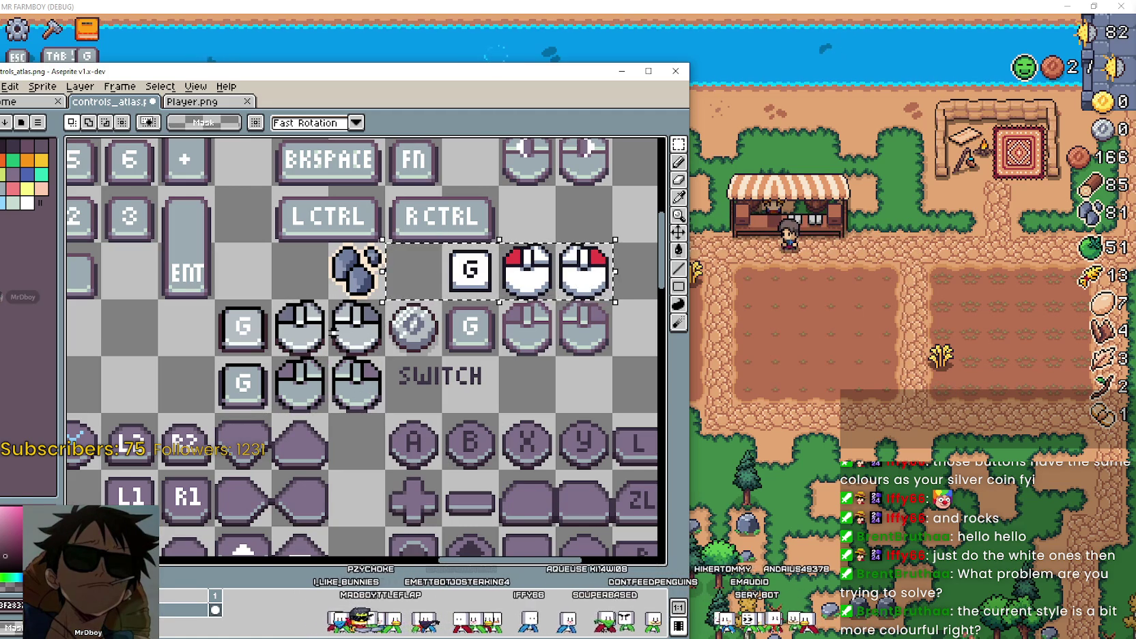
pyautogui.moveTo(251, 333); pyautogui.dragTo(259, 339)
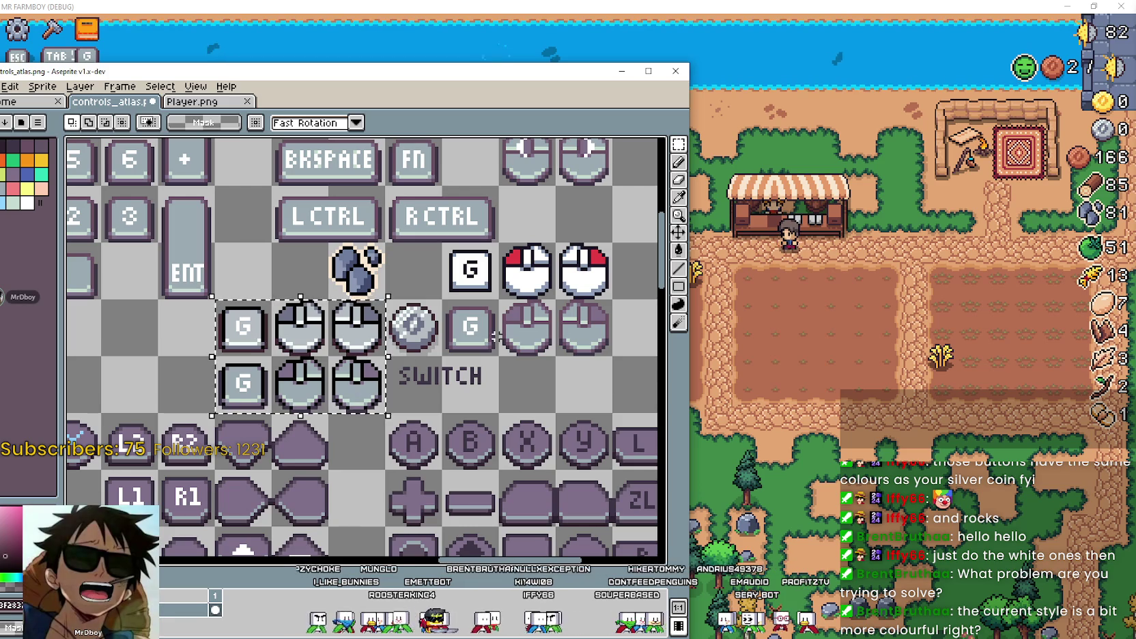
# Re-mark the white G key with red mice and the block of grey G keys and mice.
pyautogui.moveTo(516, 343)
pyautogui.mouseDown()
pyautogui.moveTo(448, 333)
pyautogui.moveTo(528, 305)
pyautogui.mouseUp()
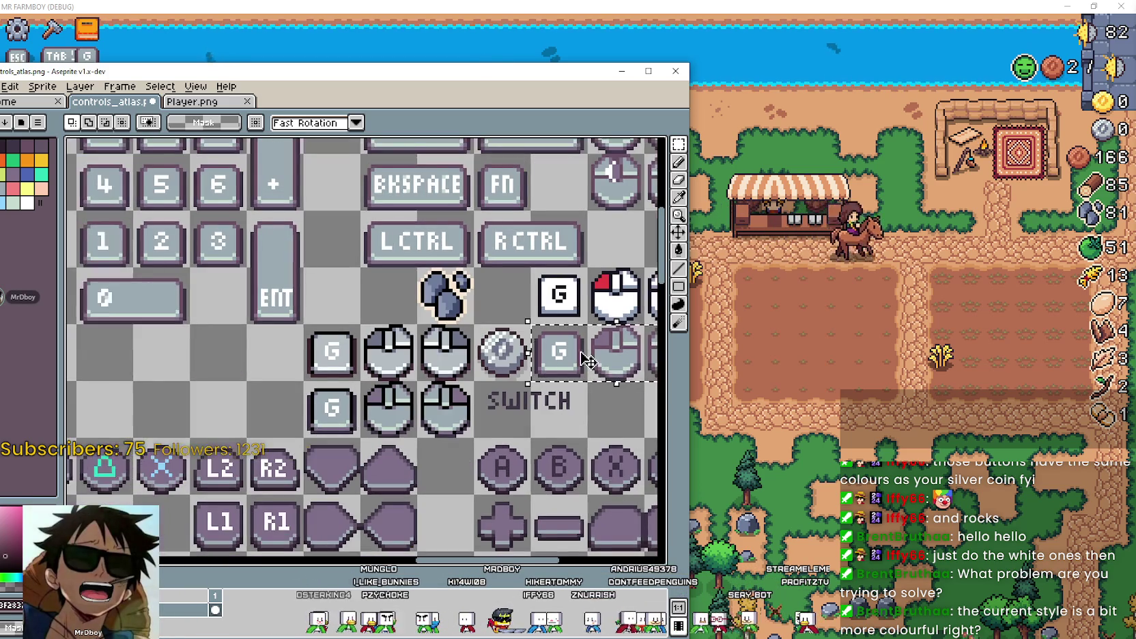
pyautogui.moveTo(474, 260); pyautogui.dragTo(649, 320)
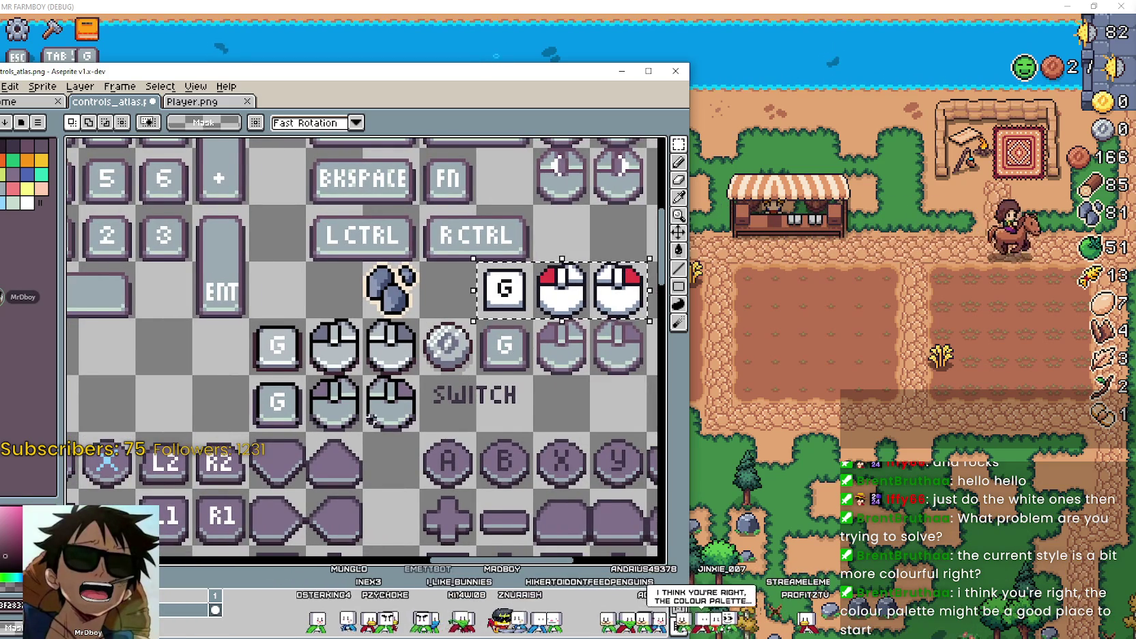
pyautogui.moveTo(359, 404); pyautogui.dragTo(335, 382)
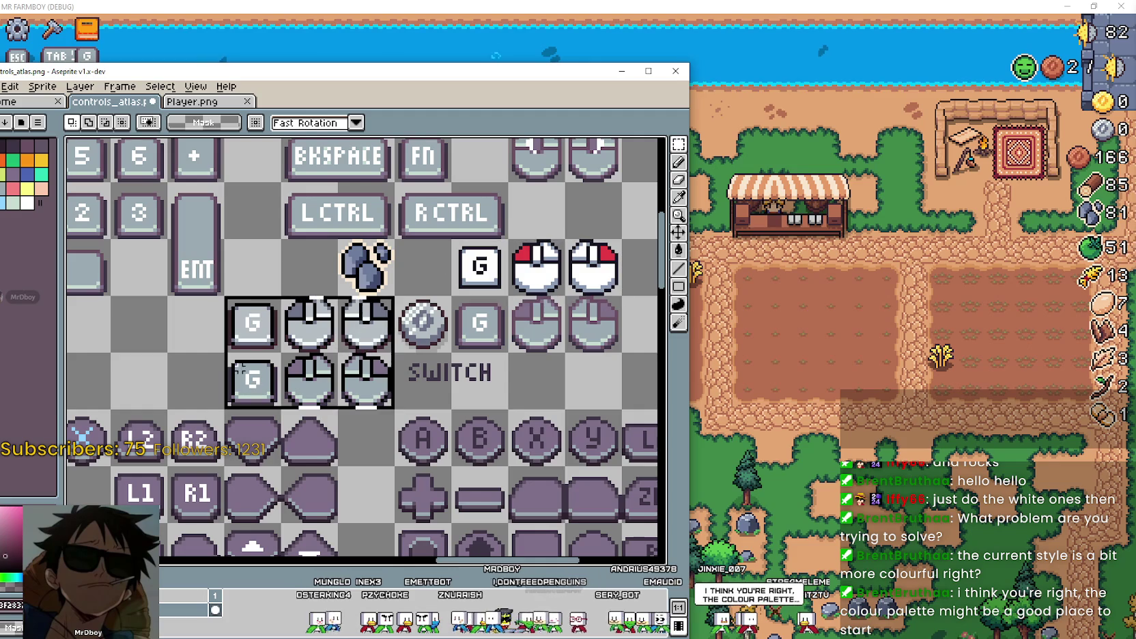
pyautogui.moveTo(225, 294); pyautogui.dragTo(396, 412)
pyautogui.moveTo(541, 374)
pyautogui.mouseDown()
pyautogui.moveTo(484, 391)
pyautogui.moveTo(559, 401)
pyautogui.mouseUp()
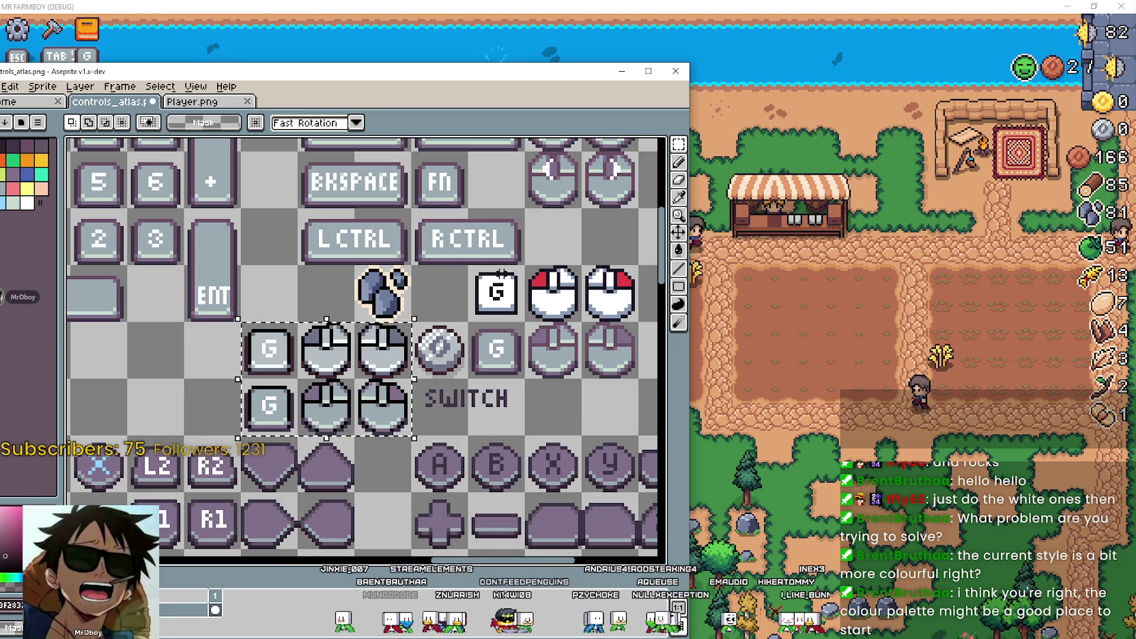
# Mark the white G key and red mouse tiles and bring the keyboard keys into view.
pyautogui.moveTo(468, 263); pyautogui.dragTo(640, 325)
pyautogui.moveTo(391, 416); pyautogui.dragTo(377, 414)
pyautogui.scroll(-4, 378, 414)
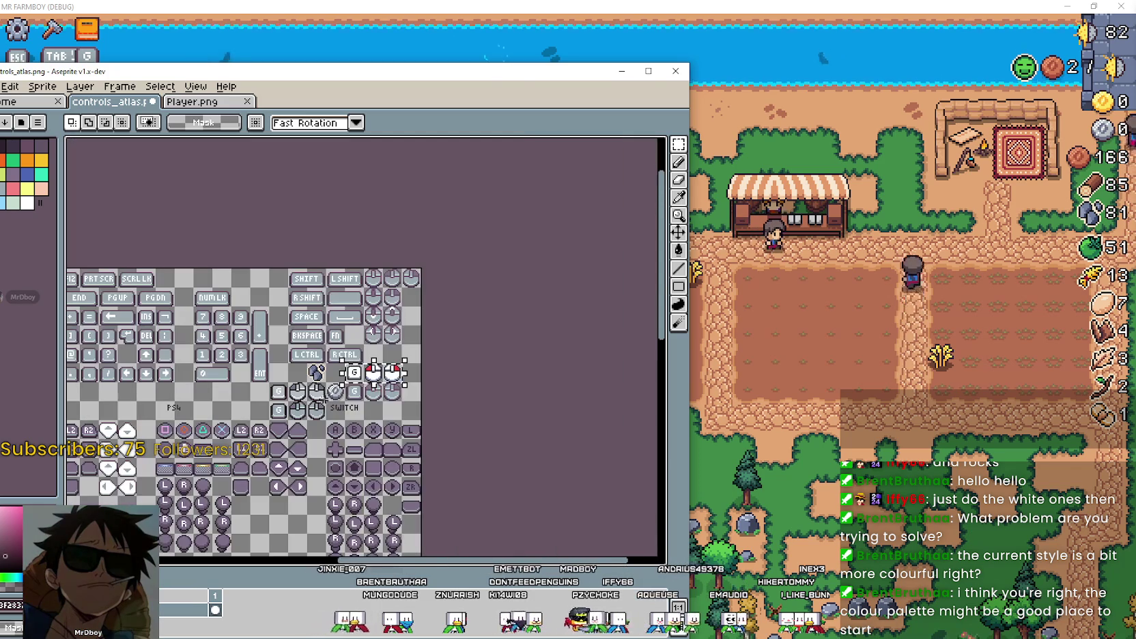
pyautogui.scroll(2, 326, 393)
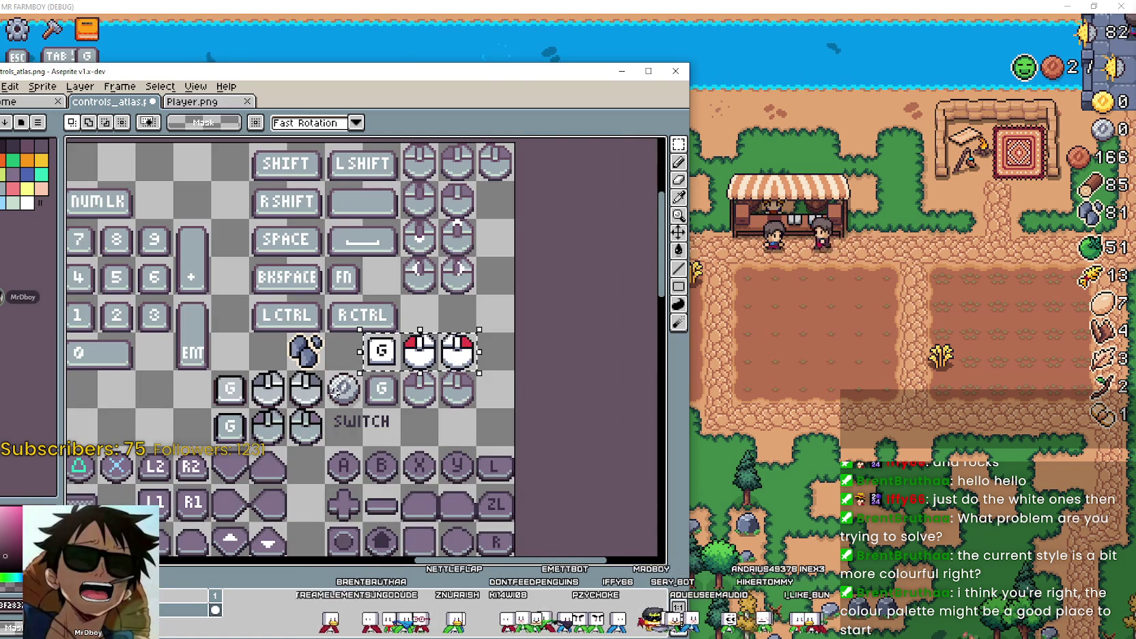
pyautogui.moveTo(355, 477); pyautogui.dragTo(493, 452)
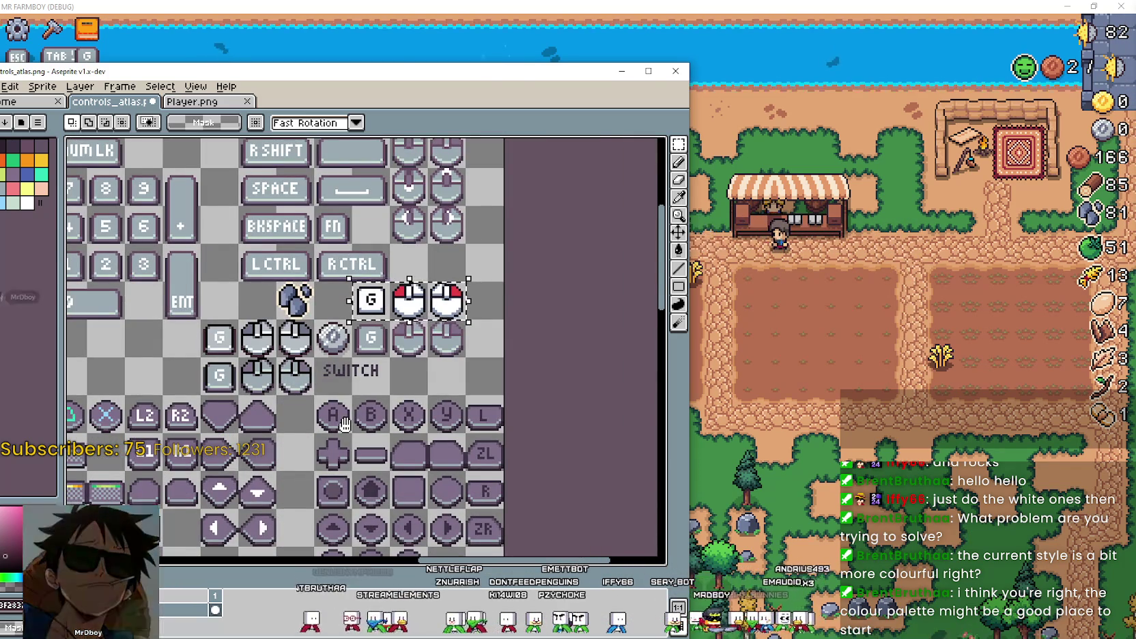
pyautogui.scroll(1, 394, 406)
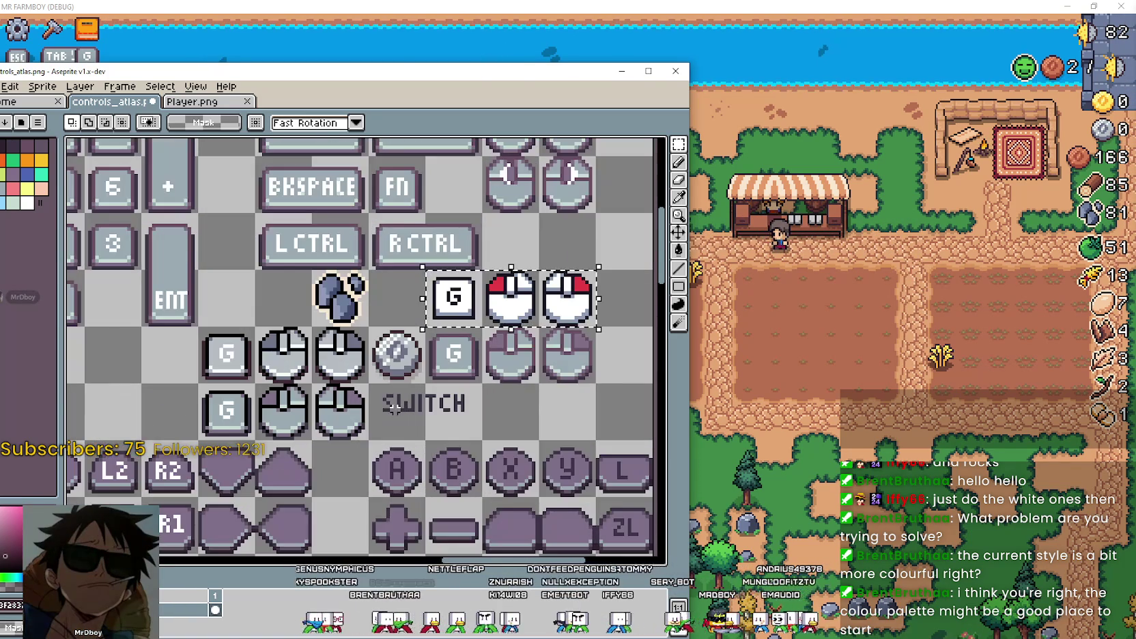
# Grid-snap a selection over the 3x2 block of two grey G keys and four grey mice.
pyautogui.moveTo(348, 356); pyautogui.dragTo(270, 344)
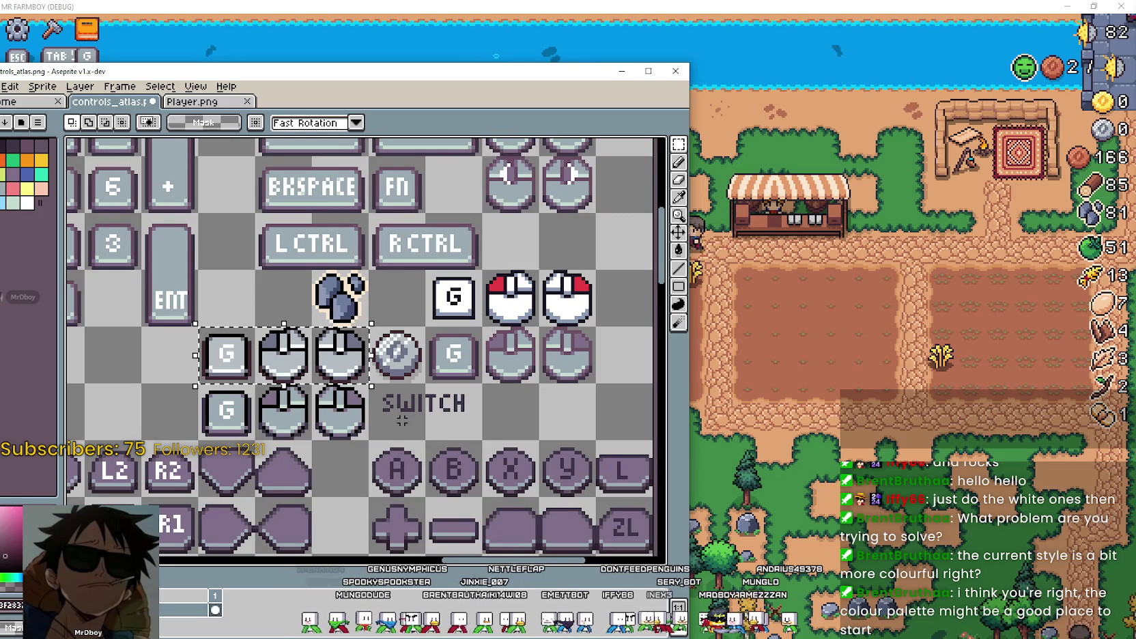
pyautogui.scroll(2, 402, 420)
pyautogui.scroll(-1, 369, 410)
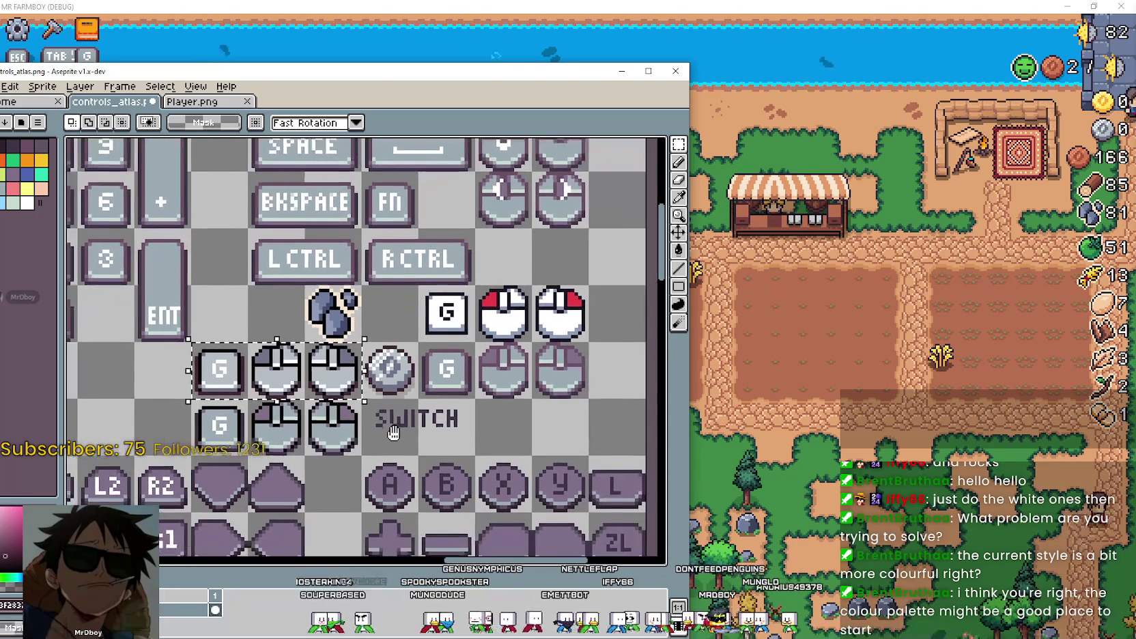
pyautogui.scroll(-2, 337, 400)
pyautogui.moveTo(336, 399); pyautogui.dragTo(293, 356)
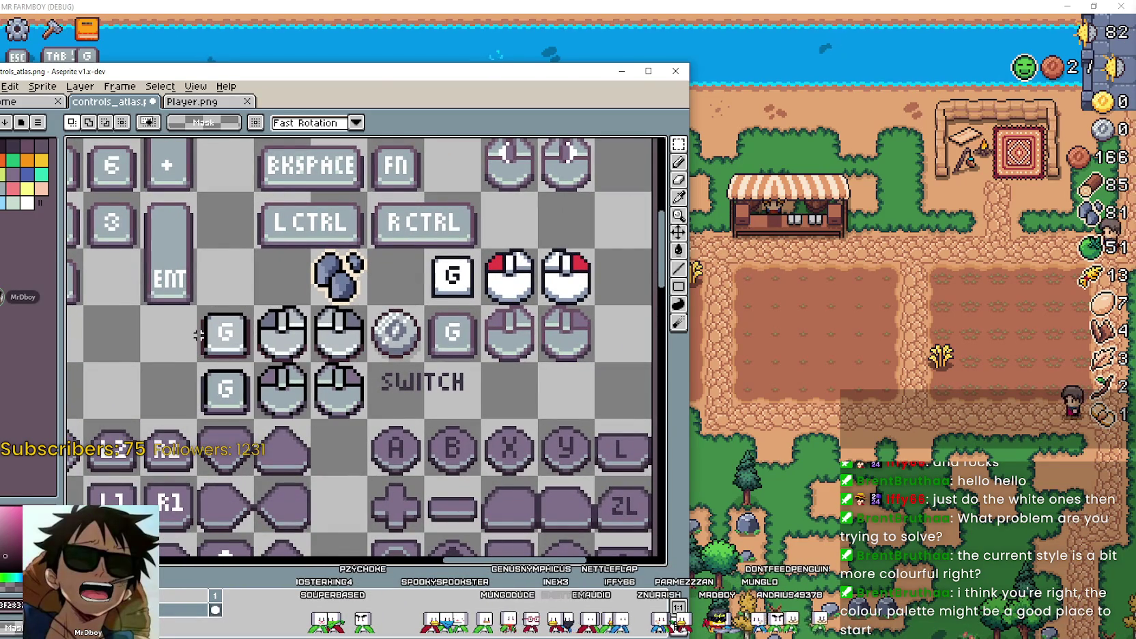
pyautogui.moveTo(235, 335); pyautogui.dragTo(345, 396)
pyautogui.moveTo(540, 442); pyautogui.dragTo(527, 476)
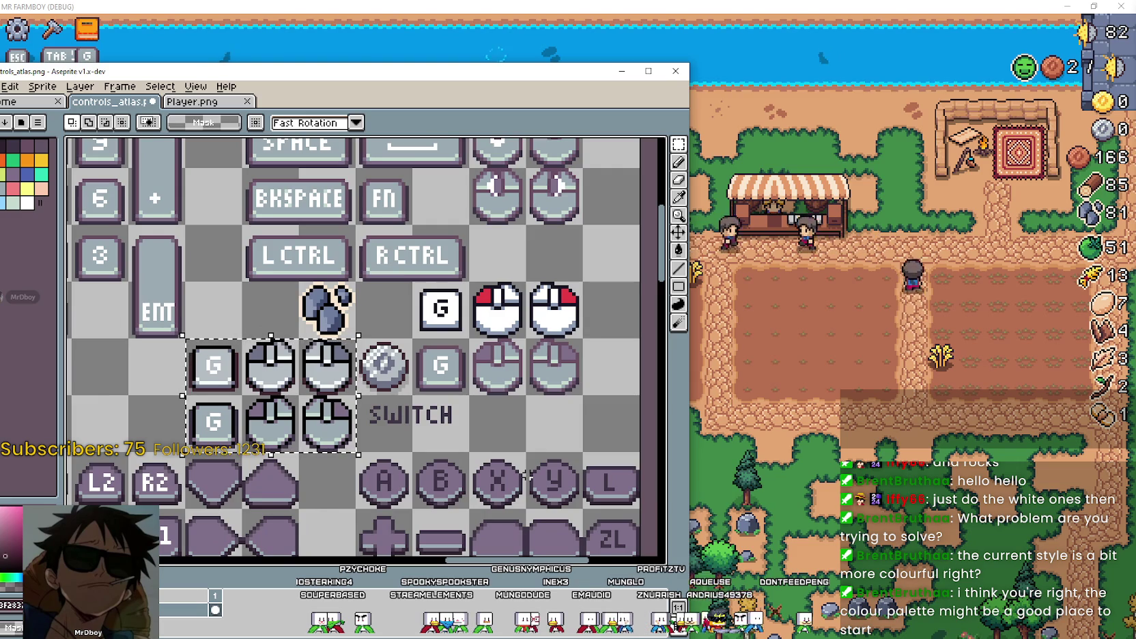
# Zoom out until the entire controls atlas fits the canvas.
pyautogui.scroll(-2, 487, 363)
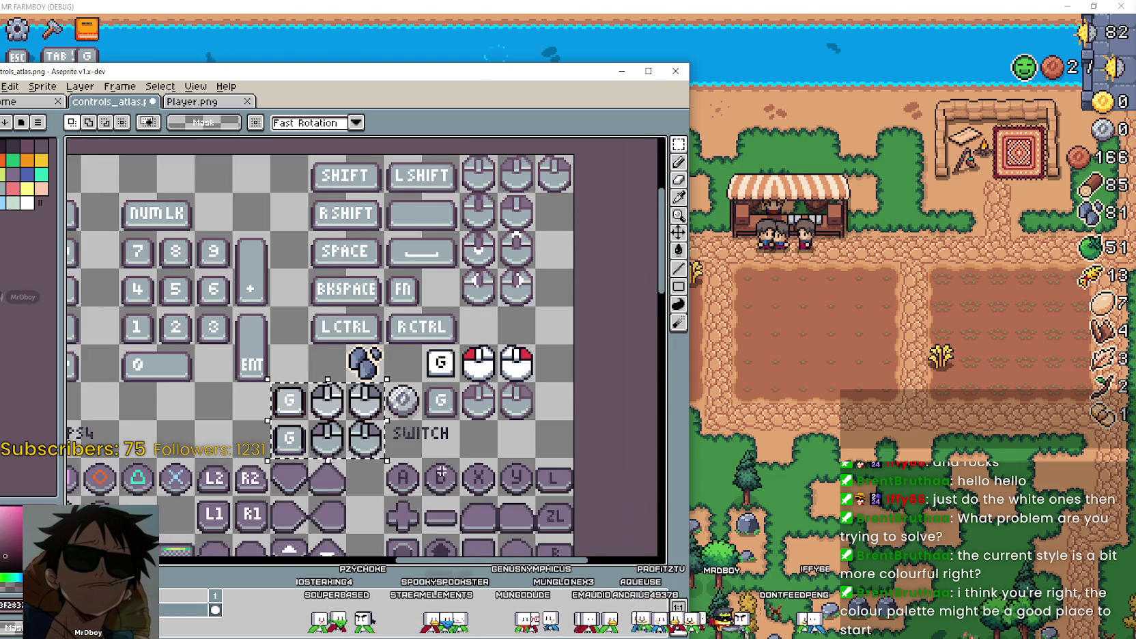
pyautogui.scroll(-1, 495, 353)
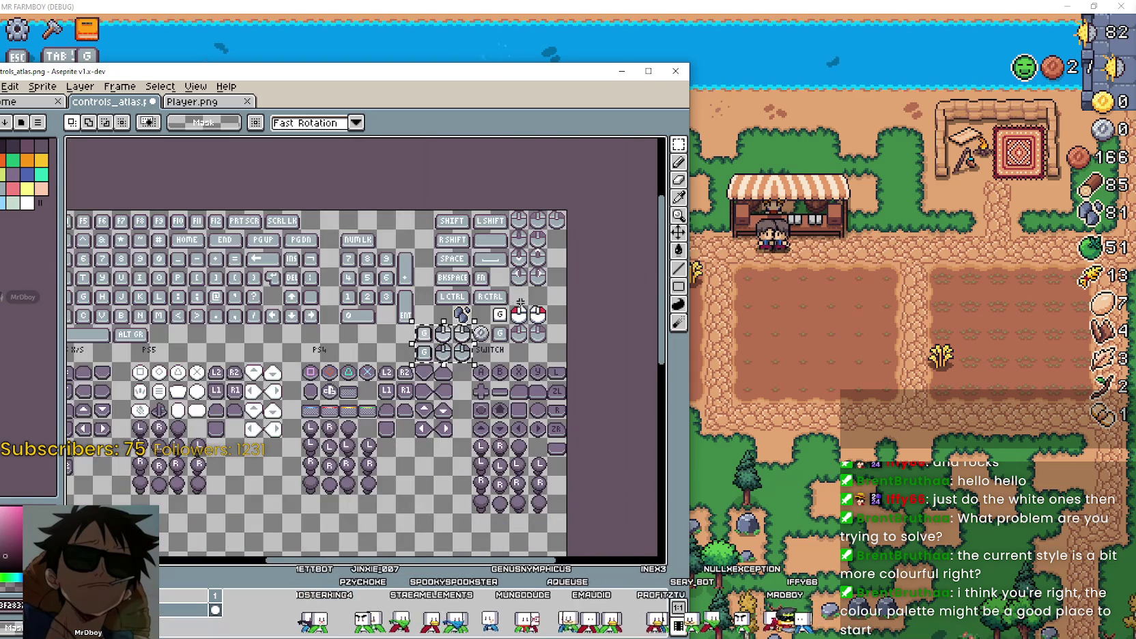
pyautogui.scroll(1, 495, 353)
pyautogui.scroll(-1, 498, 354)
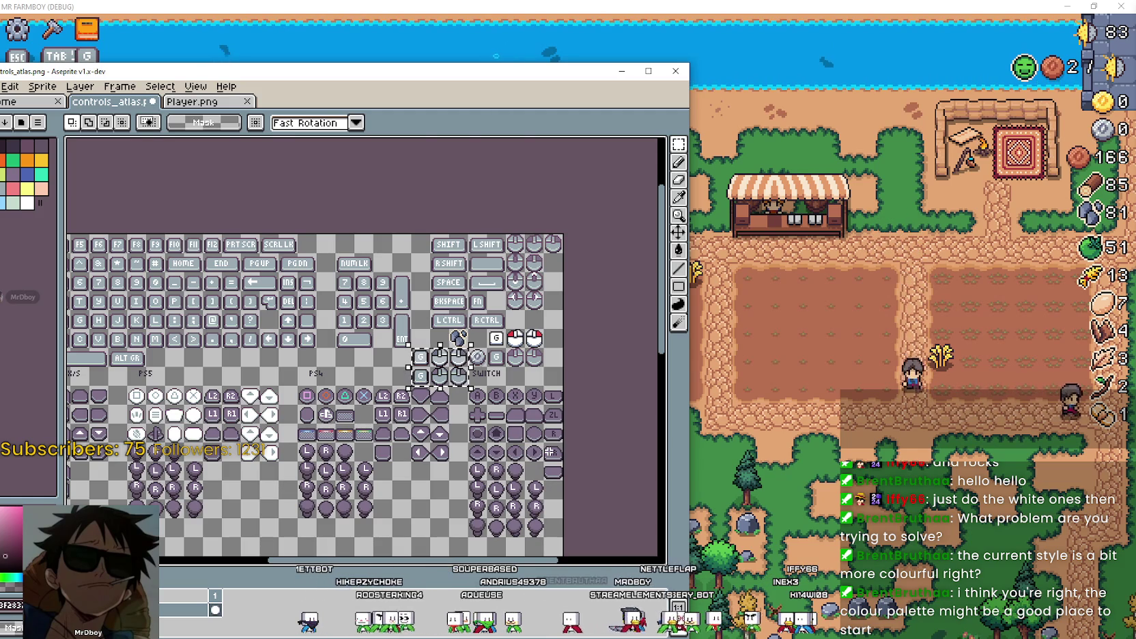
pyautogui.scroll(2, 499, 417)
pyautogui.scroll(-1, 499, 417)
pyautogui.scroll(-3, 499, 417)
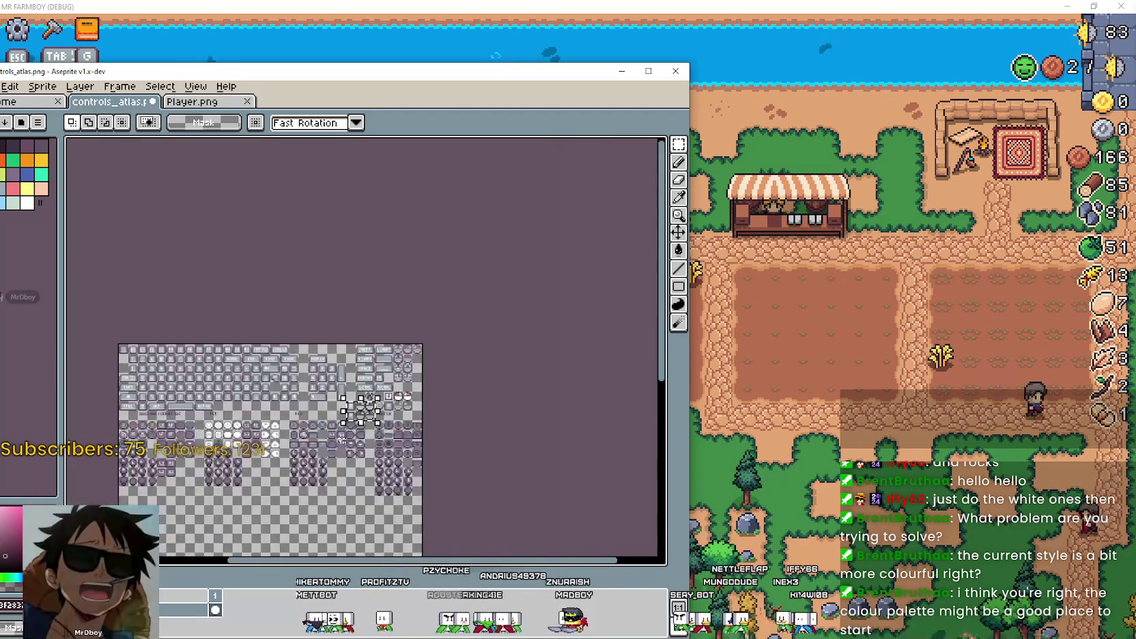
pyautogui.scroll(3, 240, 352)
# Pan across the atlas to inspect the Xbox, PS5, PS4 and Switch button columns and the keyboard keys.
pyautogui.moveTo(433, 350)
pyautogui.mouseDown()
pyautogui.moveTo(394, 284)
pyautogui.moveTo(394, 231)
pyautogui.mouseUp()
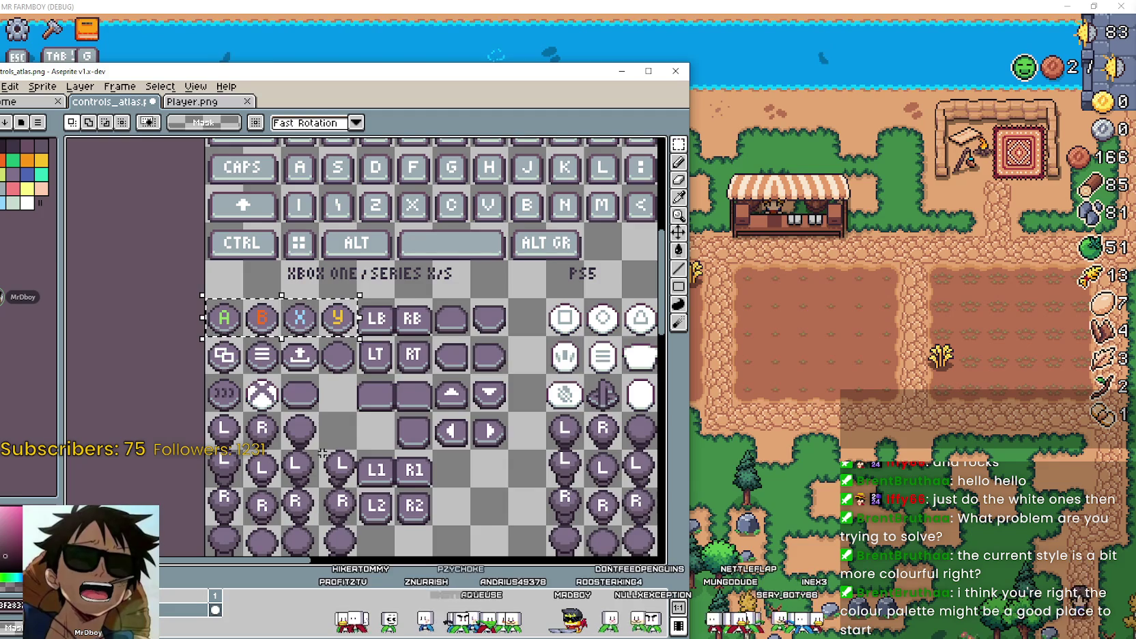
pyautogui.scroll(-1, 291, 370)
pyautogui.scroll(1, 486, 456)
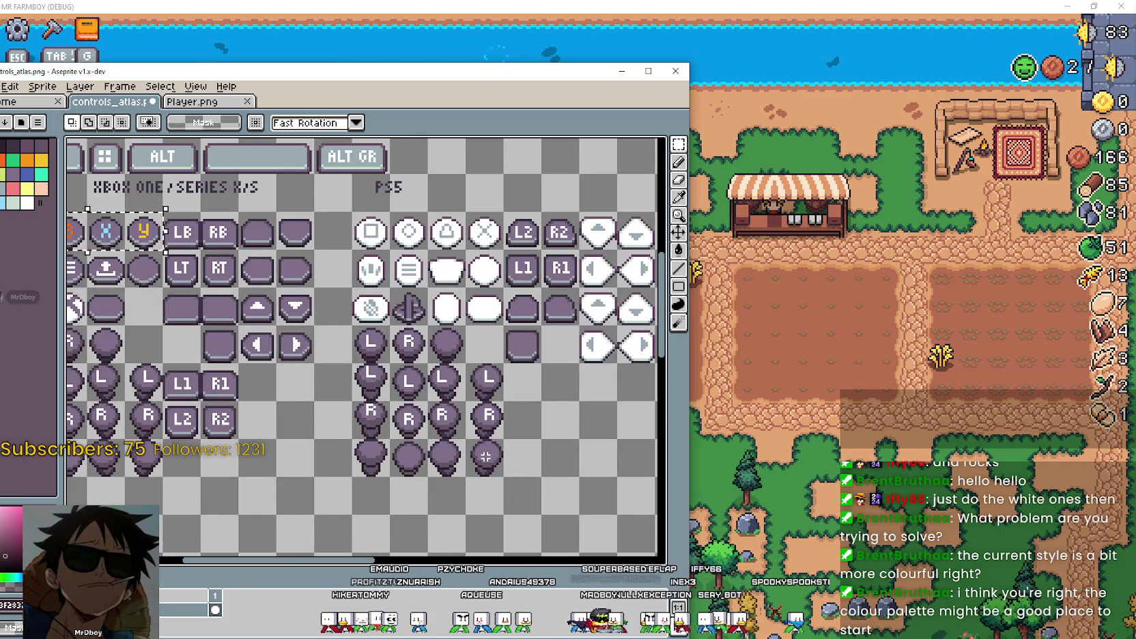
pyautogui.moveTo(316, 341); pyautogui.dragTo(499, 315)
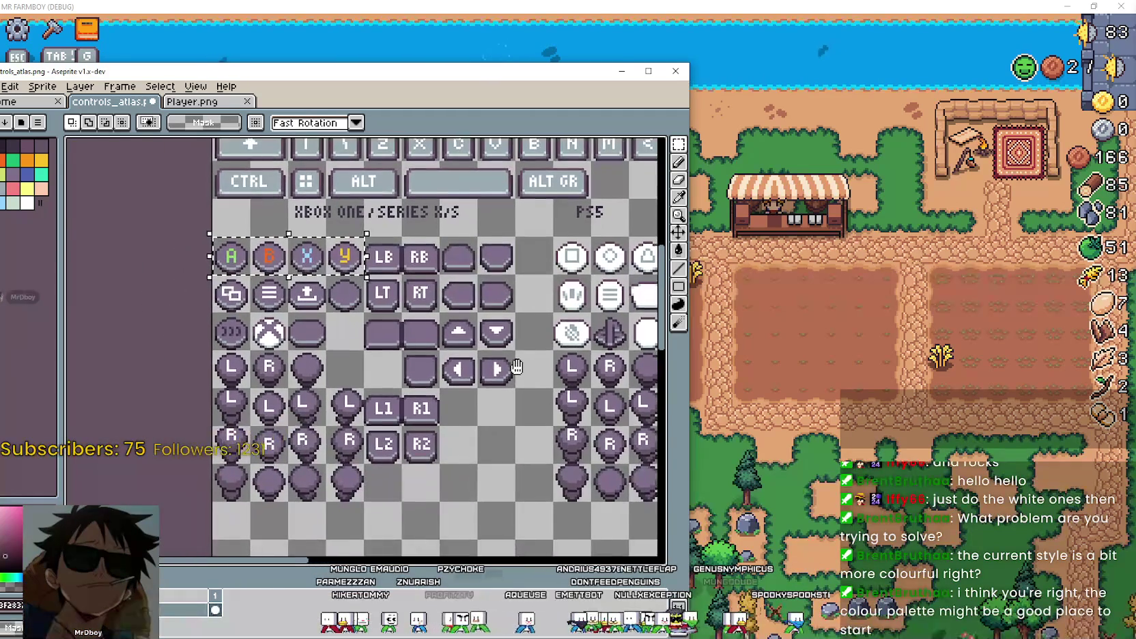
pyautogui.scroll(-1, 499, 315)
pyautogui.scroll(1, 499, 315)
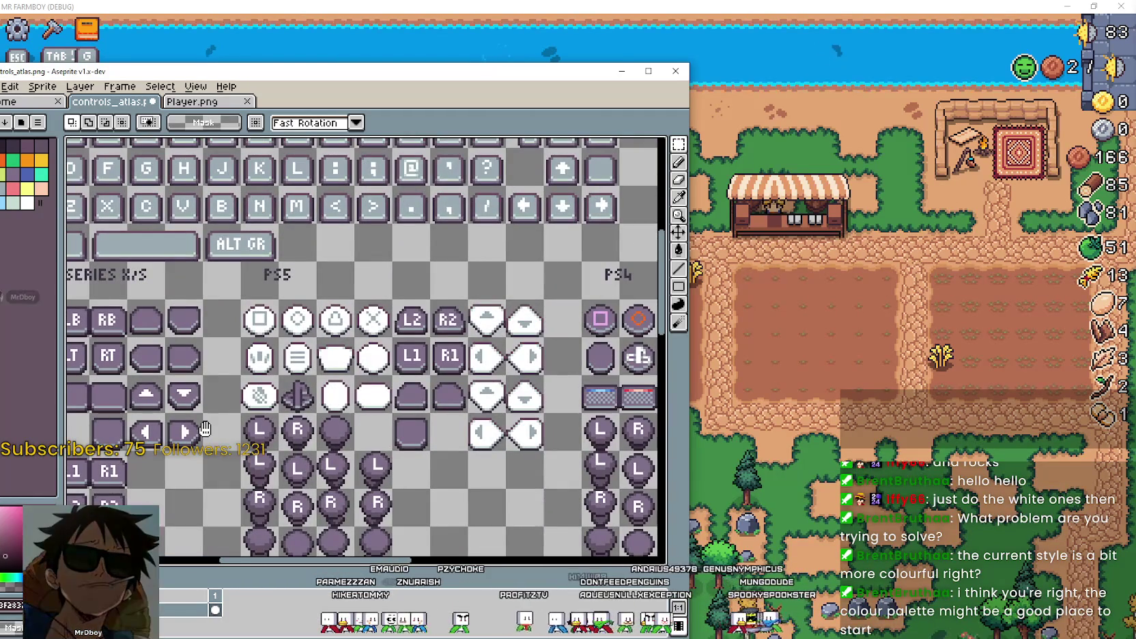
pyautogui.moveTo(499, 315); pyautogui.dragTo(154, 323)
pyautogui.moveTo(444, 323)
pyautogui.mouseDown()
pyautogui.moveTo(147, 374)
pyautogui.moveTo(55, 299)
pyautogui.mouseUp()
pyautogui.moveTo(425, 304)
pyautogui.mouseDown()
pyautogui.moveTo(206, 371)
pyautogui.moveTo(208, 392)
pyautogui.moveTo(304, 349)
pyautogui.mouseUp()
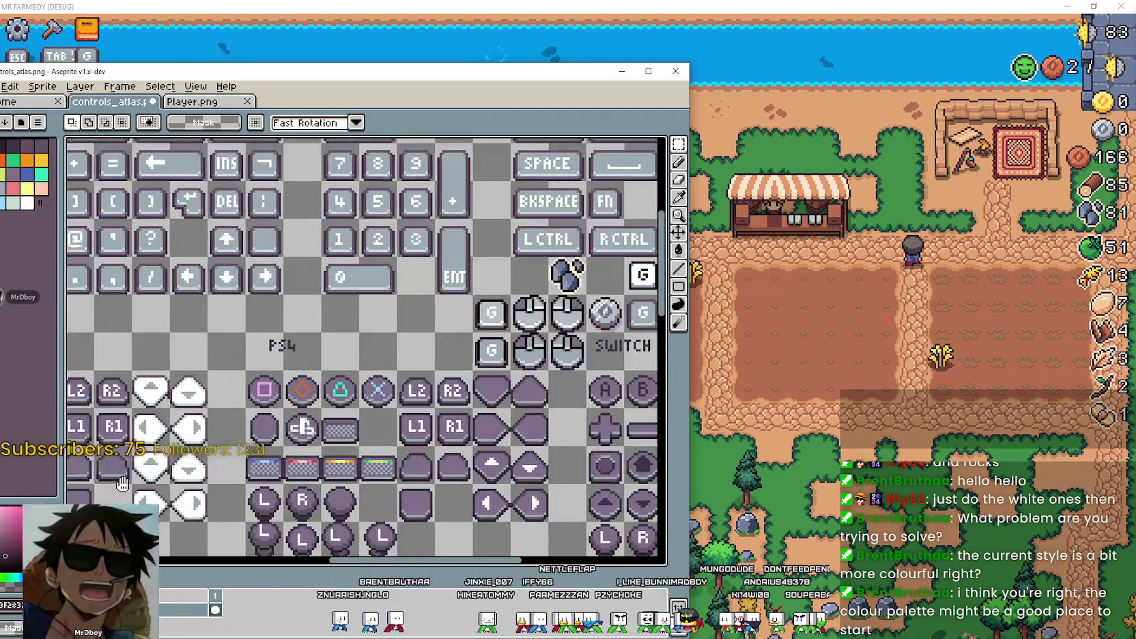
pyautogui.moveTo(304, 348)
pyautogui.mouseDown()
pyautogui.moveTo(179, 477)
pyautogui.moveTo(221, 348)
pyautogui.moveTo(297, 273)
pyautogui.mouseUp()
# Review the PS4 and Xbox One/Series sections, then shift the Aseprite window aside to reveal the Crafting panel.
pyautogui.moveTo(146, 447)
pyautogui.mouseDown()
pyautogui.moveTo(307, 399)
pyautogui.moveTo(375, 401)
pyautogui.mouseUp()
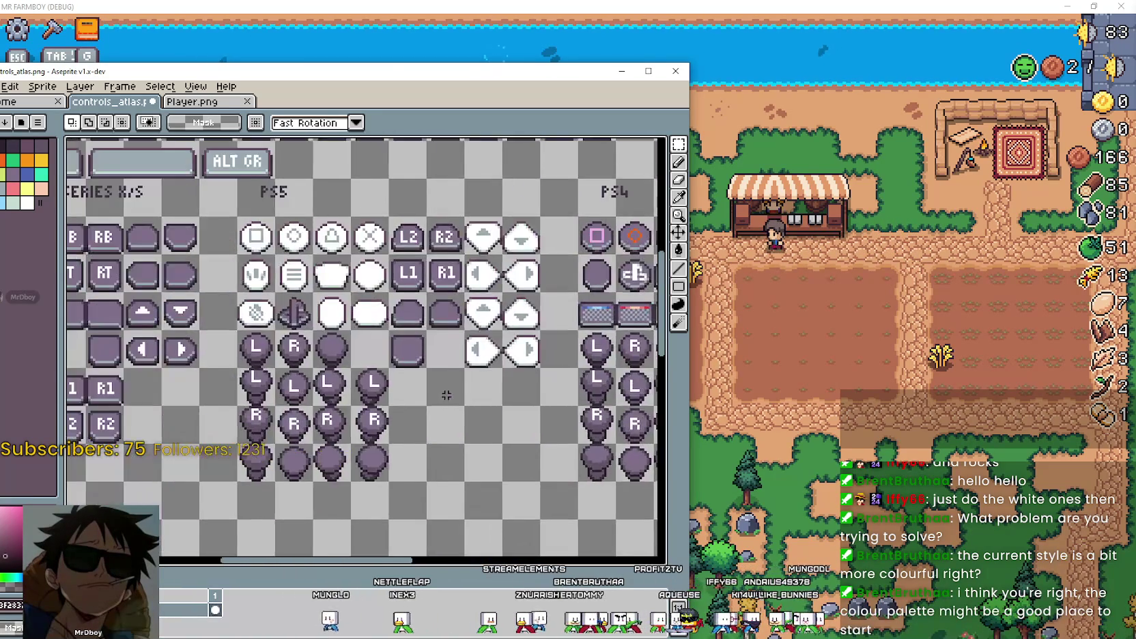
pyautogui.moveTo(307, 389); pyautogui.dragTo(375, 390)
pyautogui.moveTo(273, 383)
pyautogui.mouseDown()
pyautogui.moveTo(336, 382)
pyautogui.moveTo(300, 423)
pyautogui.mouseUp()
pyautogui.scroll(-2, 344, 417)
pyautogui.scroll(1, 554, 417)
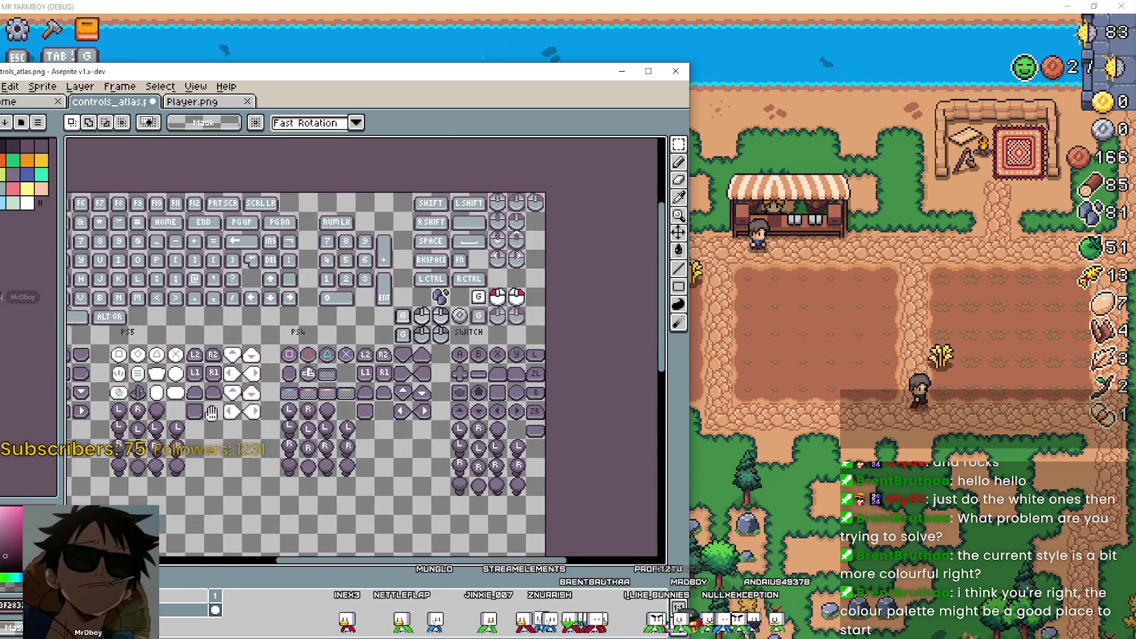
pyautogui.scroll(-1, 598, 357)
pyautogui.scroll(1, 443, 301)
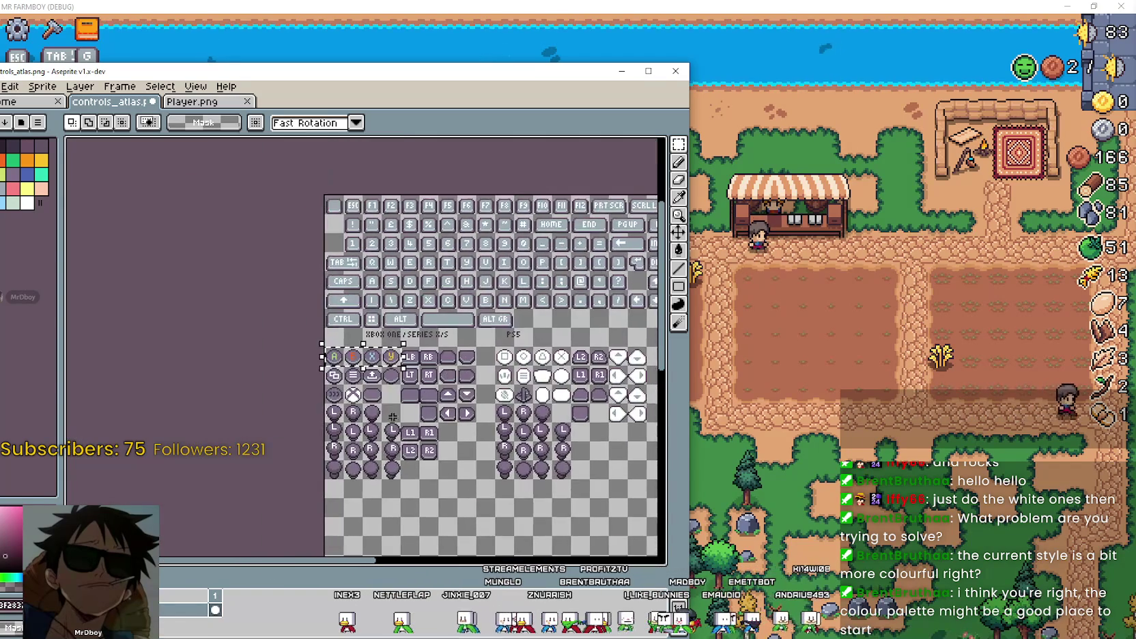
pyautogui.scroll(1, 443, 301)
pyautogui.scroll(1, 443, 301)
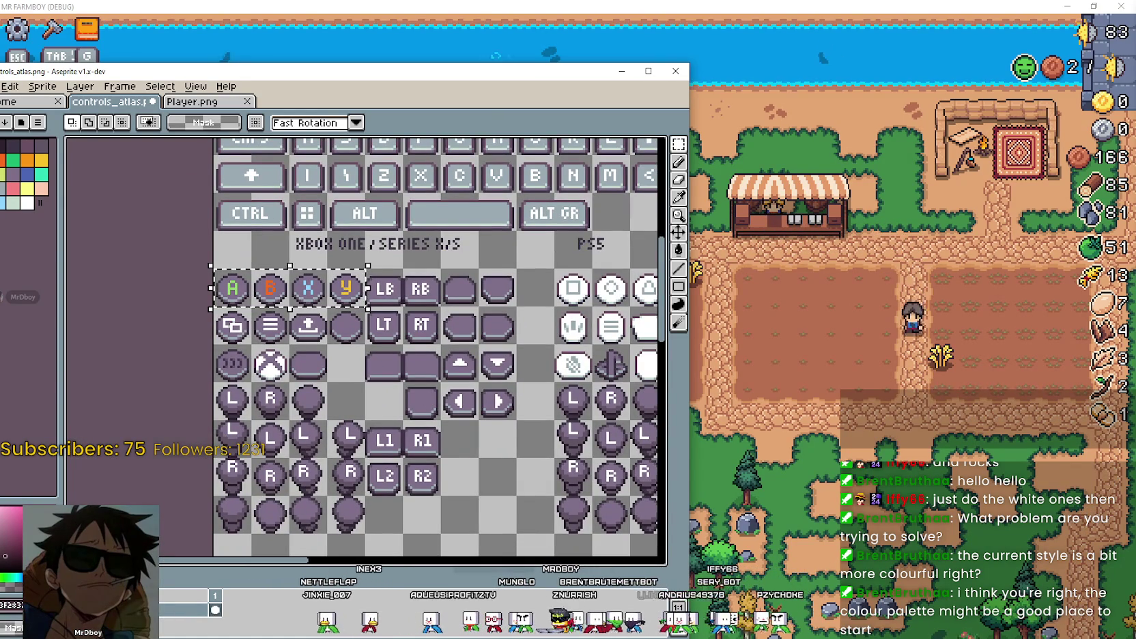
pyautogui.moveTo(32, 65); pyautogui.dragTo(335, 111)
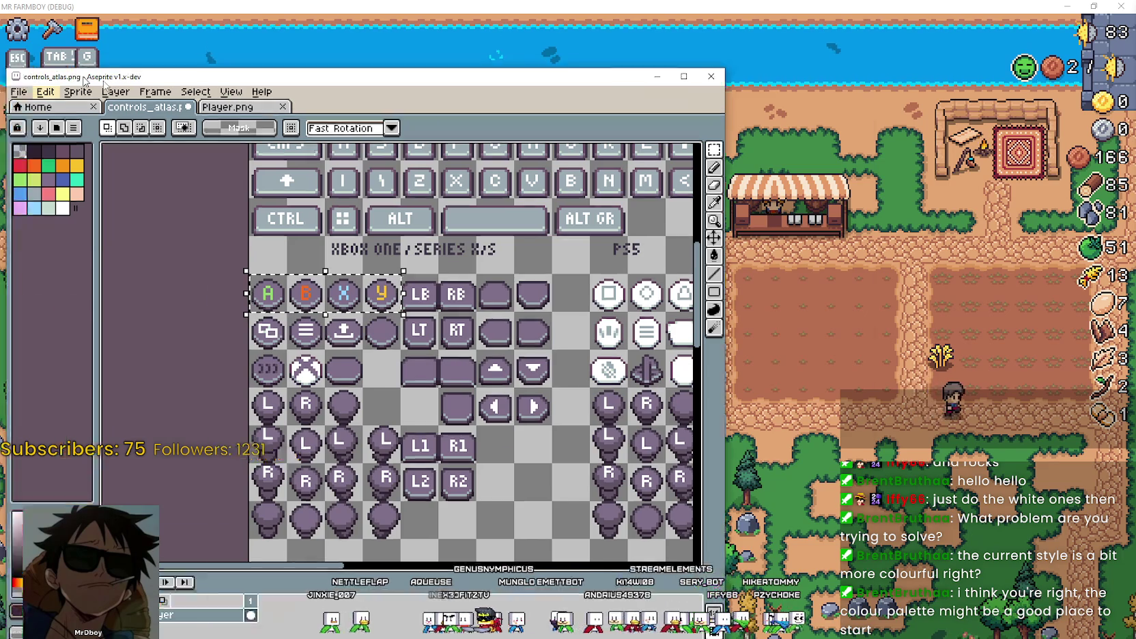
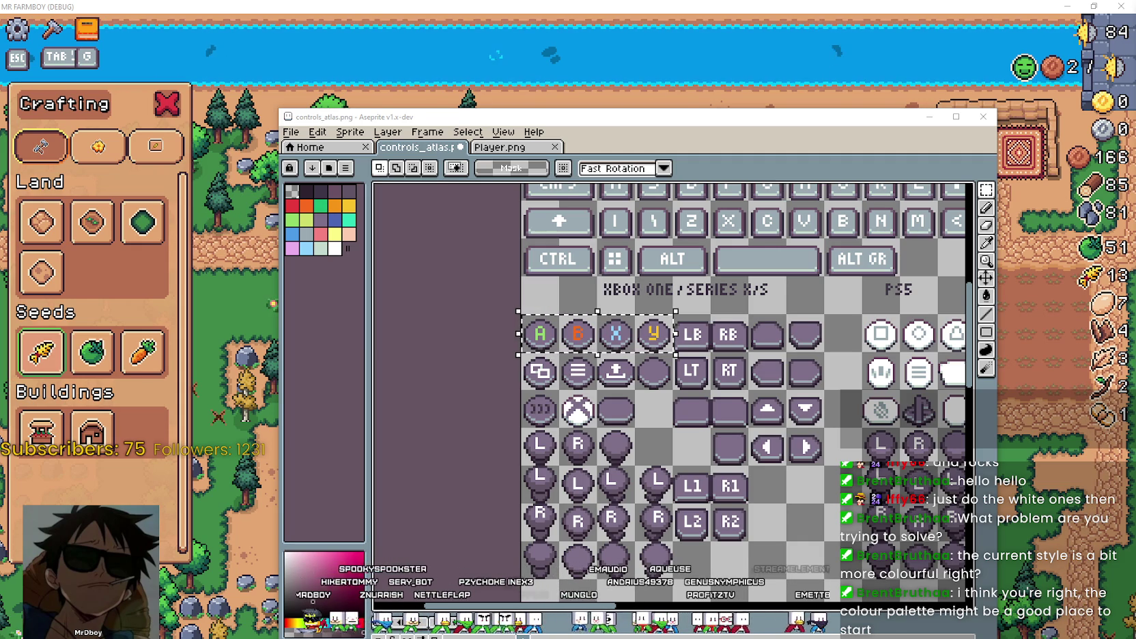
# Move the UI_ALL.png window into view and zoom in on its upper sprite rows.
pyautogui.moveTo(1135, 163)
pyautogui.mouseDown()
pyautogui.moveTo(985, 163)
pyautogui.moveTo(789, 107)
pyautogui.mouseUp()
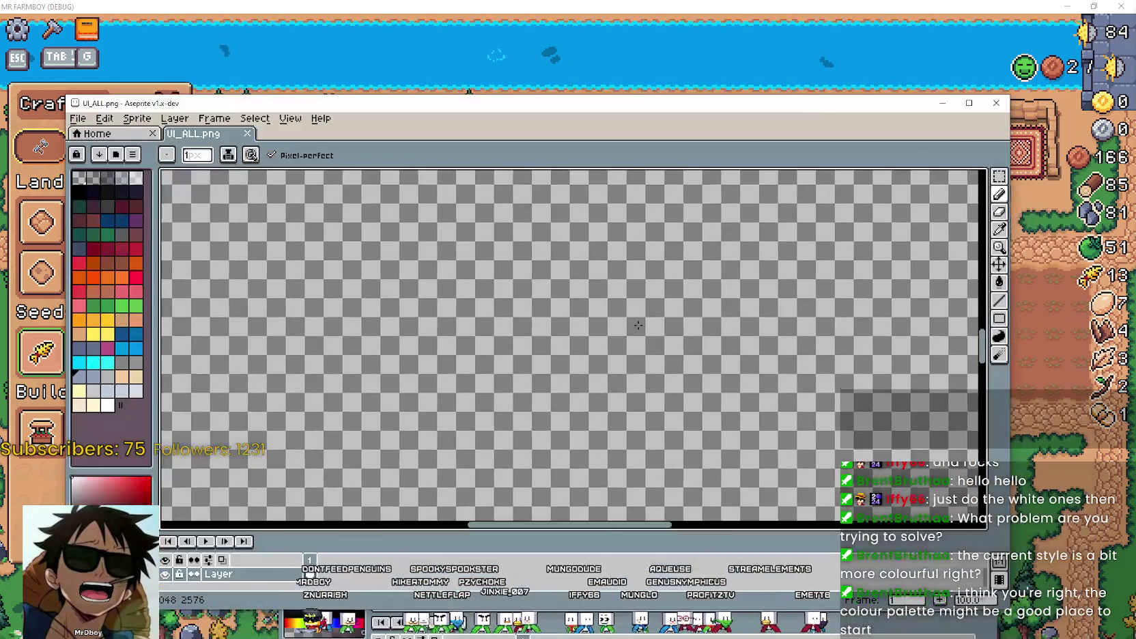
pyautogui.scroll(1, 519, 365)
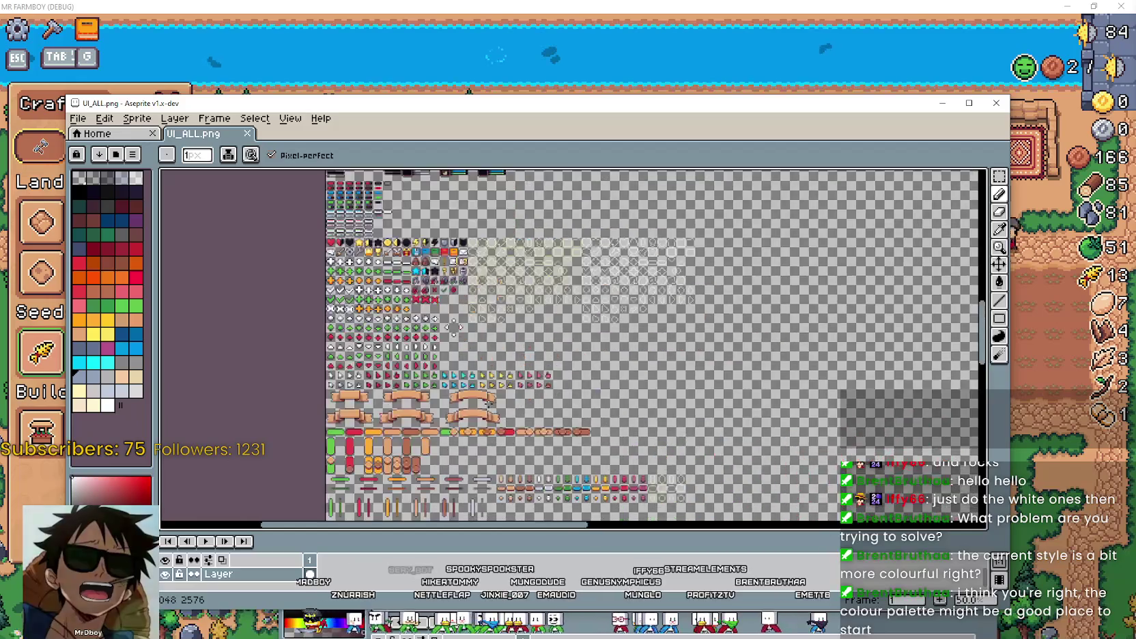
pyautogui.scroll(1, 519, 365)
pyautogui.scroll(1, 519, 365)
pyautogui.scroll(1, 518, 365)
pyautogui.moveTo(518, 365); pyautogui.dragTo(527, 536)
# Choose rectangular selection and browse the white, green, blue and orange button rows.
pyautogui.click(997, 179)
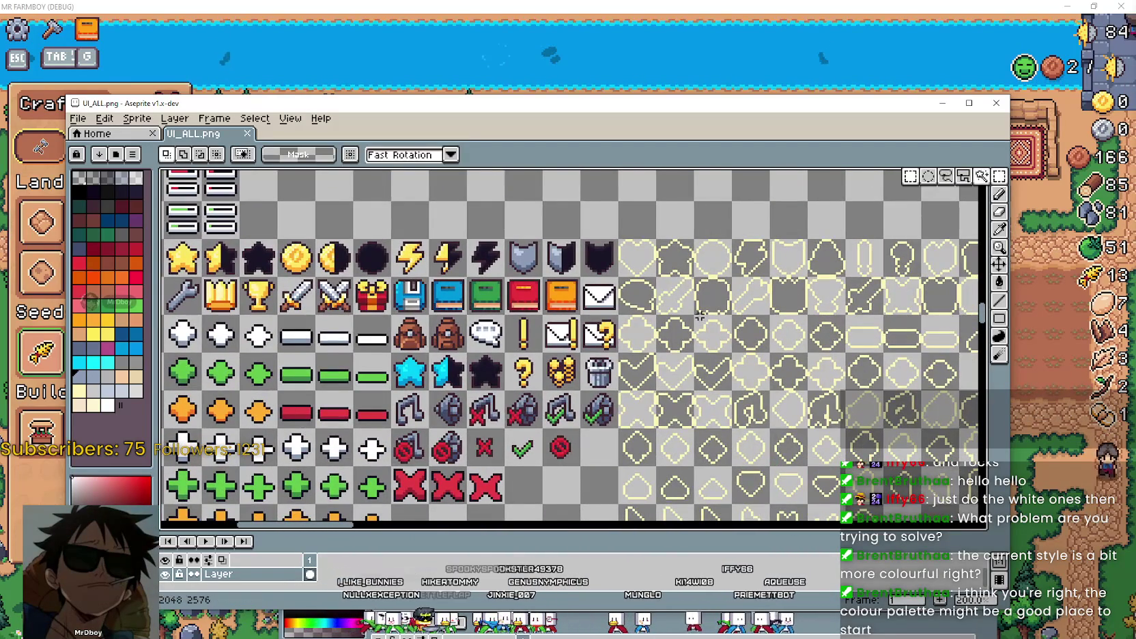
pyautogui.scroll(-1, 529, 408)
pyautogui.scroll(-1, 529, 408)
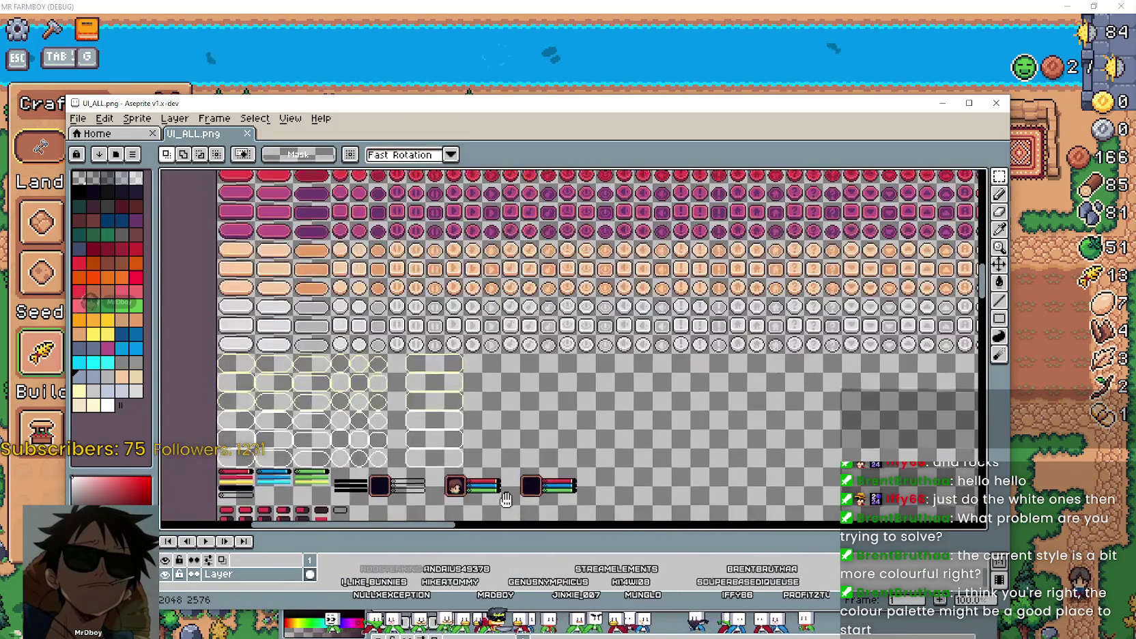
pyautogui.moveTo(528, 409); pyautogui.dragTo(606, 456)
pyautogui.moveTo(571, 408); pyautogui.dragTo(567, 594)
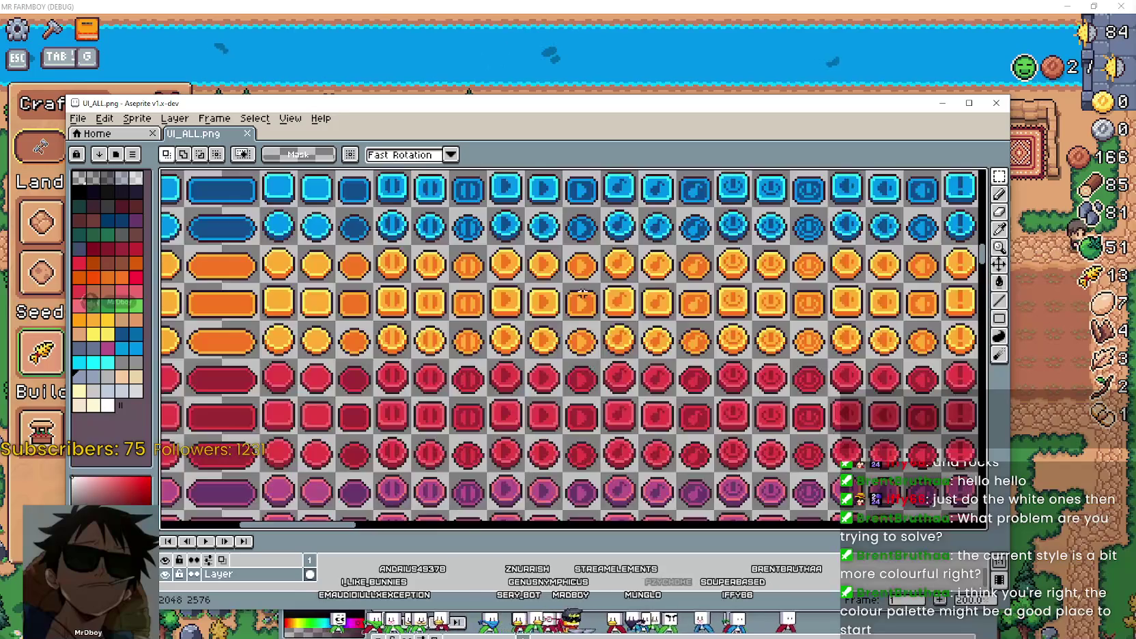
pyautogui.moveTo(423, 150)
pyautogui.mouseDown()
pyautogui.moveTo(420, 233)
pyautogui.moveTo(420, 137)
pyautogui.mouseUp()
pyautogui.scroll(1, 419, 229)
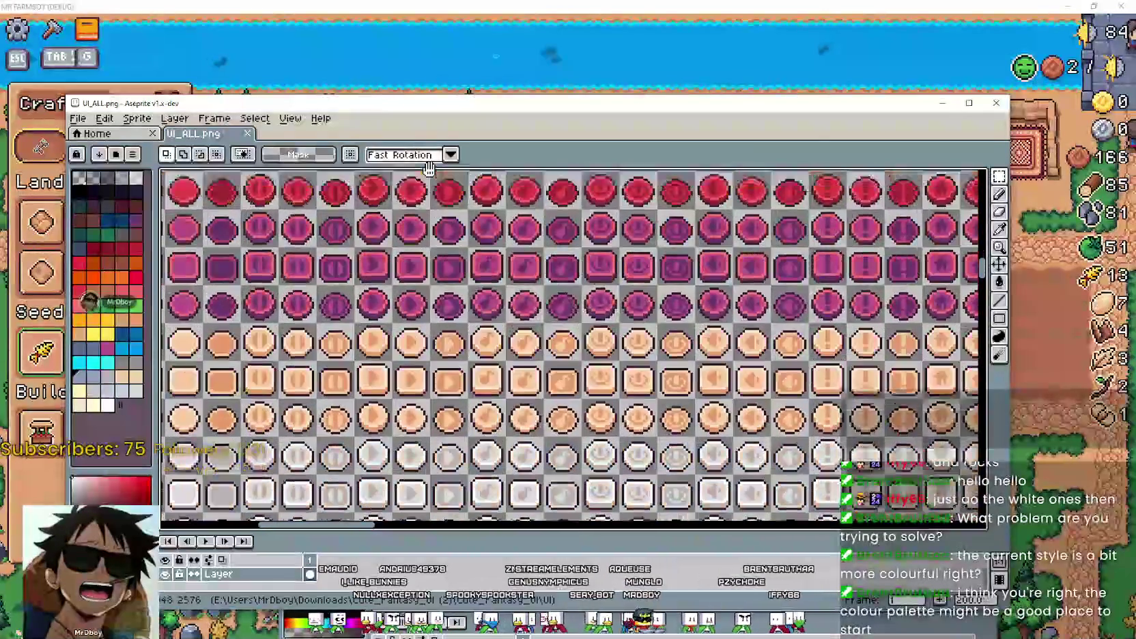
pyautogui.moveTo(423, 382)
pyautogui.mouseDown()
pyautogui.moveTo(429, 167)
pyautogui.moveTo(976, 374)
pyautogui.mouseUp()
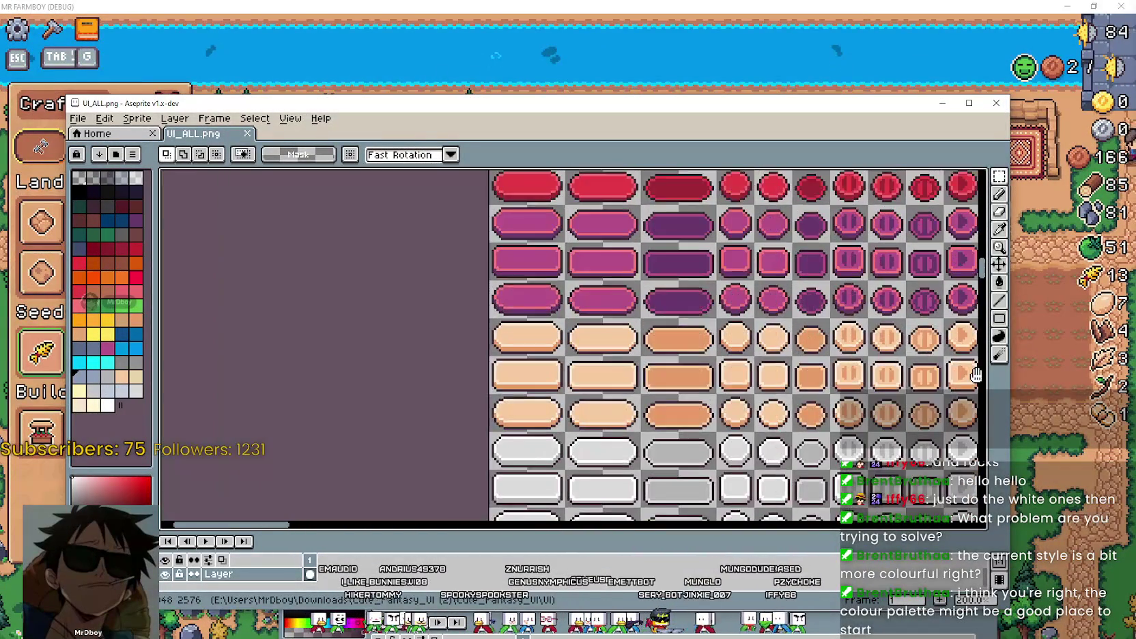
pyautogui.scroll(3, 725, 333)
pyautogui.scroll(2, 680, 342)
pyautogui.scroll(-3, 683, 345)
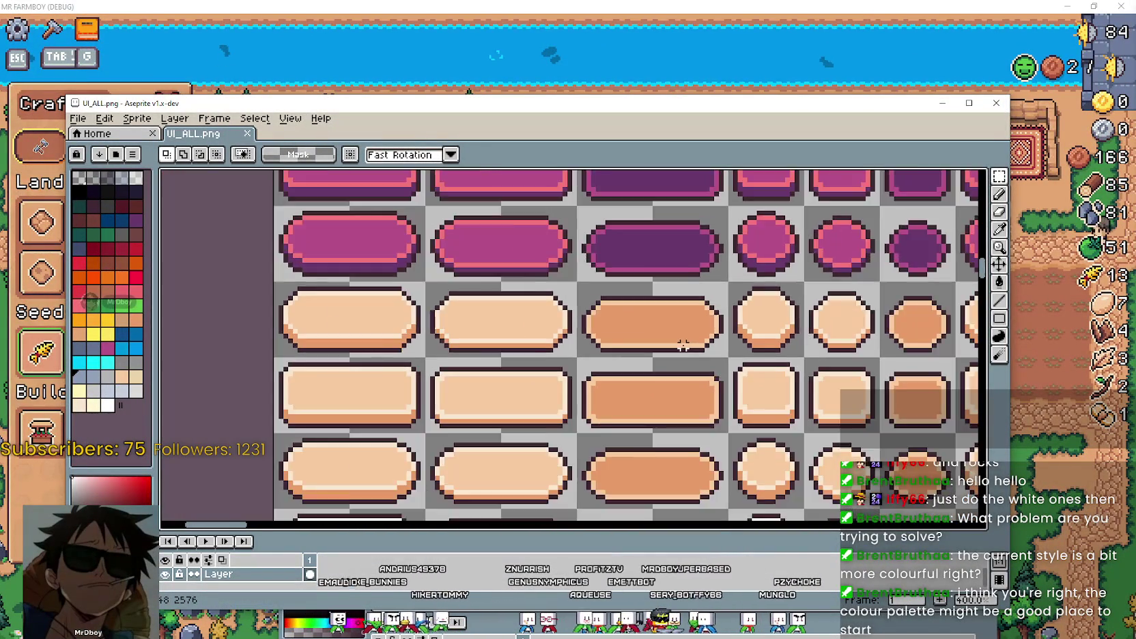
pyautogui.moveTo(664, 333)
pyautogui.mouseDown()
pyautogui.moveTo(595, 479)
pyautogui.moveTo(537, 480)
pyautogui.mouseUp()
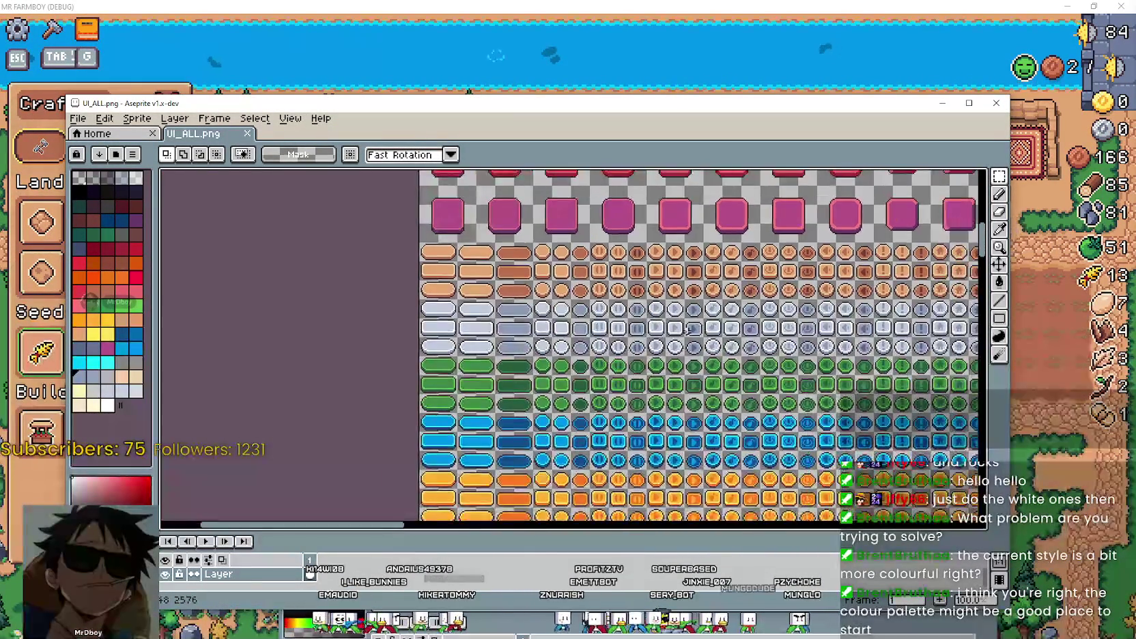
# Zoom around and pan down to the lower part of the sprite sheet.
pyautogui.scroll(-2, 524, 344)
pyautogui.scroll(1, 318, 325)
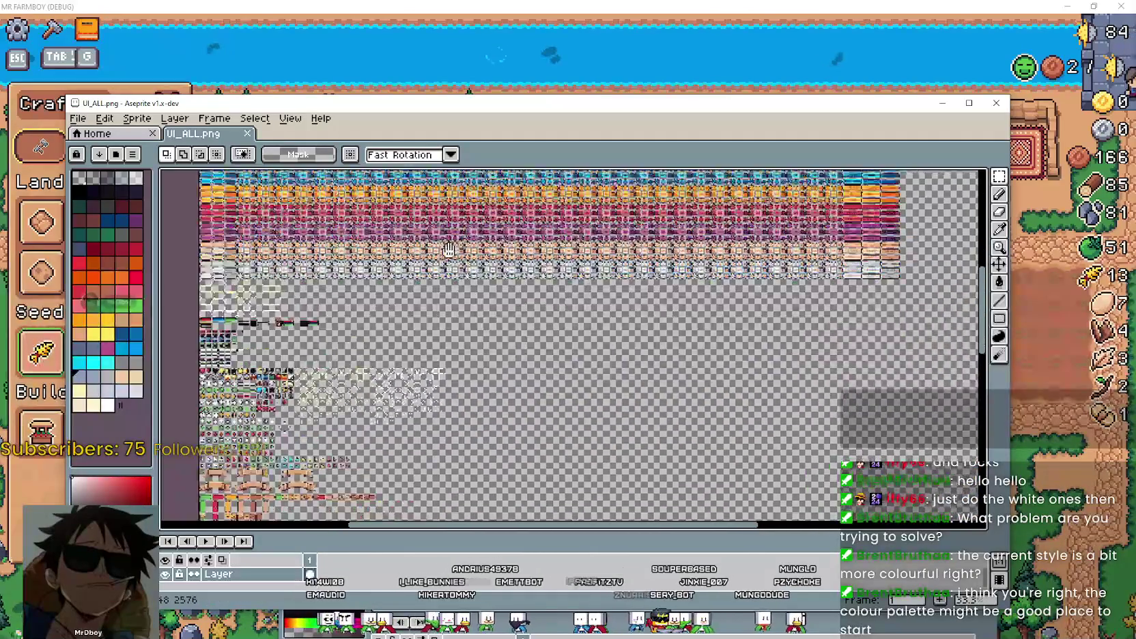
pyautogui.scroll(1, 318, 326)
pyautogui.scroll(1, 318, 326)
pyautogui.scroll(-3, 318, 326)
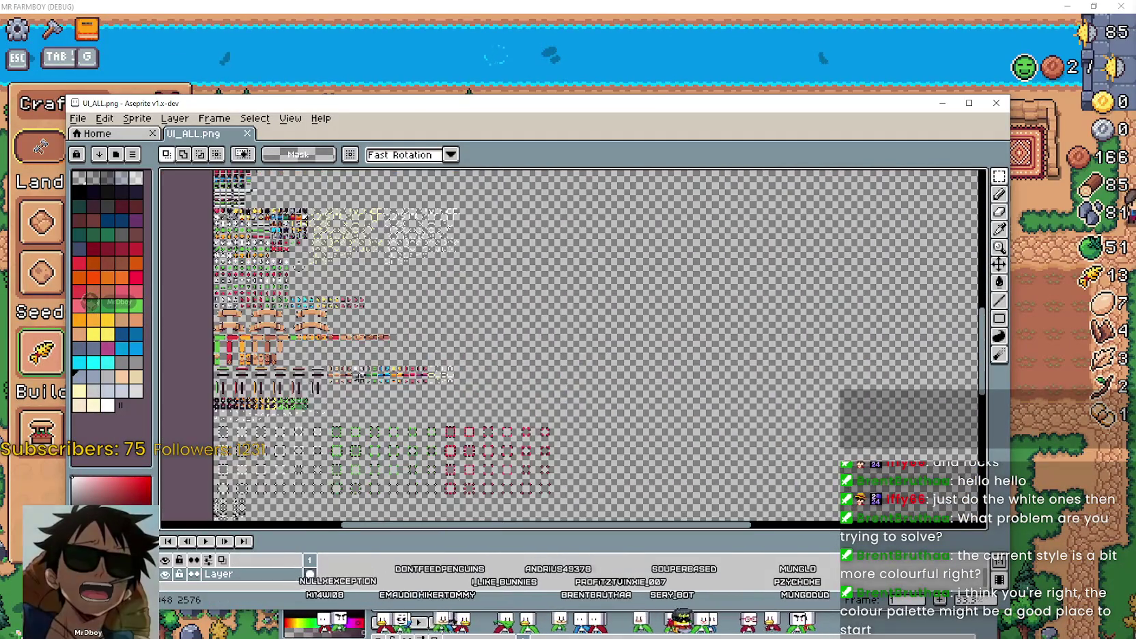
pyautogui.scroll(1, 382, 362)
pyautogui.scroll(2, 410, 375)
pyautogui.scroll(-3, 425, 386)
pyautogui.moveTo(420, 490); pyautogui.dragTo(489, 344)
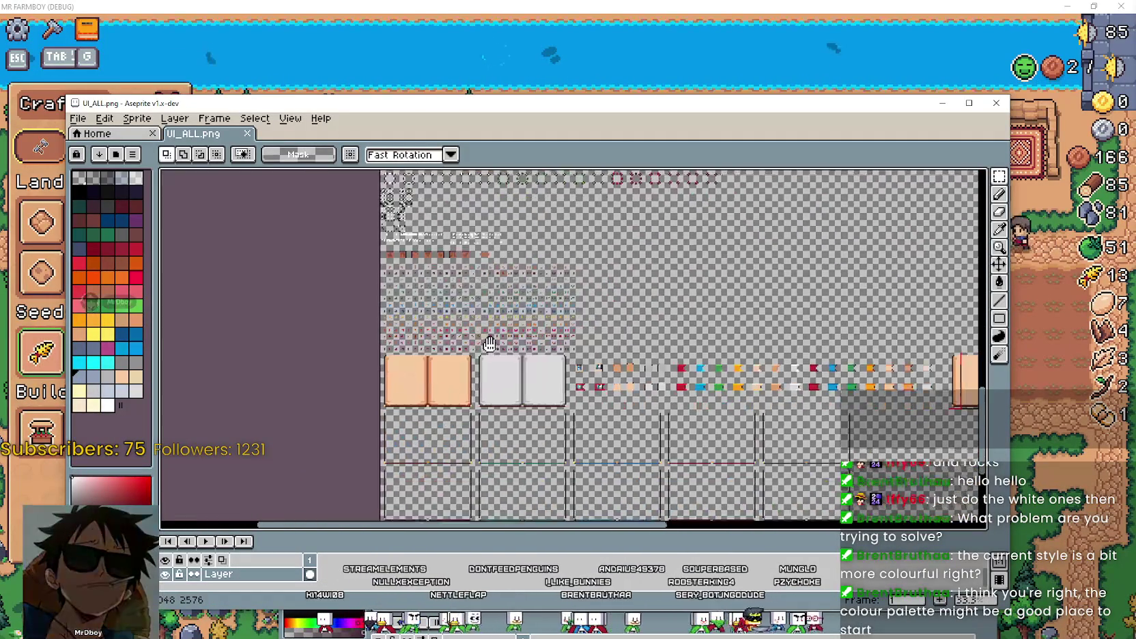
pyautogui.scroll(3, 473, 312)
pyautogui.scroll(-1, 482, 404)
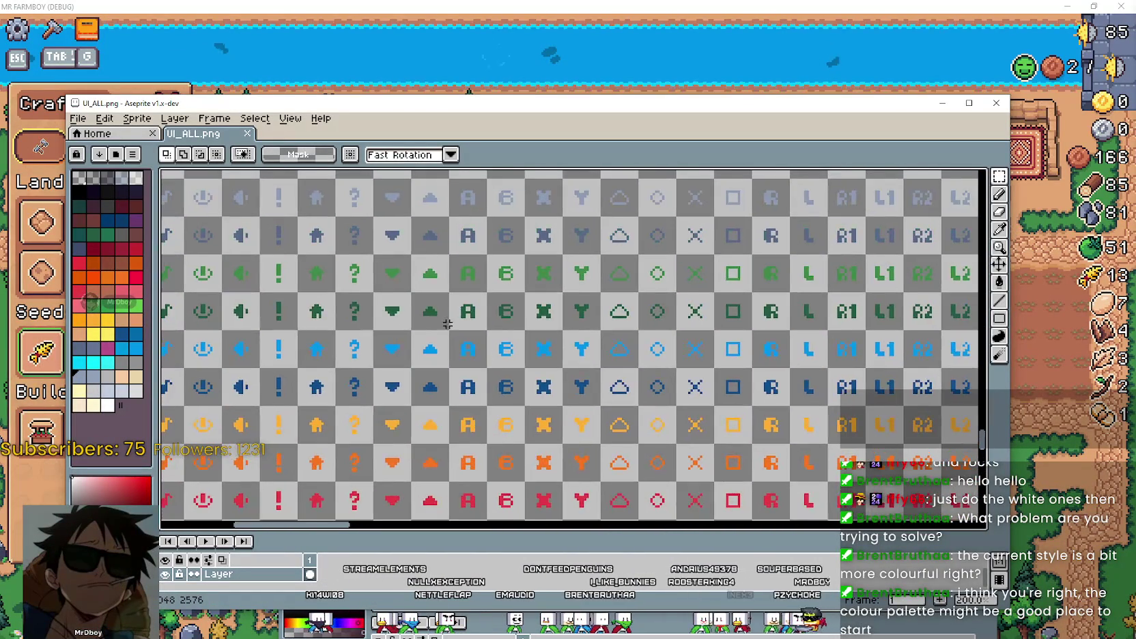
# Pan to the coloured letter, arrow and symbol icon rows at the top of the sheet.
pyautogui.moveTo(482, 404)
pyautogui.mouseDown()
pyautogui.moveTo(361, 258)
pyautogui.moveTo(340, 301)
pyautogui.moveTo(642, 343)
pyautogui.mouseUp()
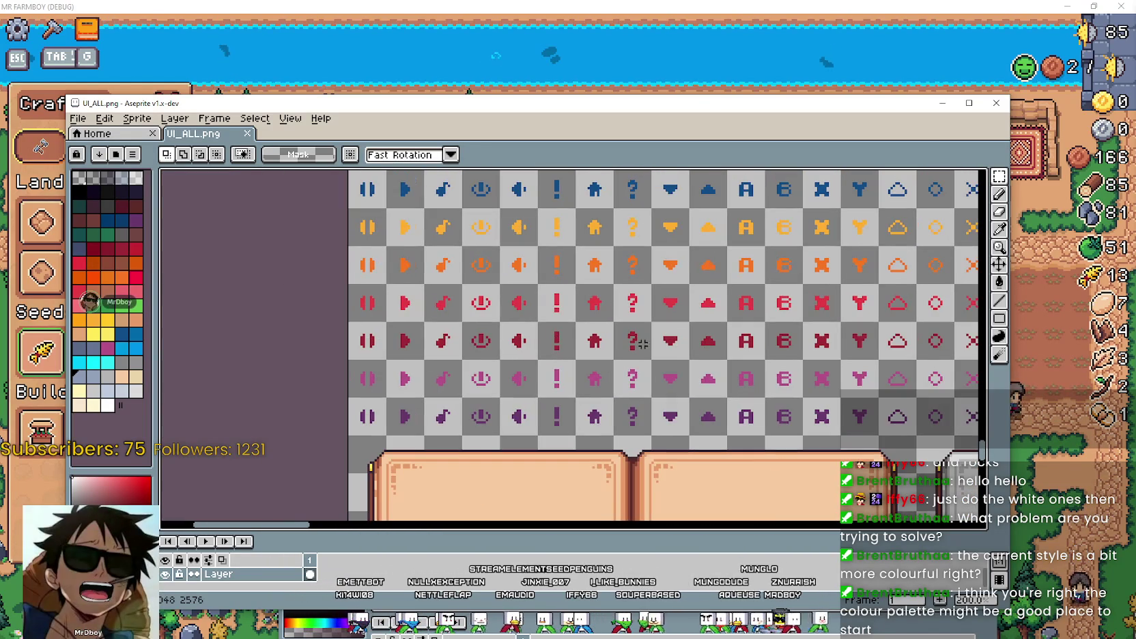
pyautogui.moveTo(729, 356)
pyautogui.mouseDown()
pyautogui.moveTo(638, 257)
pyautogui.moveTo(551, 230)
pyautogui.mouseUp()
pyautogui.scroll(-2, 638, 257)
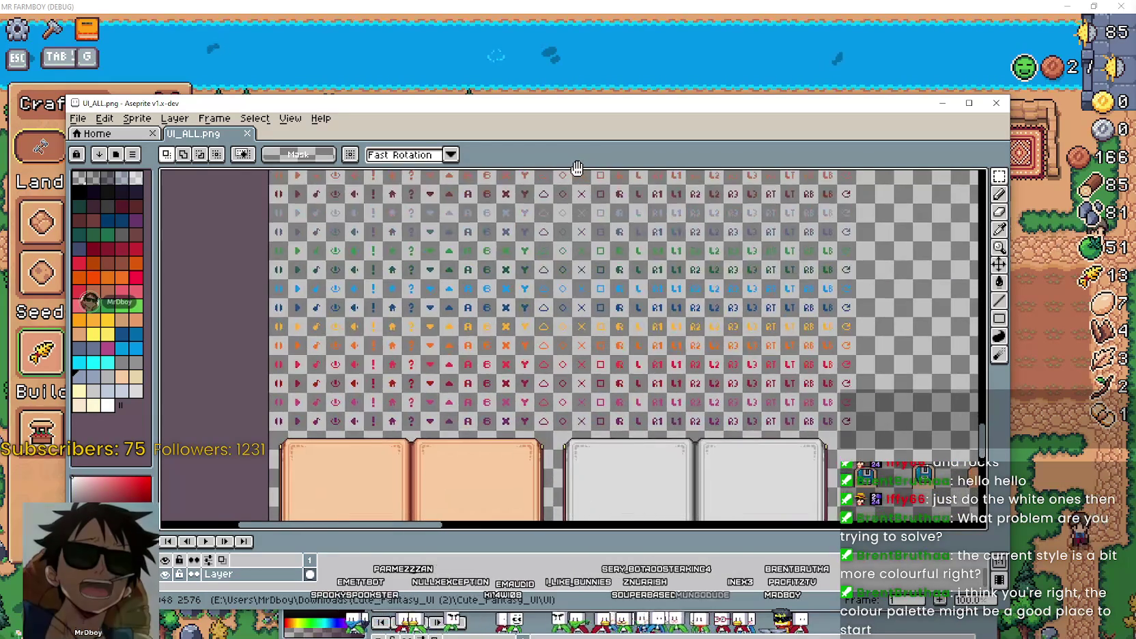
pyautogui.scroll(1, 551, 231)
pyautogui.scroll(-1, 516, 357)
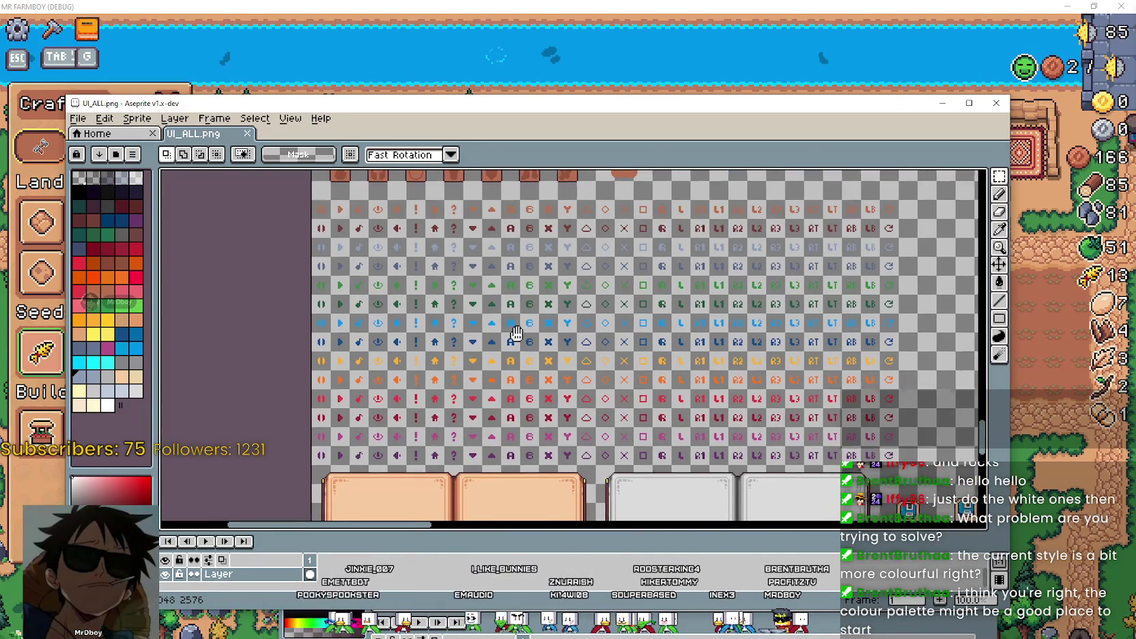
# Set the Rectangular Marquee and enclose the entire coloured glyph icon grid in a selection.
pyautogui.click(999, 178)
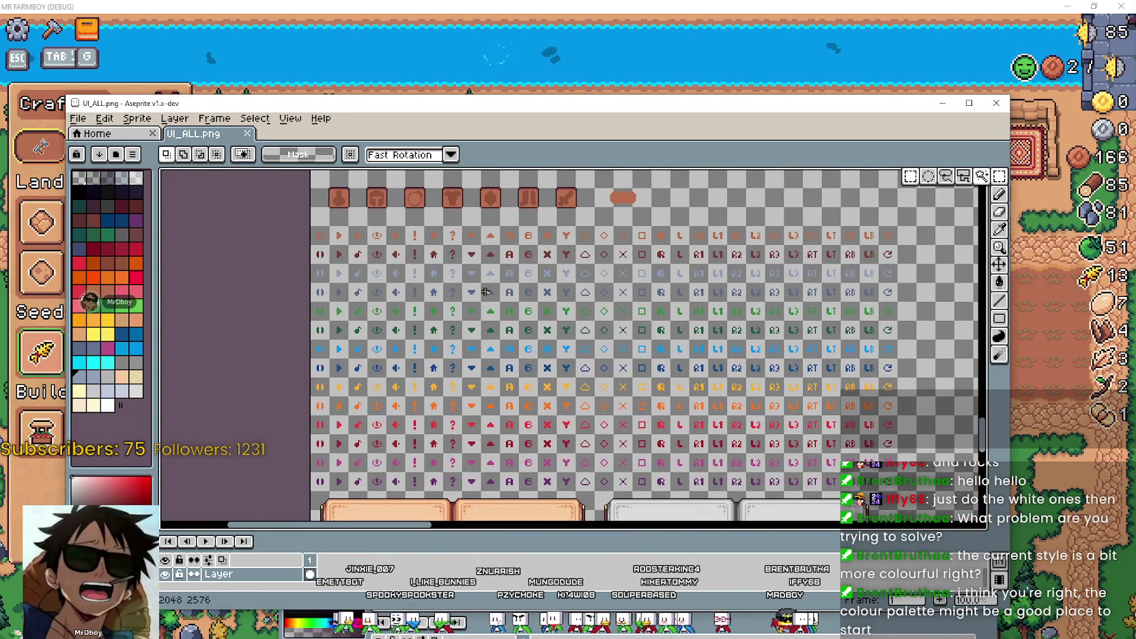
pyautogui.click(329, 234)
pyautogui.moveTo(375, 292); pyautogui.dragTo(497, 459)
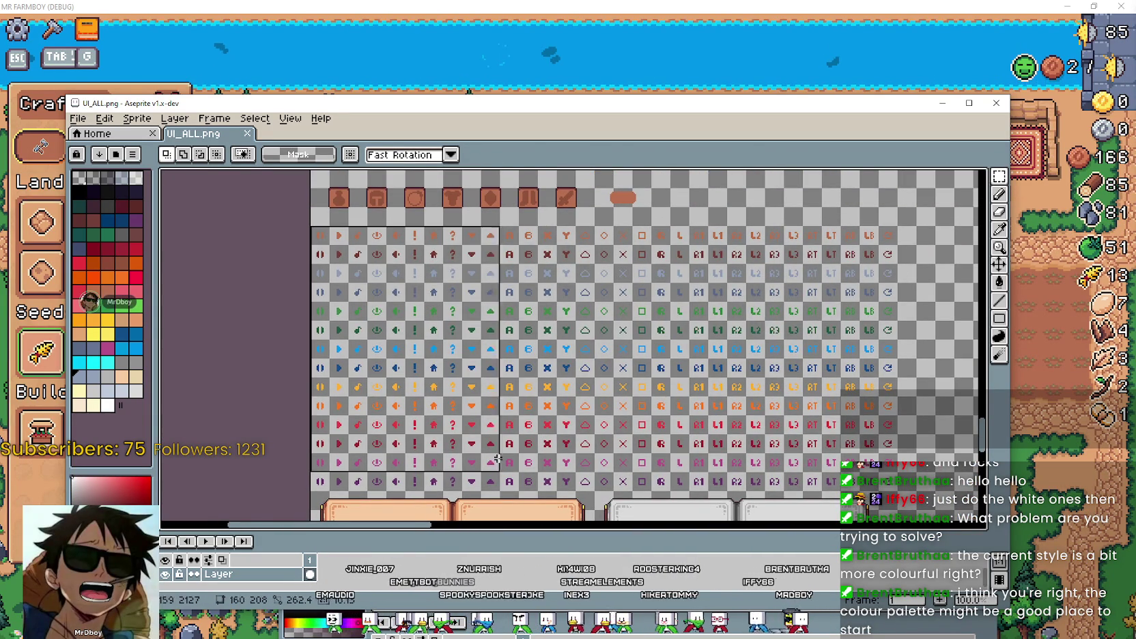
pyautogui.moveTo(560, 507); pyautogui.dragTo(759, 300)
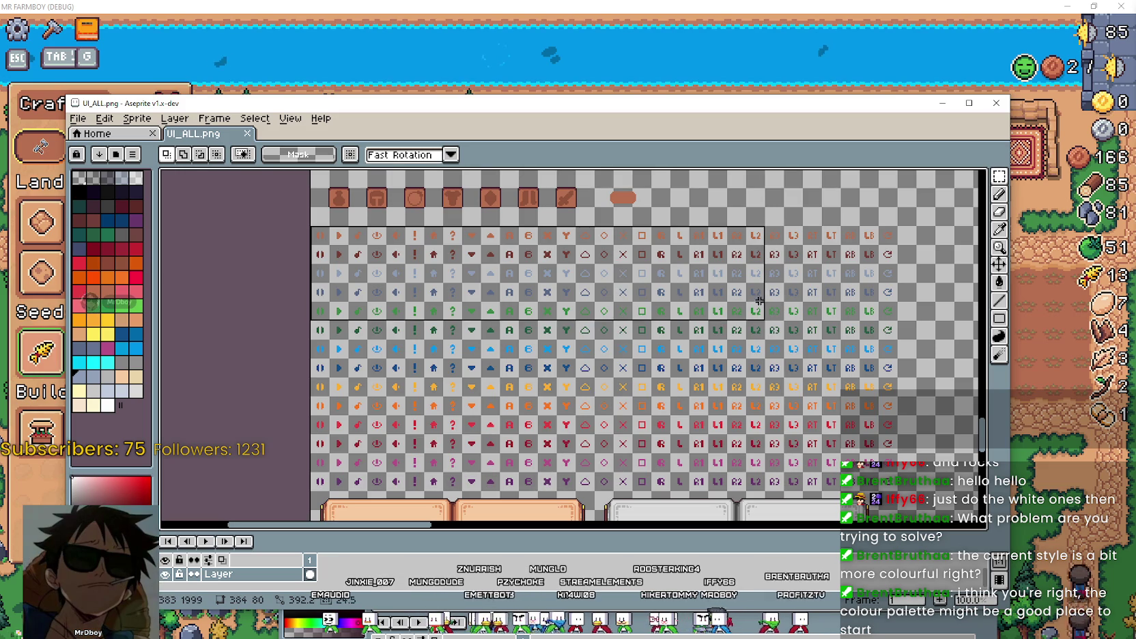
pyautogui.moveTo(909, 251); pyautogui.dragTo(916, 319)
pyautogui.moveTo(891, 459); pyautogui.dragTo(890, 476)
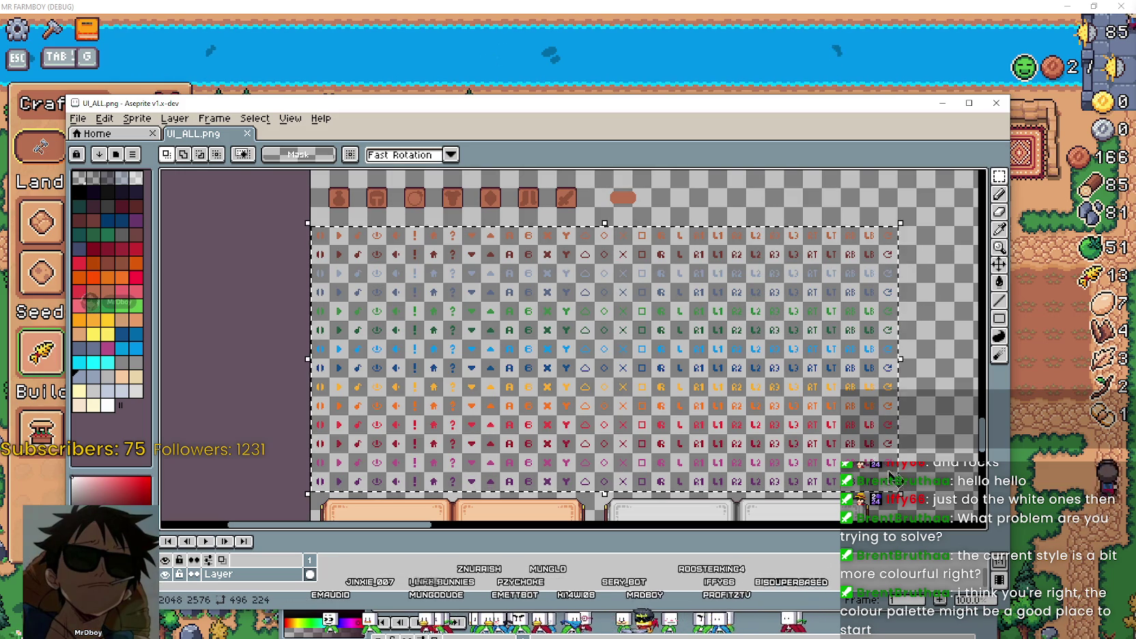
pyautogui.scroll(-1, 628, 327)
pyautogui.scroll(-1, 628, 326)
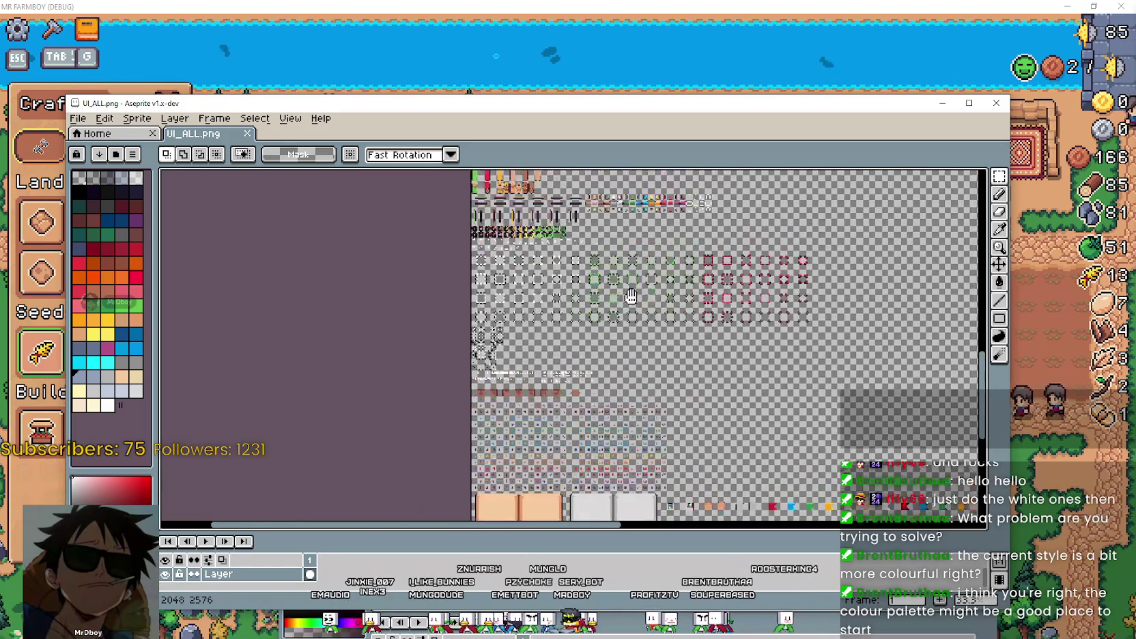
# Zoom in on the light-blue bars and marquee-select the pair of them.
pyautogui.scroll(-1, 581, 343)
pyautogui.scroll(2, 581, 343)
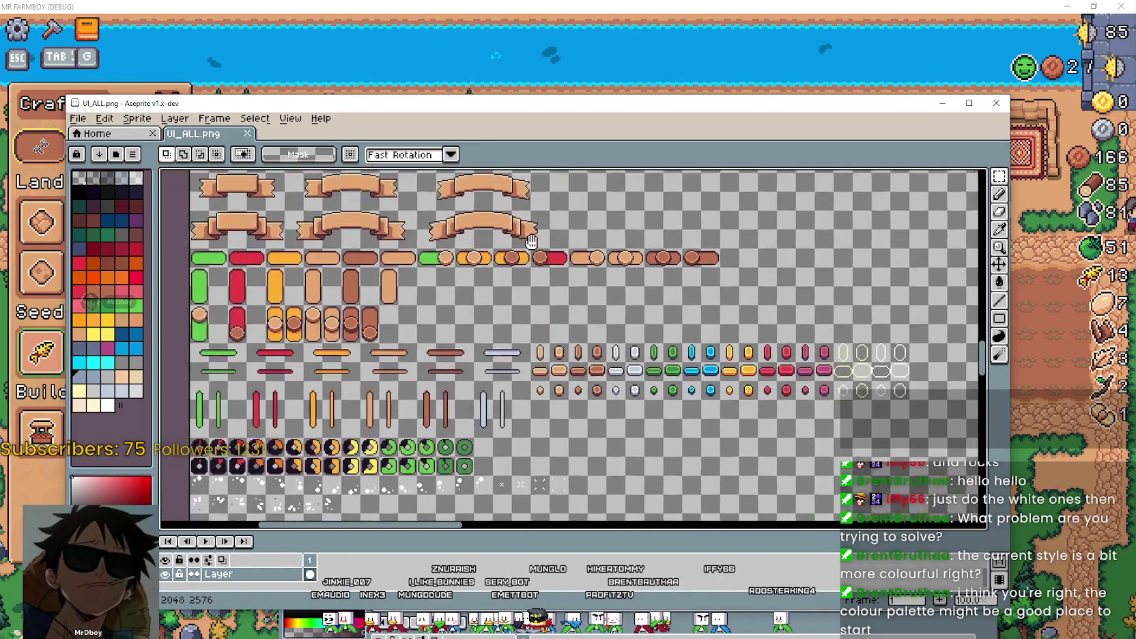
pyautogui.moveTo(442, 205)
pyautogui.mouseDown()
pyautogui.moveTo(621, 311)
pyautogui.moveTo(623, 202)
pyautogui.mouseUp()
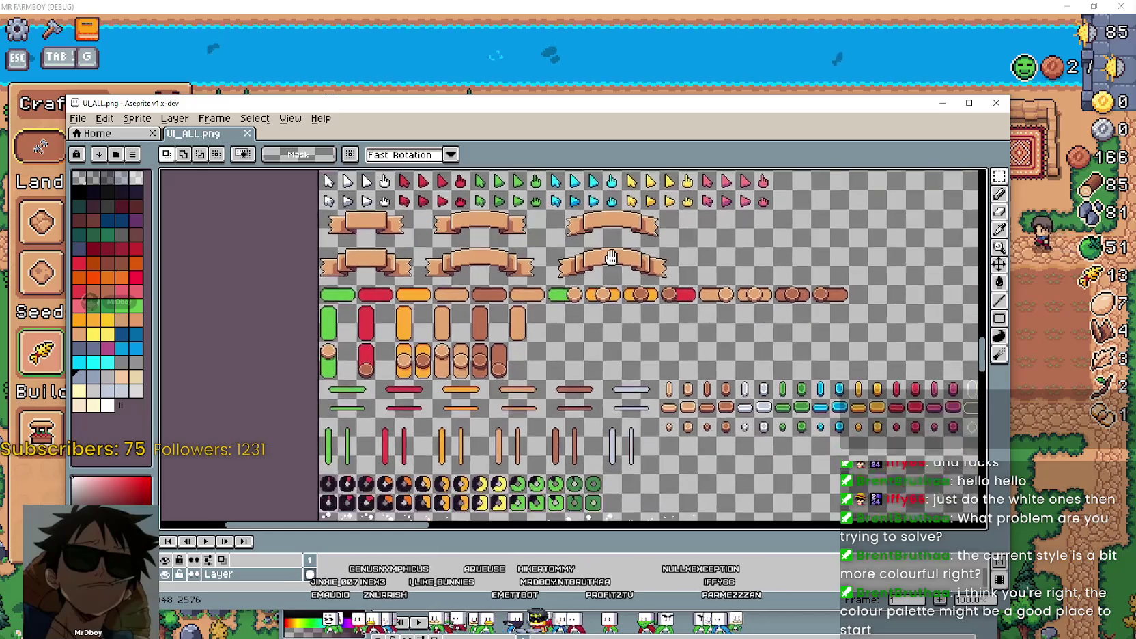
pyautogui.scroll(2, 696, 319)
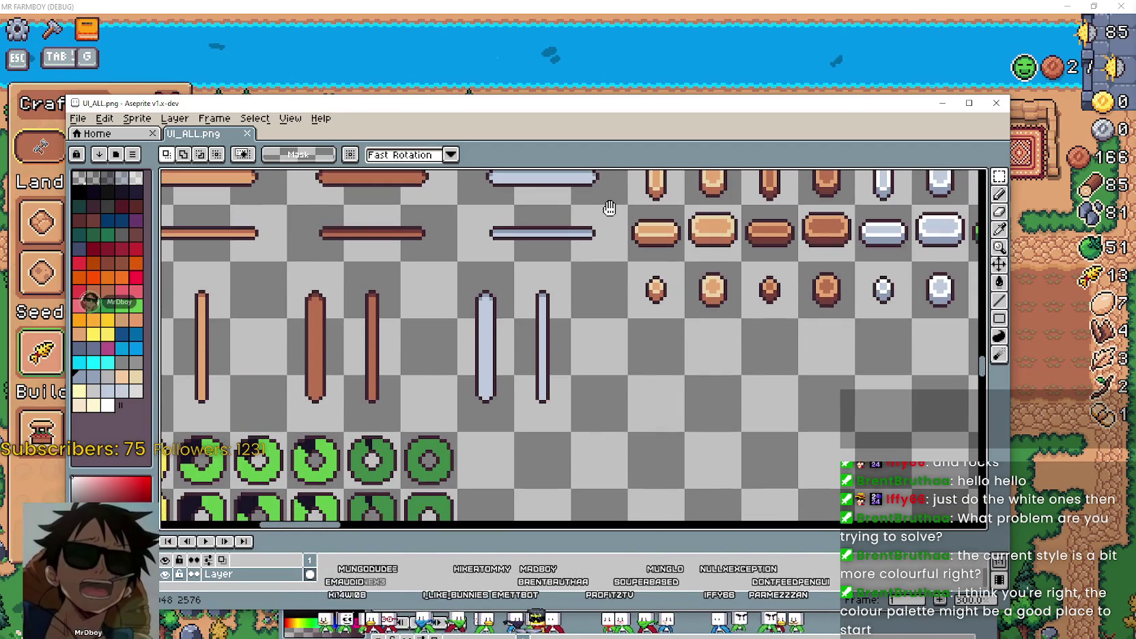
pyautogui.moveTo(608, 401); pyautogui.dragTo(587, 321)
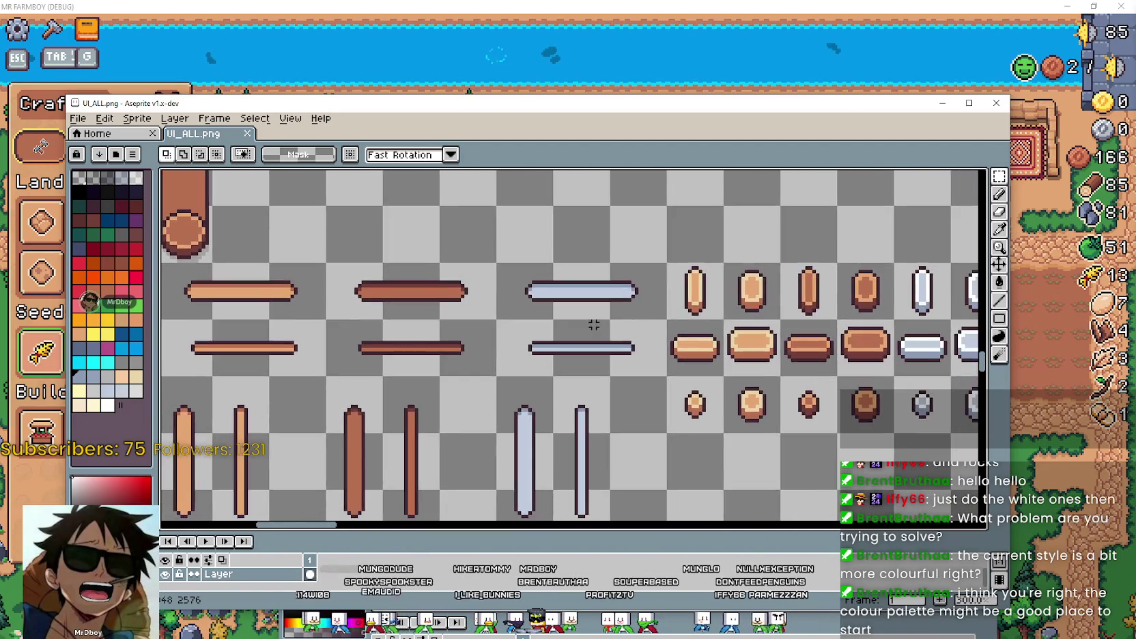
pyautogui.scroll(1, 583, 314)
pyautogui.moveTo(501, 272); pyautogui.dragTo(682, 396)
# Pan to the gem rows and select the two white gems (32×16).
pyautogui.scroll(-2, 784, 406)
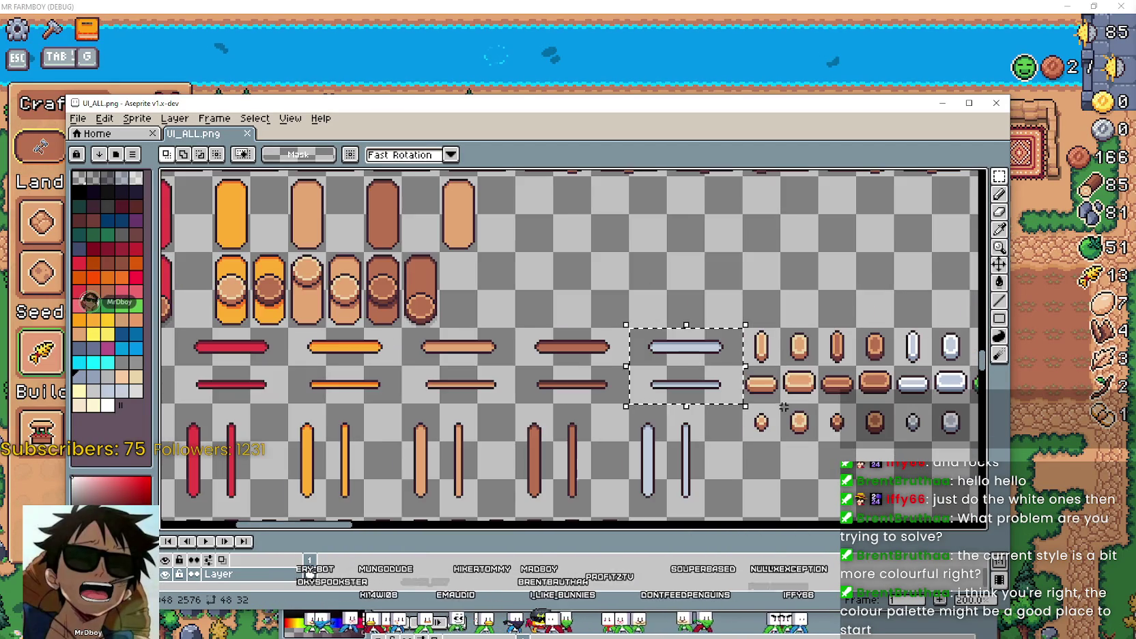
pyautogui.moveTo(800, 449); pyautogui.dragTo(646, 444)
pyautogui.scroll(-1, 646, 444)
pyautogui.scroll(3, 514, 347)
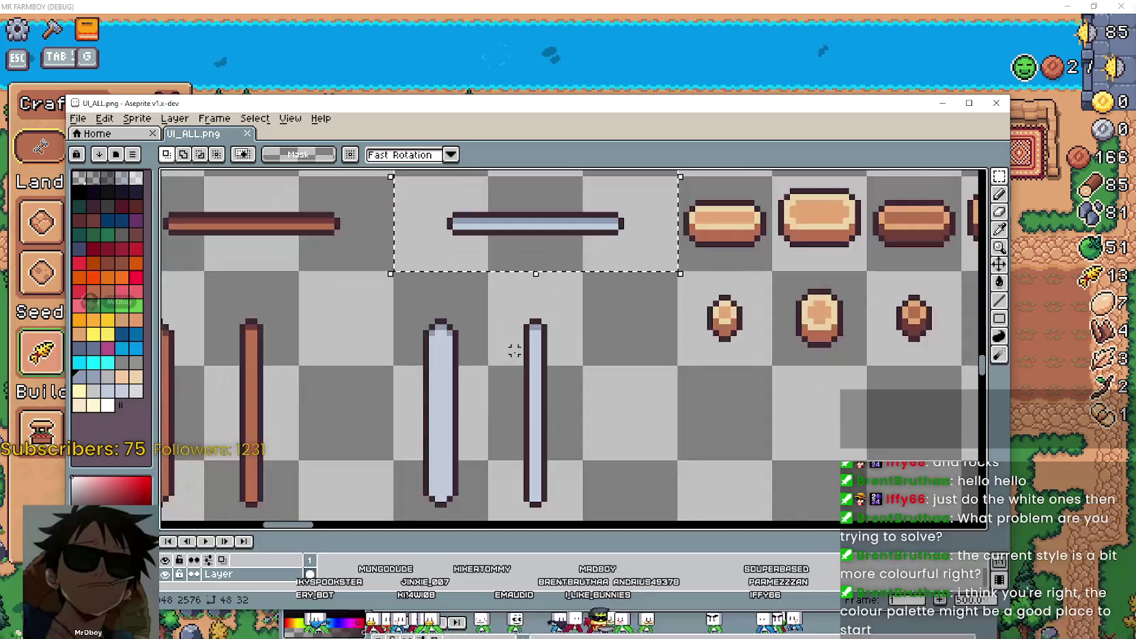
pyautogui.scroll(-1, 519, 376)
pyautogui.scroll(-2, 505, 342)
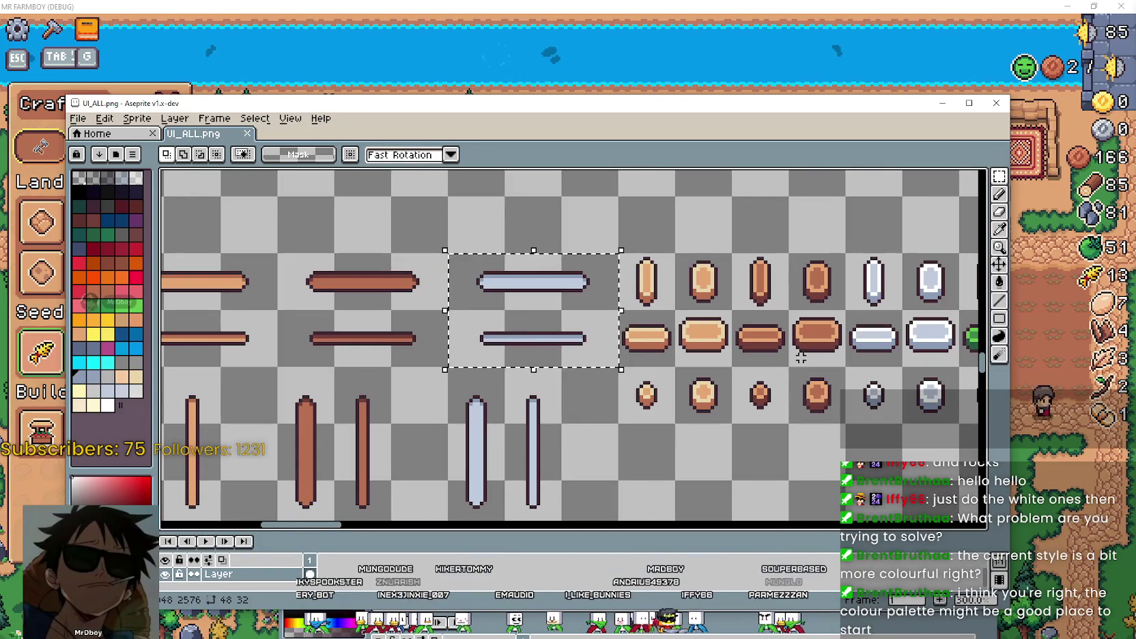
pyautogui.moveTo(818, 357); pyautogui.dragTo(615, 371)
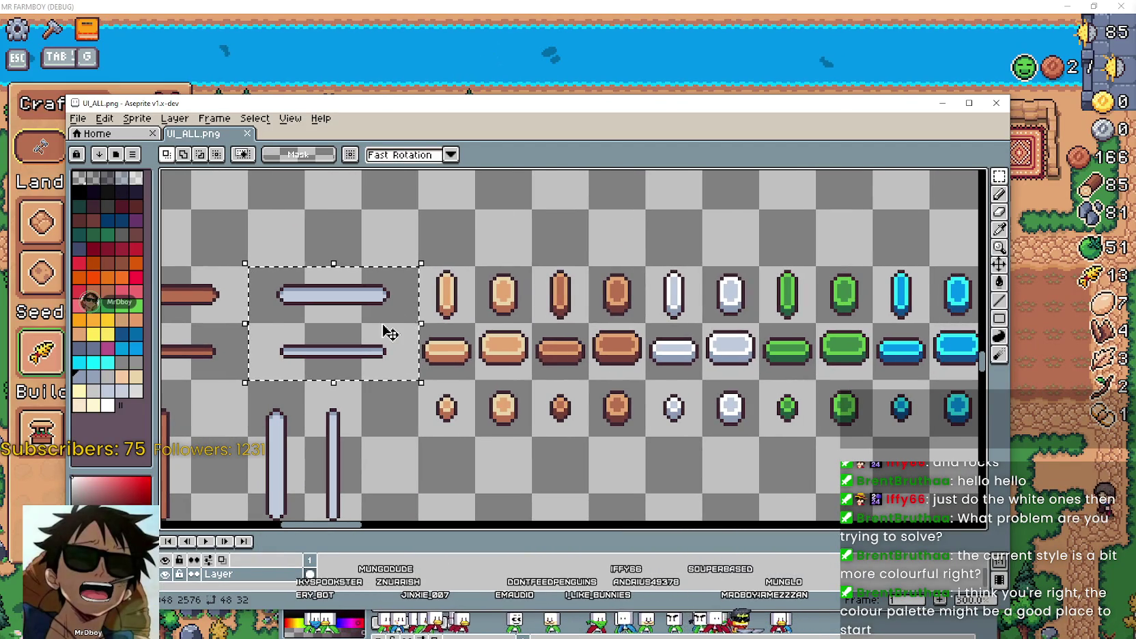
pyautogui.moveTo(650, 269); pyautogui.dragTo(722, 321)
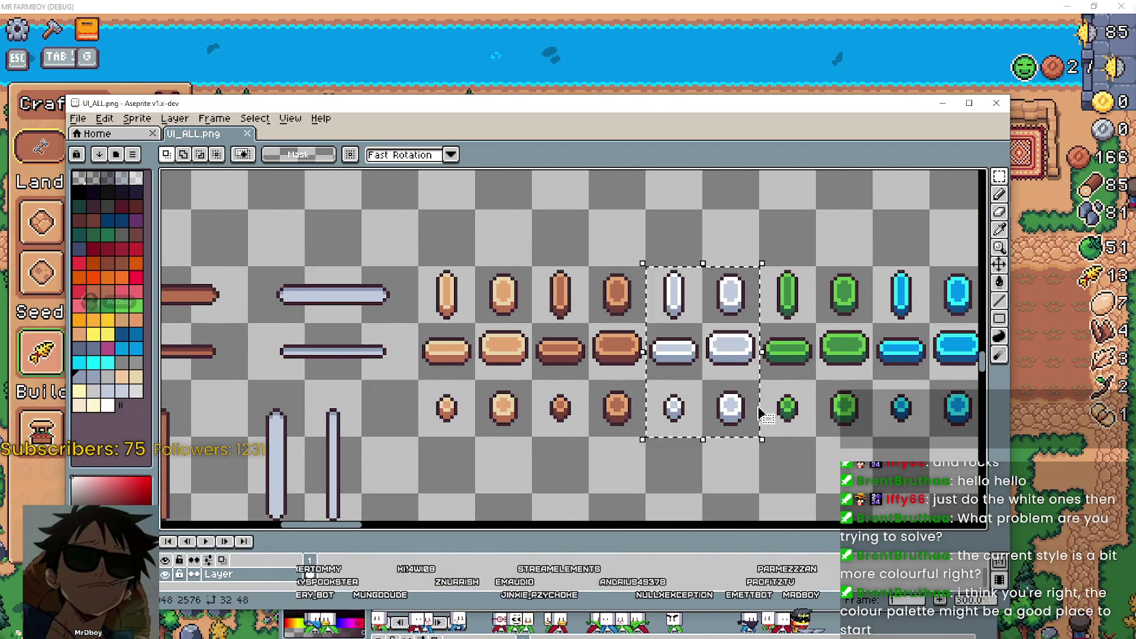
pyautogui.scroll(-3, 750, 403)
pyautogui.scroll(-1, 737, 396)
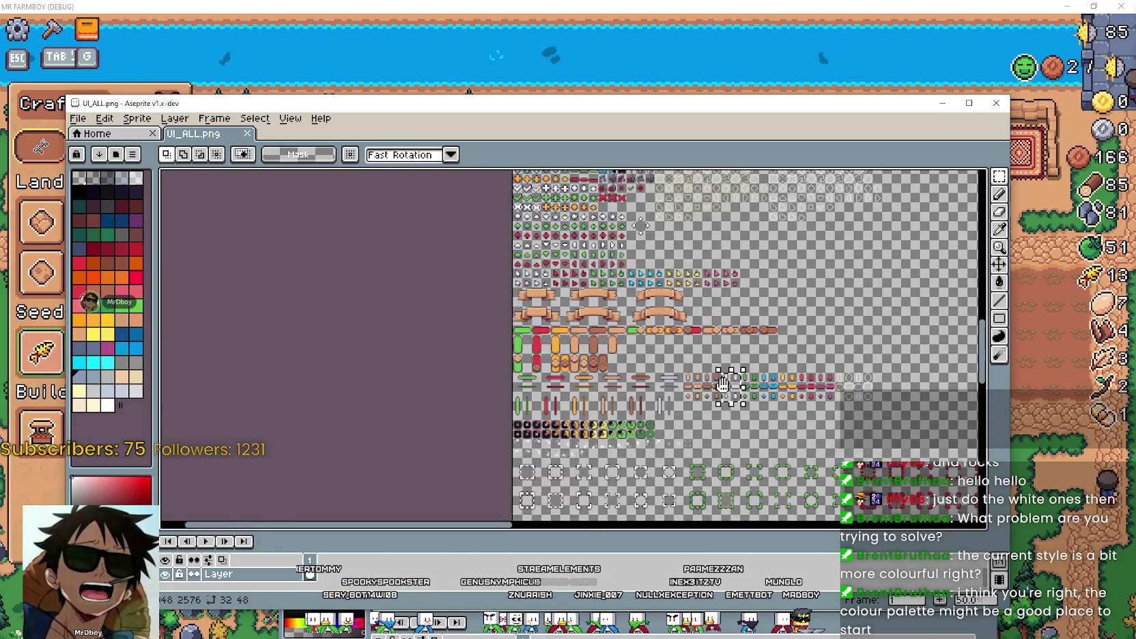
pyautogui.scroll(3, 496, 309)
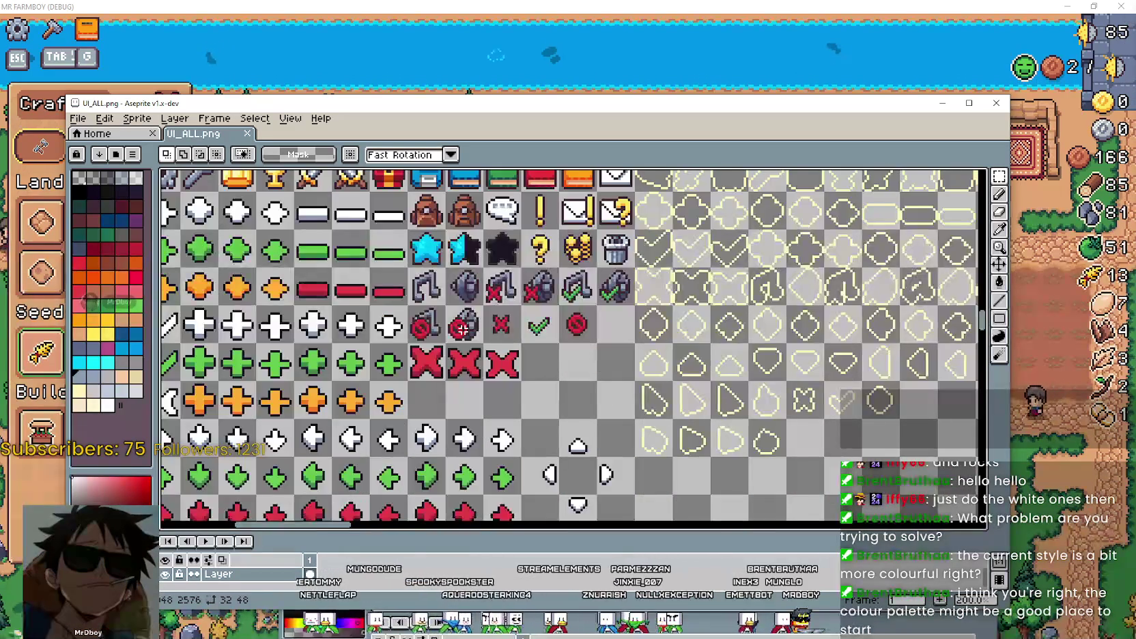
pyautogui.scroll(-3, 496, 308)
pyautogui.scroll(1, 536, 387)
pyautogui.scroll(3, 536, 387)
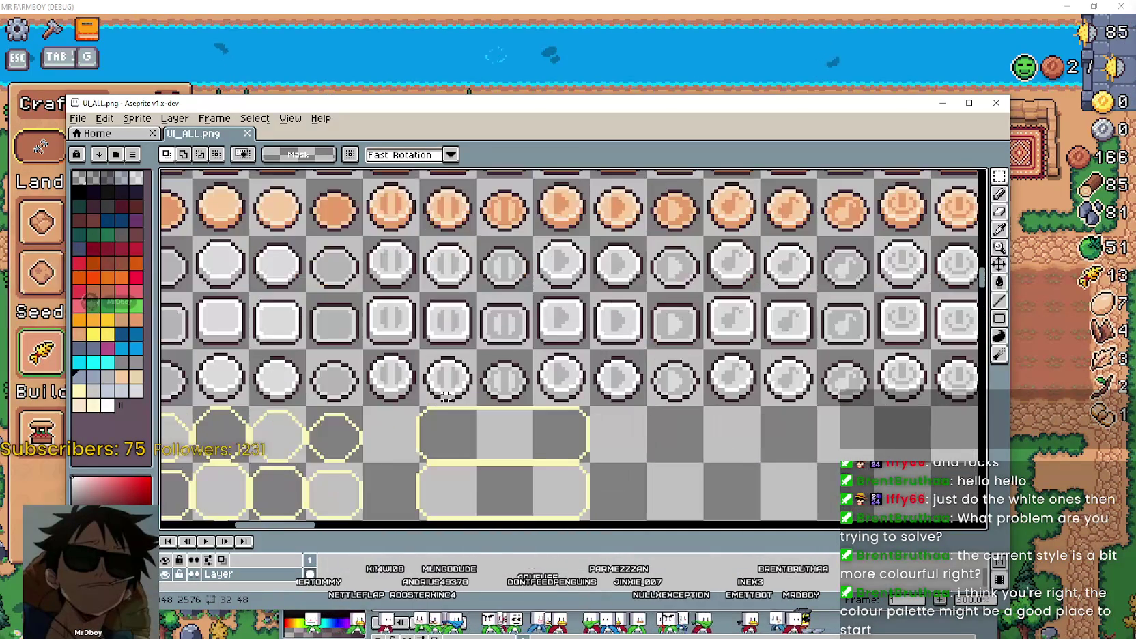
pyautogui.scroll(-3, 441, 392)
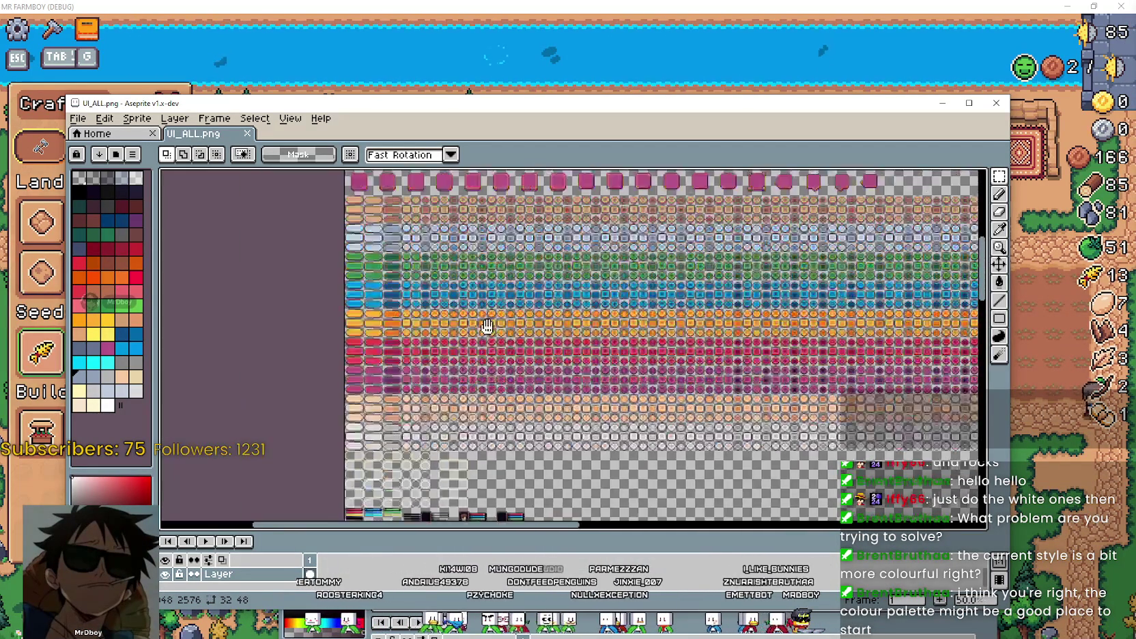
pyautogui.scroll(1, 430, 403)
pyautogui.scroll(1, 428, 405)
pyautogui.scroll(-2, 429, 405)
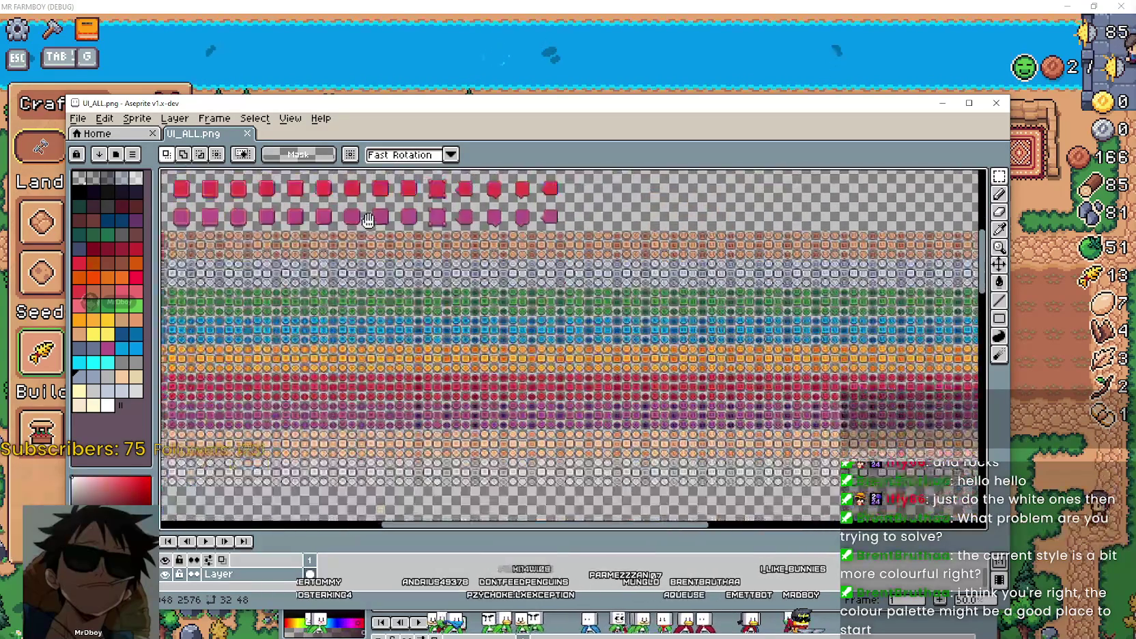
pyautogui.scroll(1, 867, 395)
pyautogui.scroll(3, 867, 394)
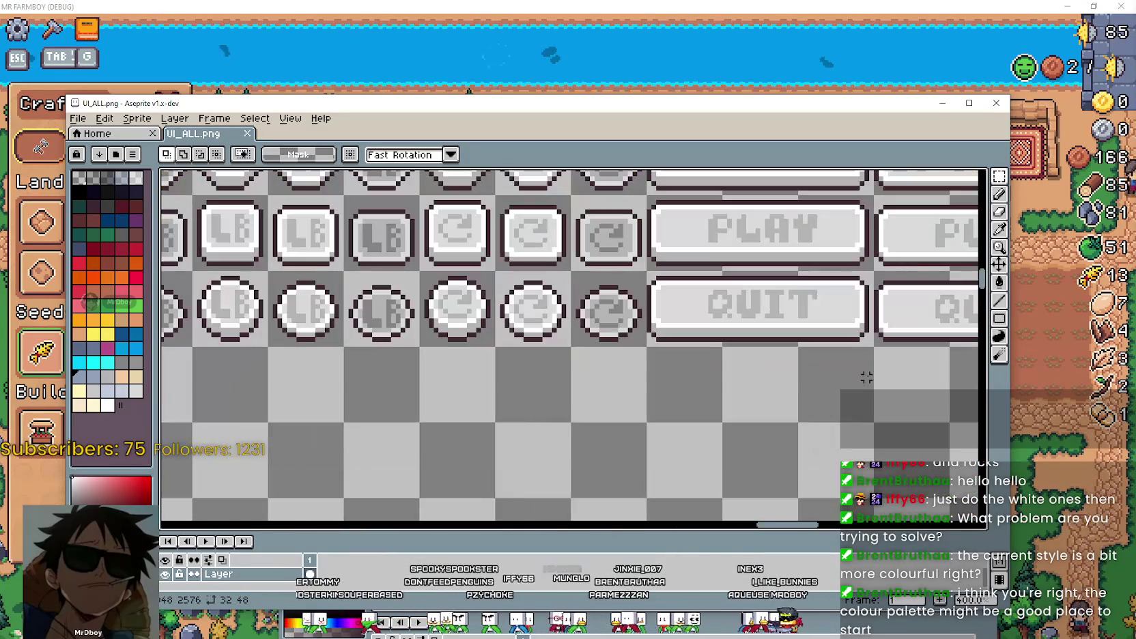
pyautogui.scroll(-1, 801, 385)
pyautogui.scroll(-1, 752, 451)
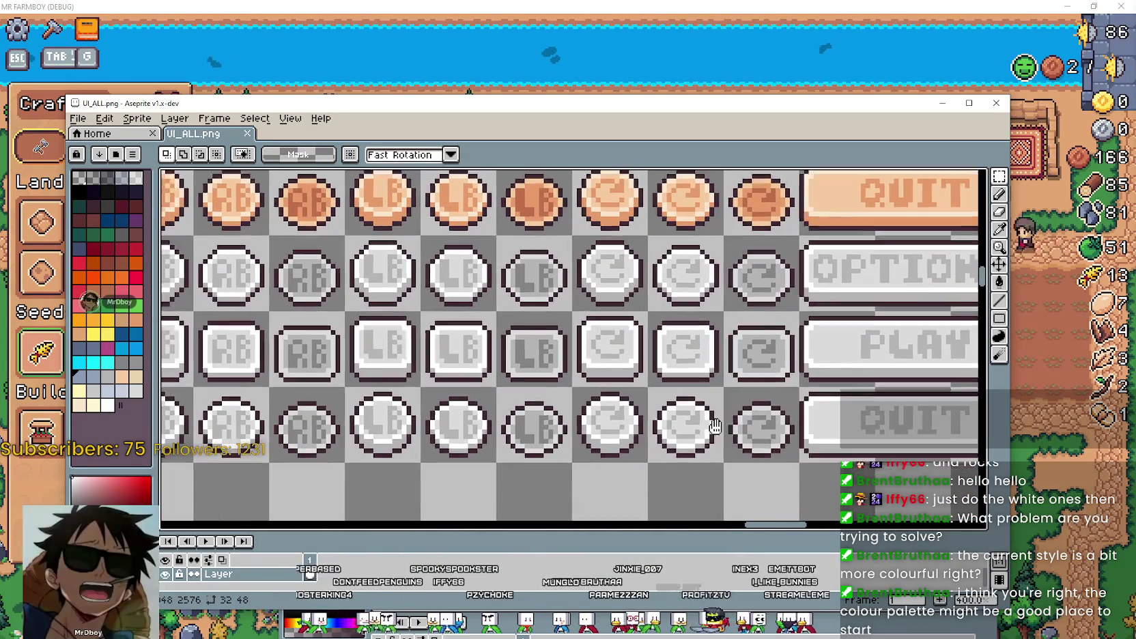
pyautogui.moveTo(706, 438)
pyautogui.mouseDown()
pyautogui.moveTo(837, 457)
pyautogui.moveTo(387, 416)
pyautogui.mouseUp()
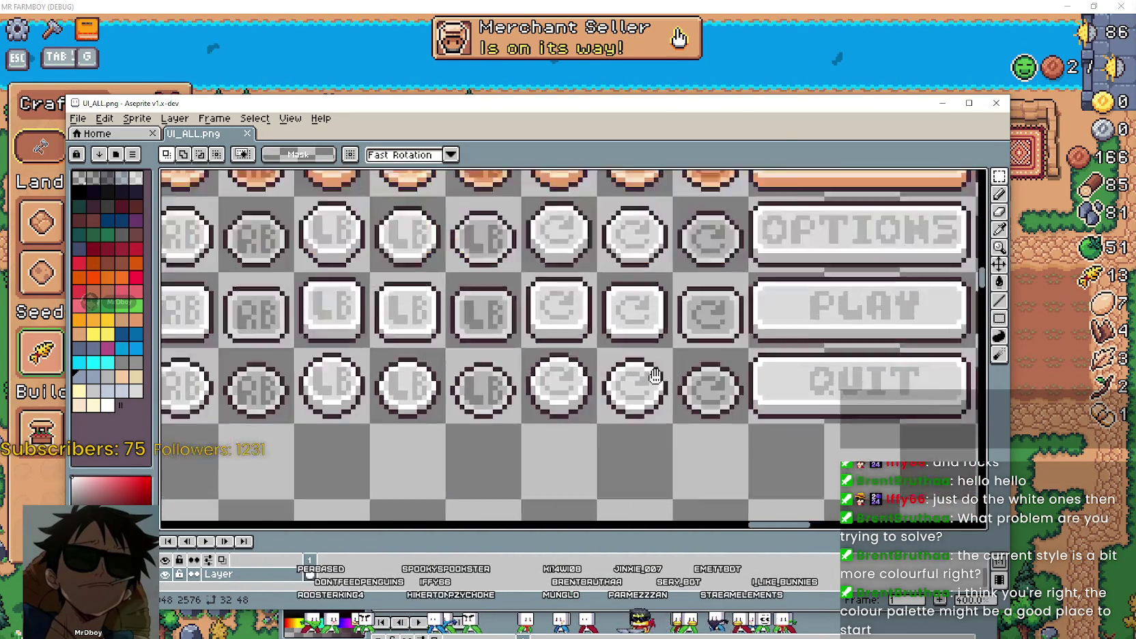
pyautogui.scroll(-3, 388, 416)
# Pan to the white bars and gems and marquee-select the upper white bar.
pyautogui.scroll(-1, 387, 416)
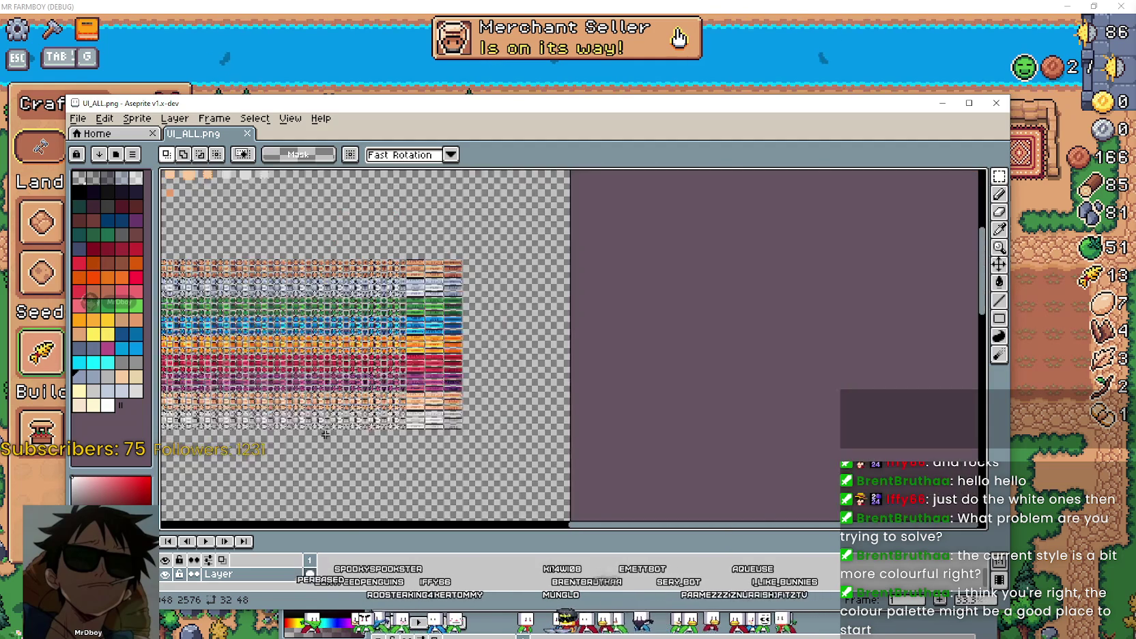
pyautogui.scroll(-1, 387, 416)
pyautogui.scroll(5, 639, 336)
pyautogui.scroll(1, 640, 336)
pyautogui.scroll(-1, 639, 337)
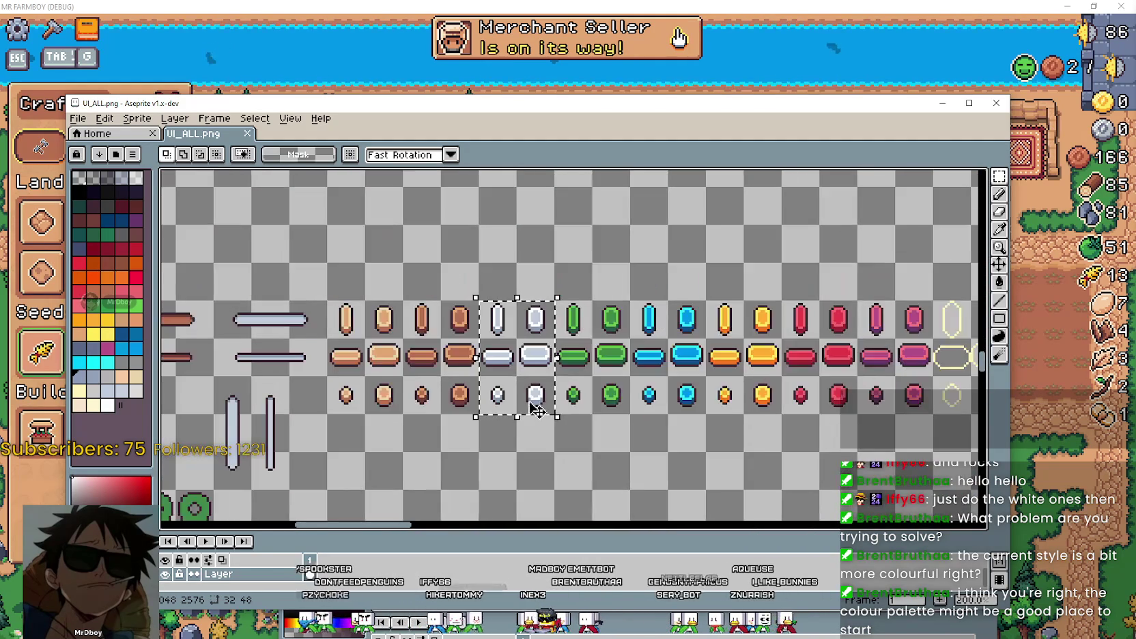
pyautogui.scroll(-1, 660, 379)
pyautogui.scroll(1, 483, 360)
pyautogui.scroll(1, 483, 359)
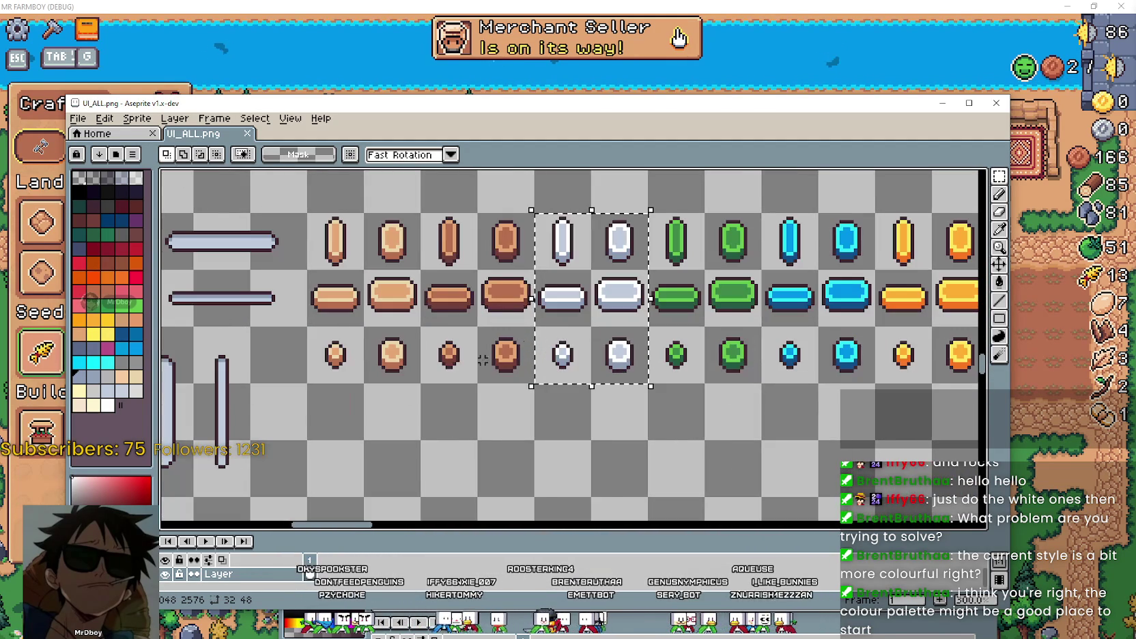
pyautogui.moveTo(468, 374); pyautogui.dragTo(617, 416)
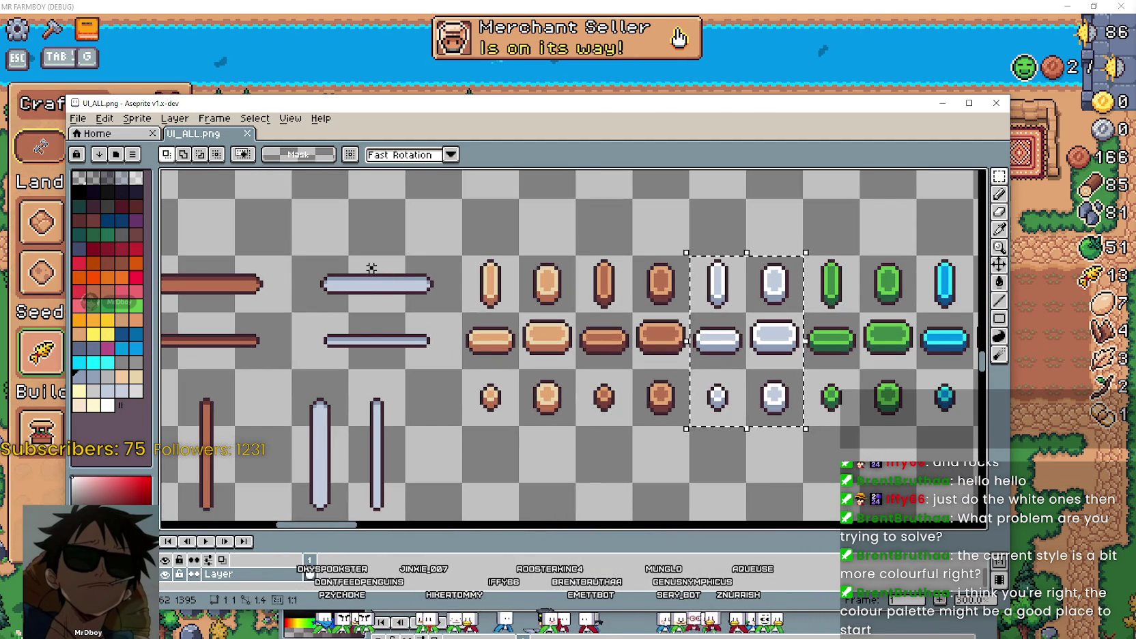
pyautogui.moveTo(370, 268); pyautogui.dragTo(431, 352)
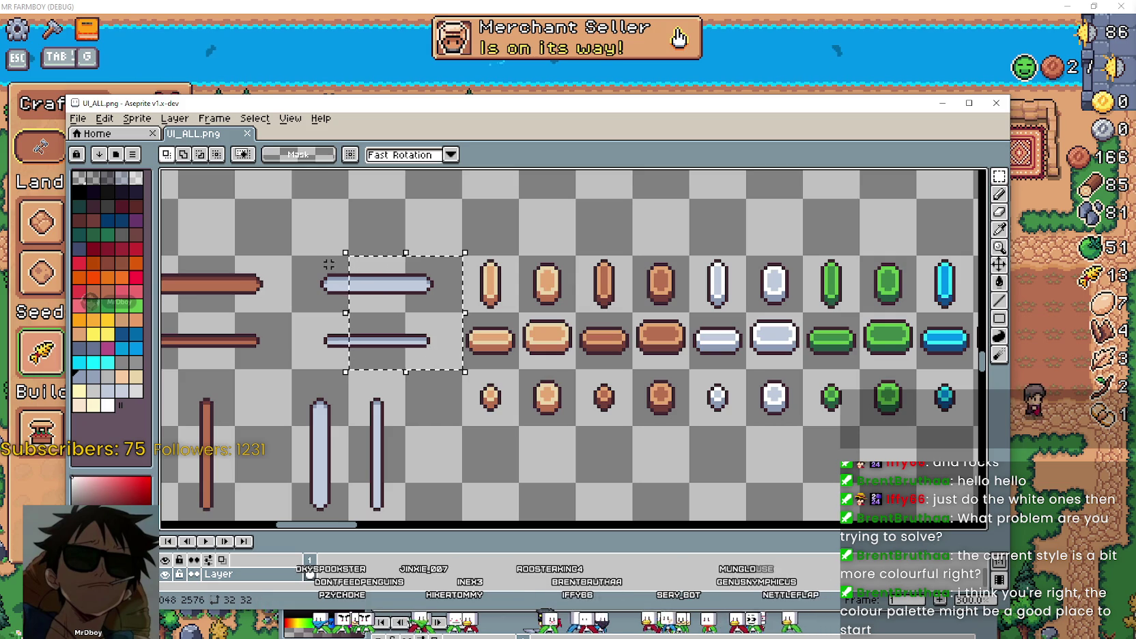
pyautogui.moveTo(304, 261); pyautogui.dragTo(307, 261)
pyautogui.moveTo(381, 268); pyautogui.dragTo(450, 300)
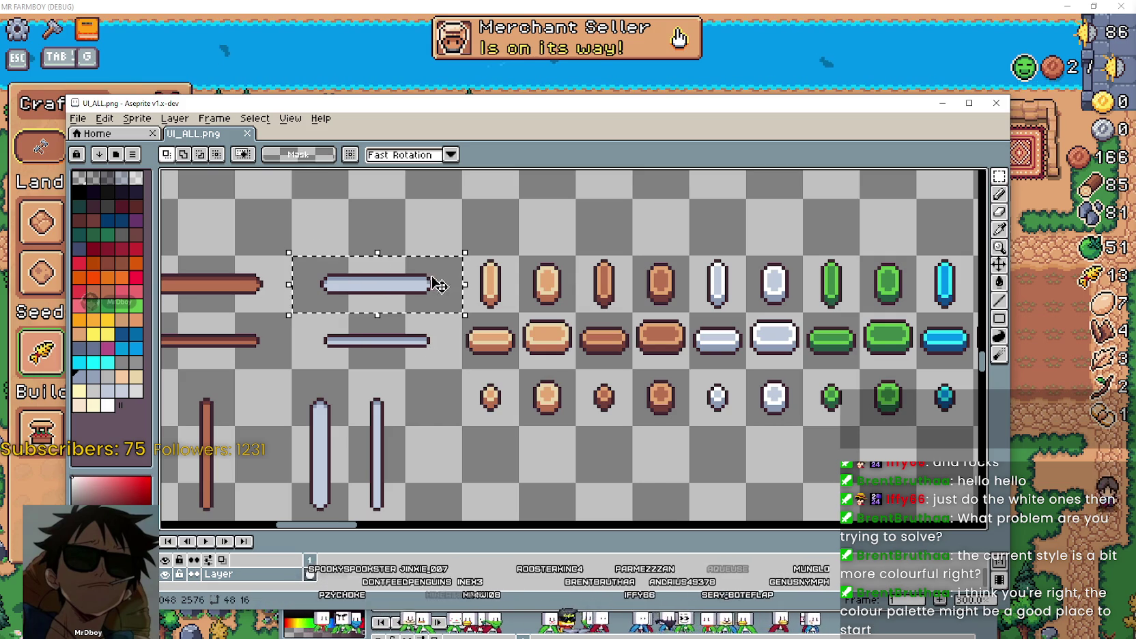
# Move the white bar into empty space, place a white gem above it, and select both.
pyautogui.moveTo(793, 249); pyautogui.dragTo(746, 272)
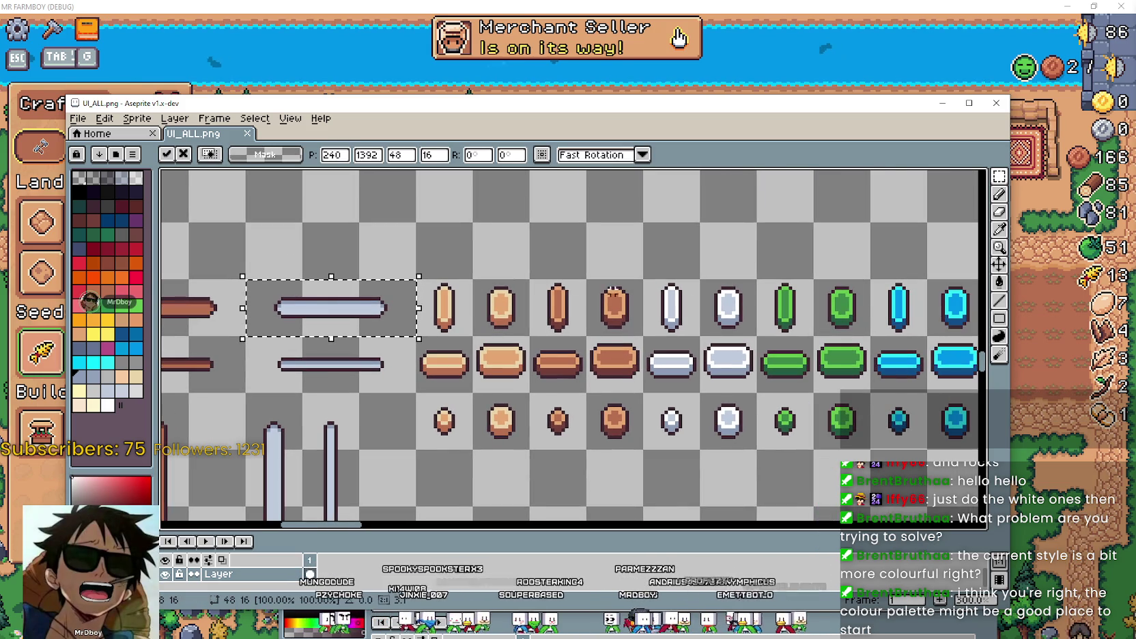
pyautogui.moveTo(311, 344); pyautogui.dragTo(690, 247)
pyautogui.scroll(1, 690, 248)
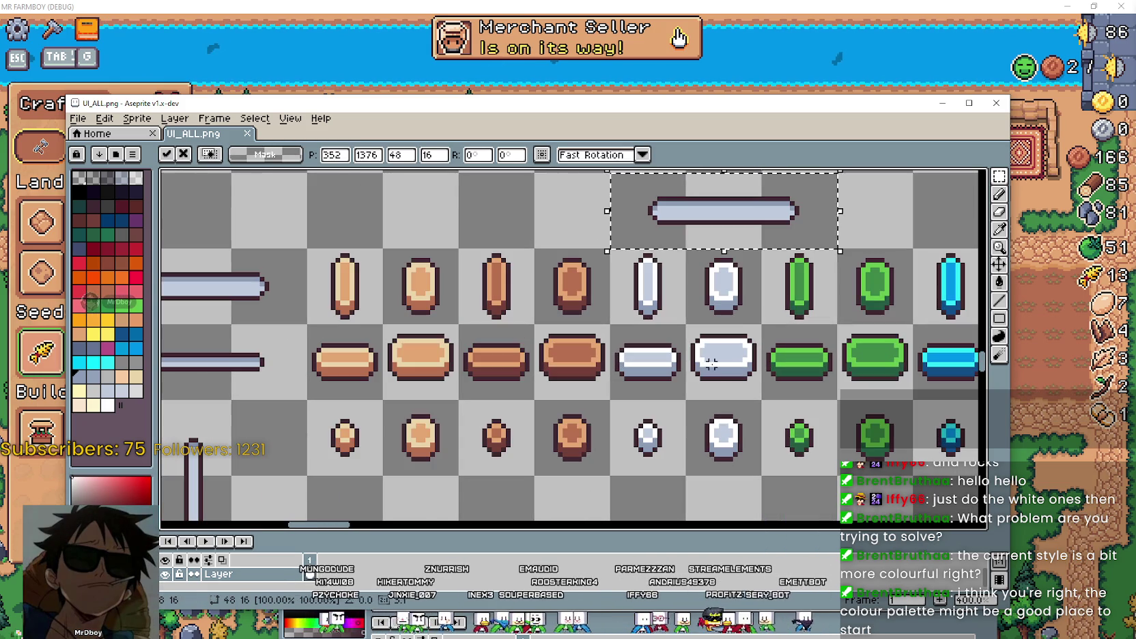
pyautogui.moveTo(686, 324)
pyautogui.mouseDown()
pyautogui.moveTo(737, 352)
pyautogui.moveTo(686, 435)
pyautogui.moveTo(686, 205)
pyautogui.mouseUp()
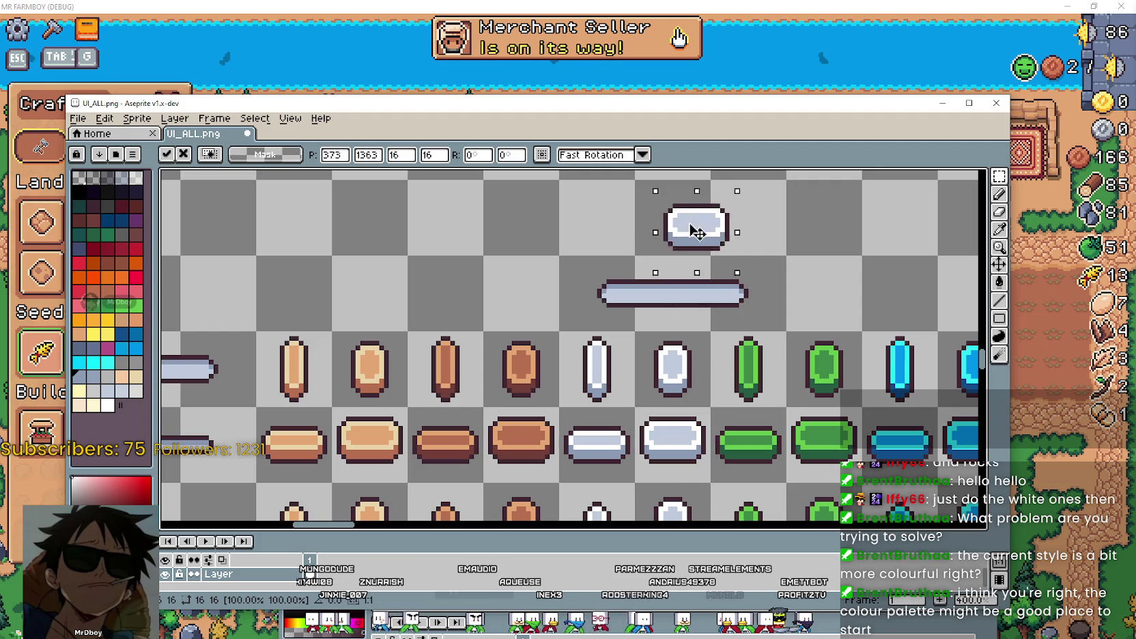
pyautogui.moveTo(561, 182); pyautogui.dragTo(786, 331)
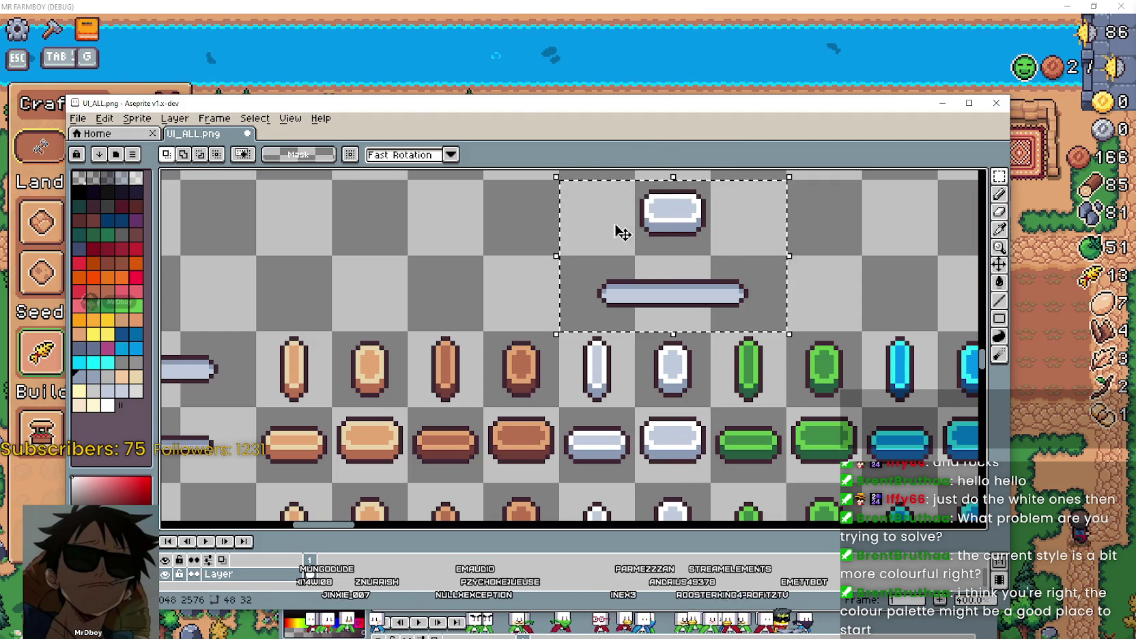
pyautogui.moveTo(494, 99); pyautogui.dragTo(485, 57)
# Paste the white gem and bar into controls_atlas.png and commit them in place.
pyautogui.hotkey('alt', 'Tab')
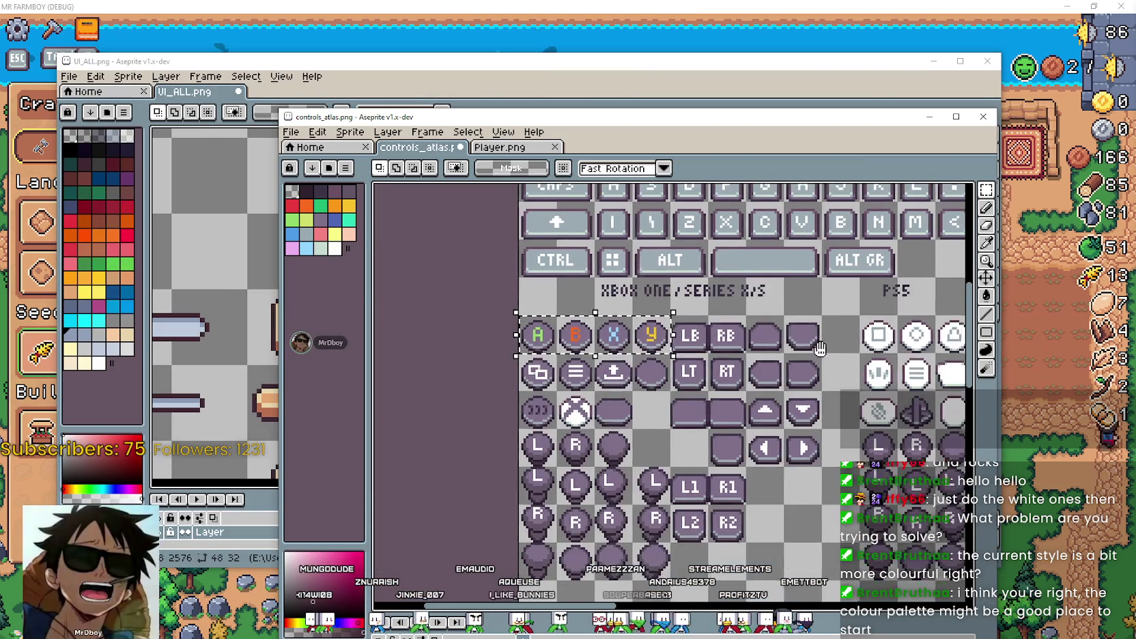
pyautogui.scroll(-3, 672, 403)
pyautogui.scroll(4, 672, 403)
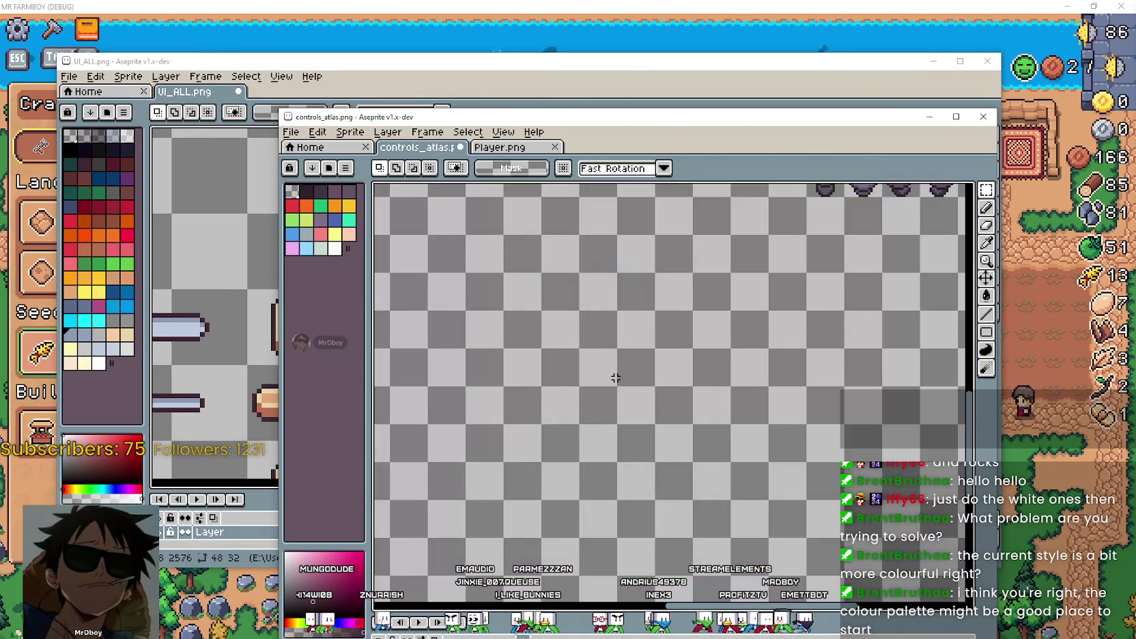
pyautogui.hotkey('ctrl', 'v')
pyautogui.moveTo(672, 405); pyautogui.dragTo(598, 374)
pyautogui.scroll(-2, 766, 290)
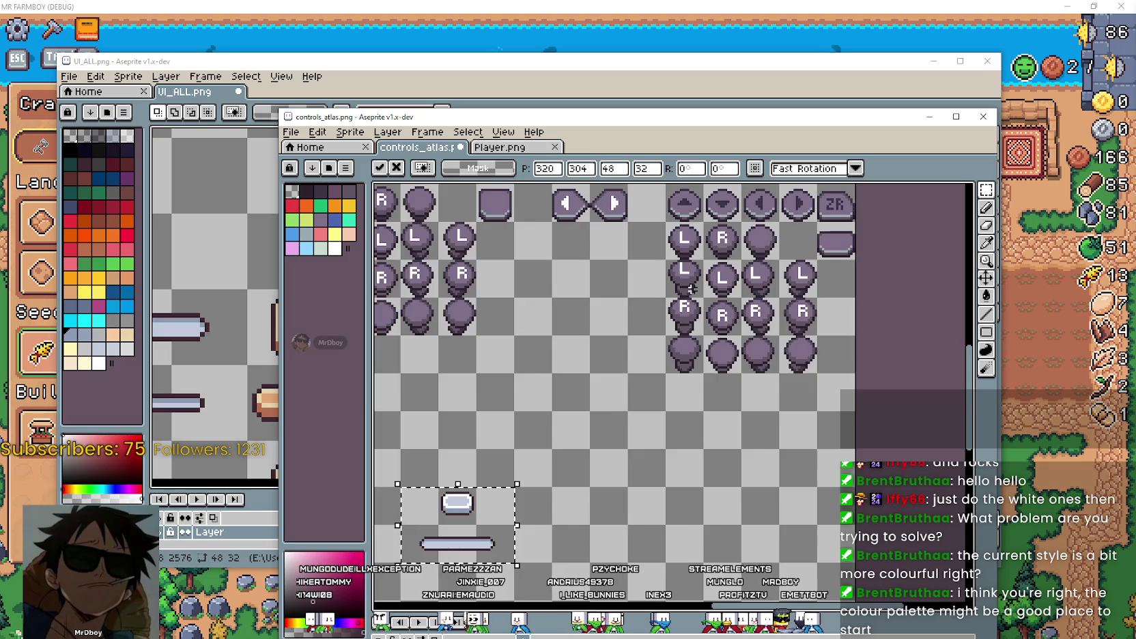
pyautogui.scroll(1, 683, 320)
pyautogui.scroll(1, 659, 338)
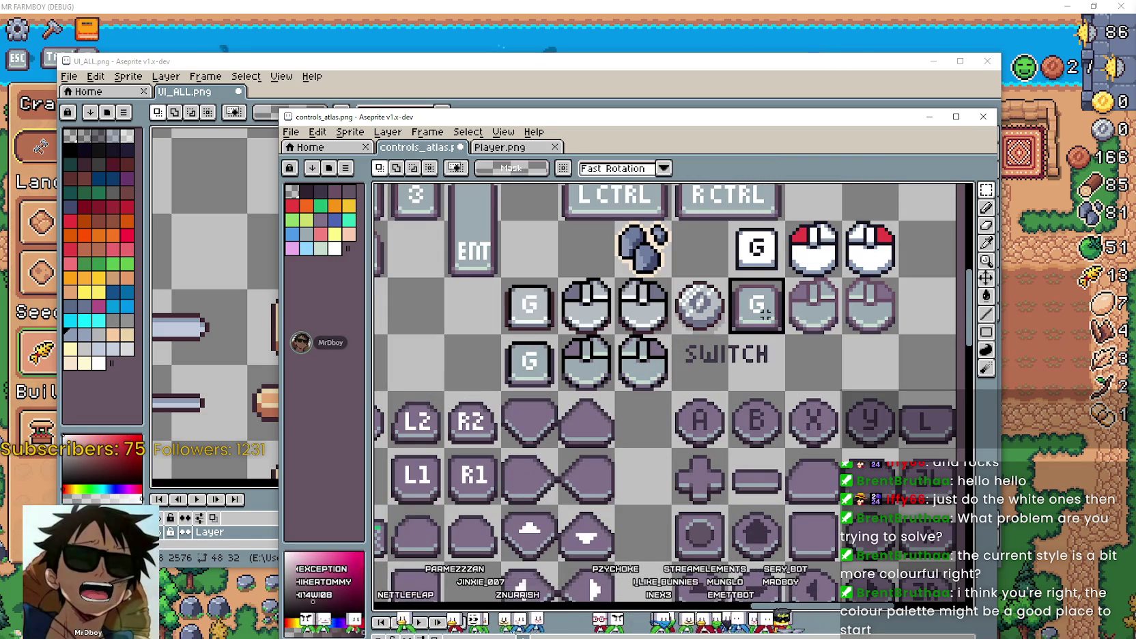
pyautogui.press('Return')
# Paste the copied G key and mouse glyphs into the atlas and commit them.
pyautogui.scroll(-3, 751, 342)
pyautogui.scroll(2, 654, 398)
pyautogui.scroll(2, 654, 398)
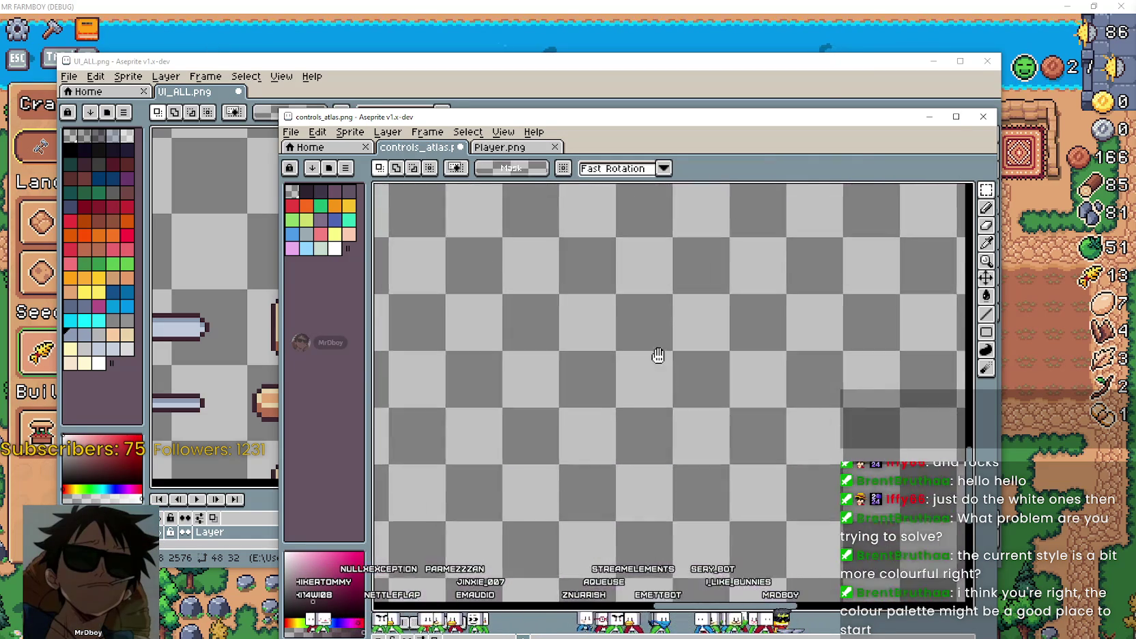
pyautogui.scroll(1, 645, 375)
pyautogui.hotkey('ctrl', 'v')
pyautogui.scroll(-2, 697, 414)
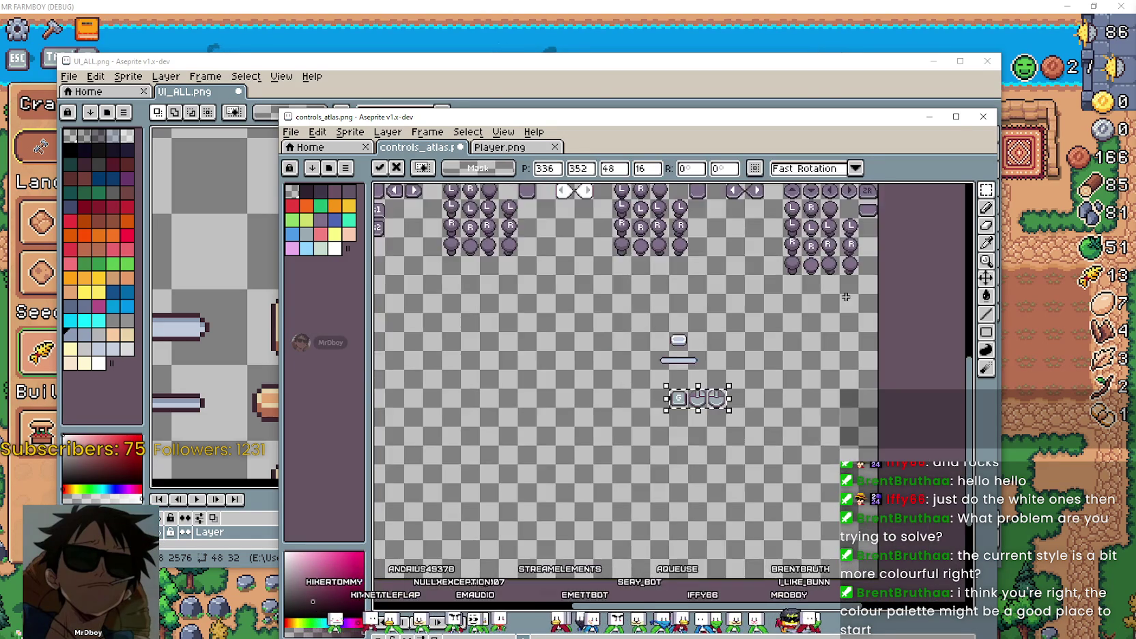
pyautogui.scroll(-1, 683, 376)
pyautogui.scroll(2, 614, 273)
pyautogui.scroll(1, 606, 240)
pyautogui.press('Return')
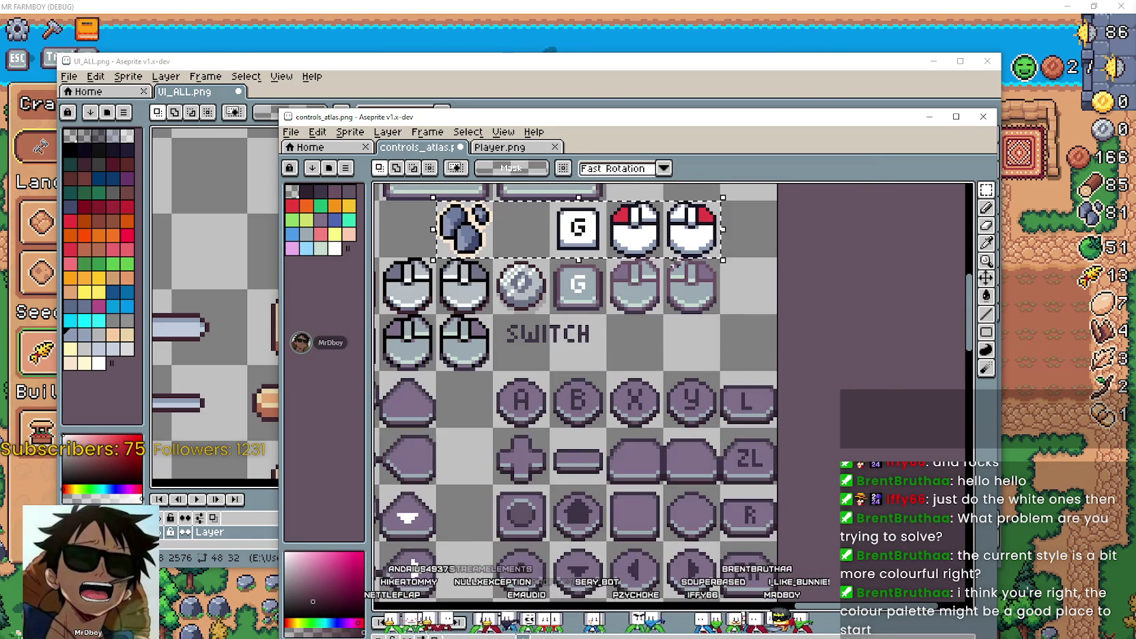
# Paste the white G and red-white mouse glyphs beside the pill shape.
pyautogui.scroll(-2, 606, 240)
pyautogui.scroll(2, 632, 445)
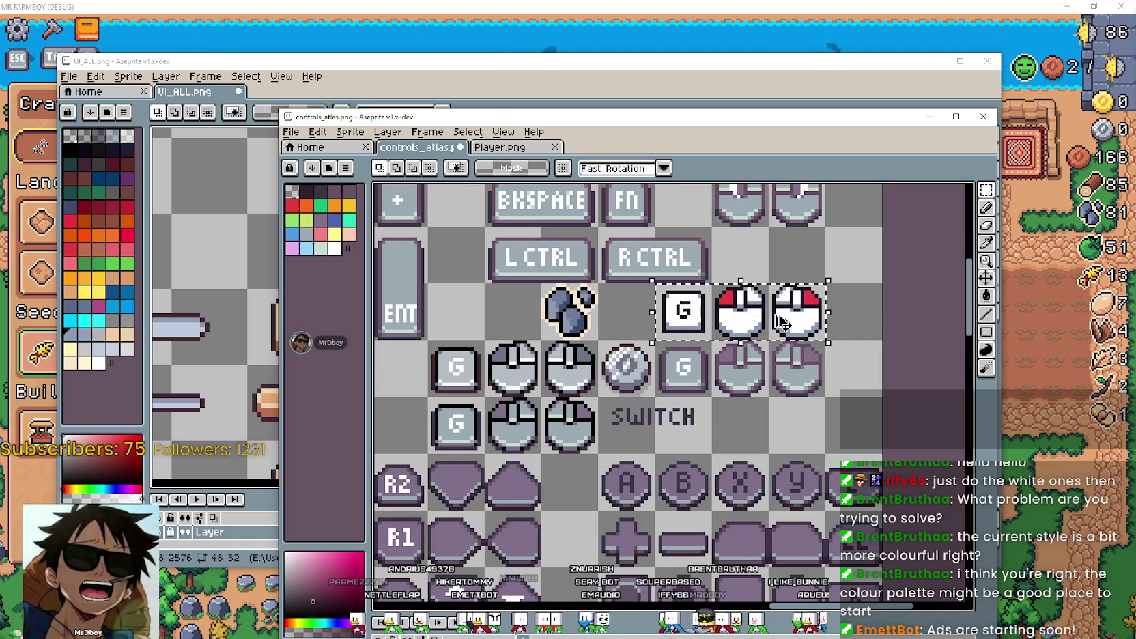
pyautogui.scroll(-2, 638, 451)
pyautogui.scroll(2, 669, 396)
pyautogui.hotkey('ctrl', 'v')
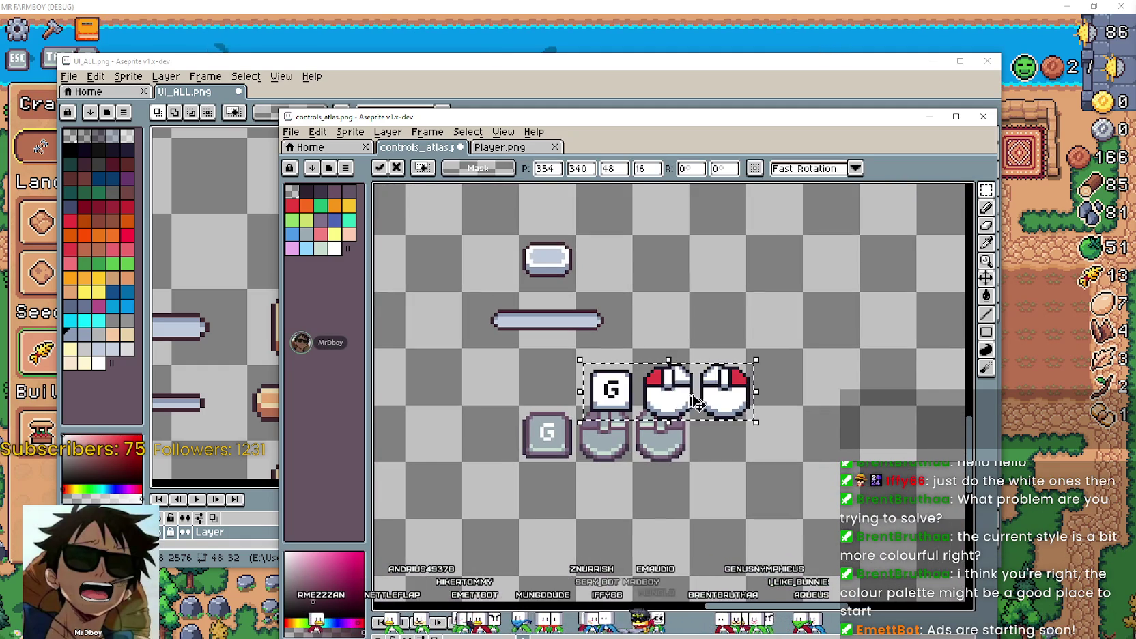
pyautogui.moveTo(695, 391); pyautogui.dragTo(816, 273)
# Select the grey G key and grey mouse glyphs below them.
pyautogui.scroll(-2, 816, 273)
pyautogui.scroll(2, 815, 273)
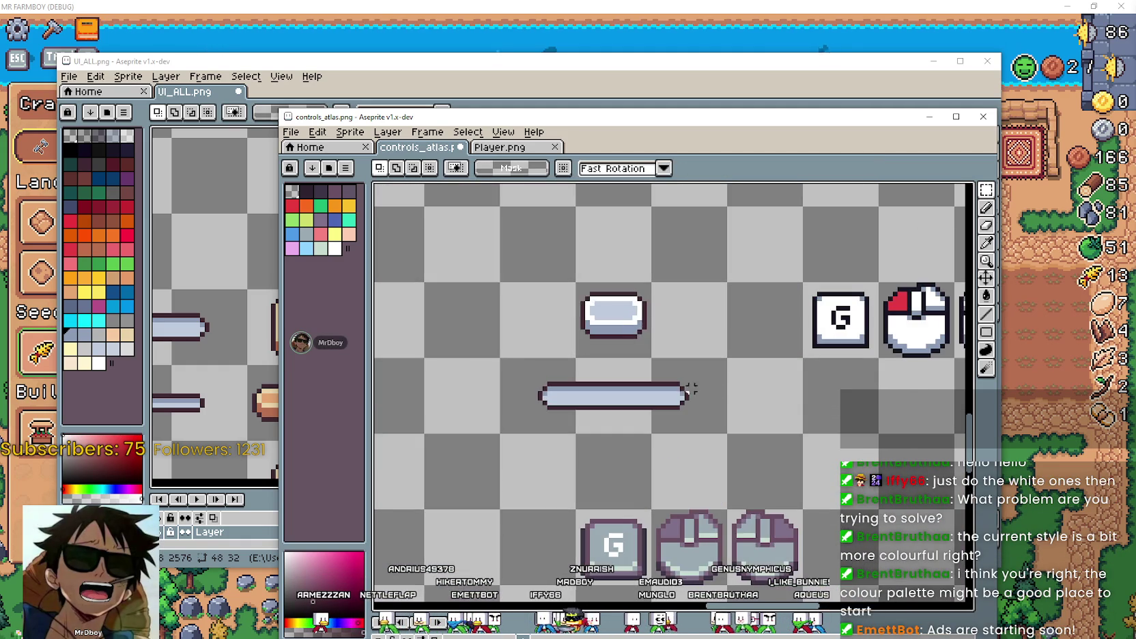
pyautogui.scroll(1, 710, 394)
pyautogui.scroll(-1, 703, 398)
pyautogui.scroll(1, 713, 392)
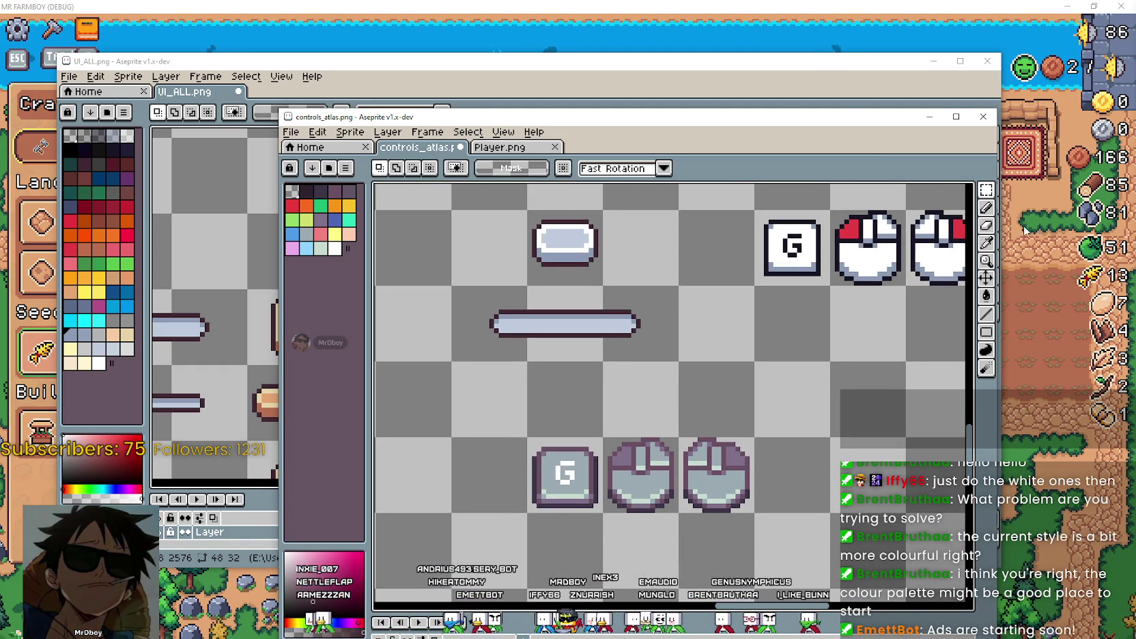
pyautogui.scroll(-1, 622, 320)
pyautogui.scroll(1, 618, 360)
pyautogui.moveTo(516, 501); pyautogui.dragTo(769, 417)
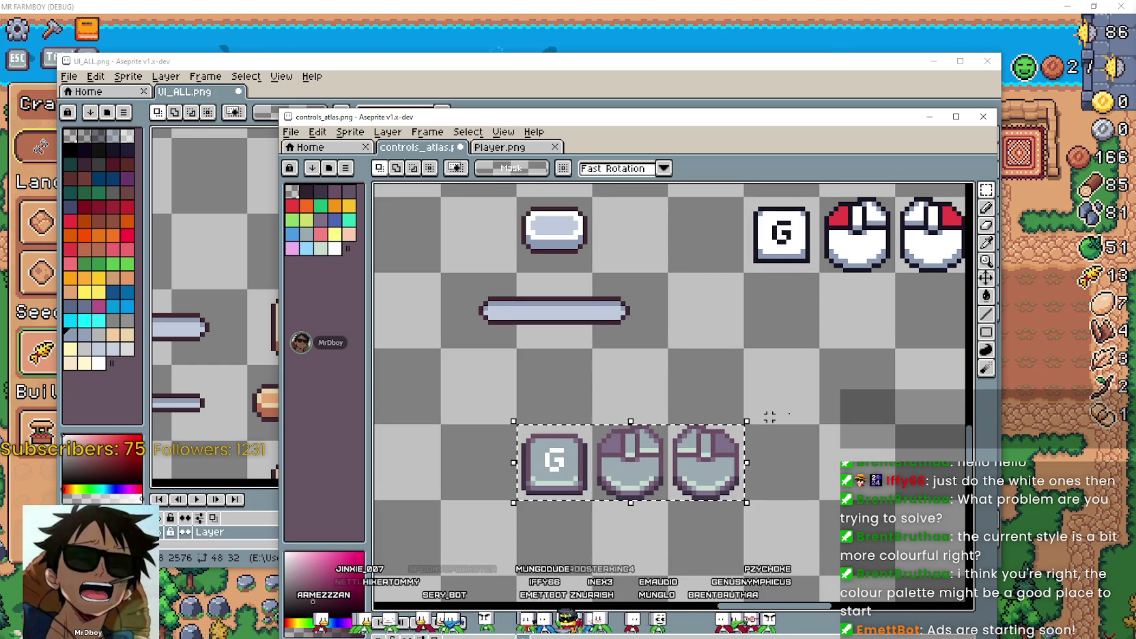
# Pick the near-white colour from the mouse glyph with the eyedropper.
pyautogui.click(987, 243)
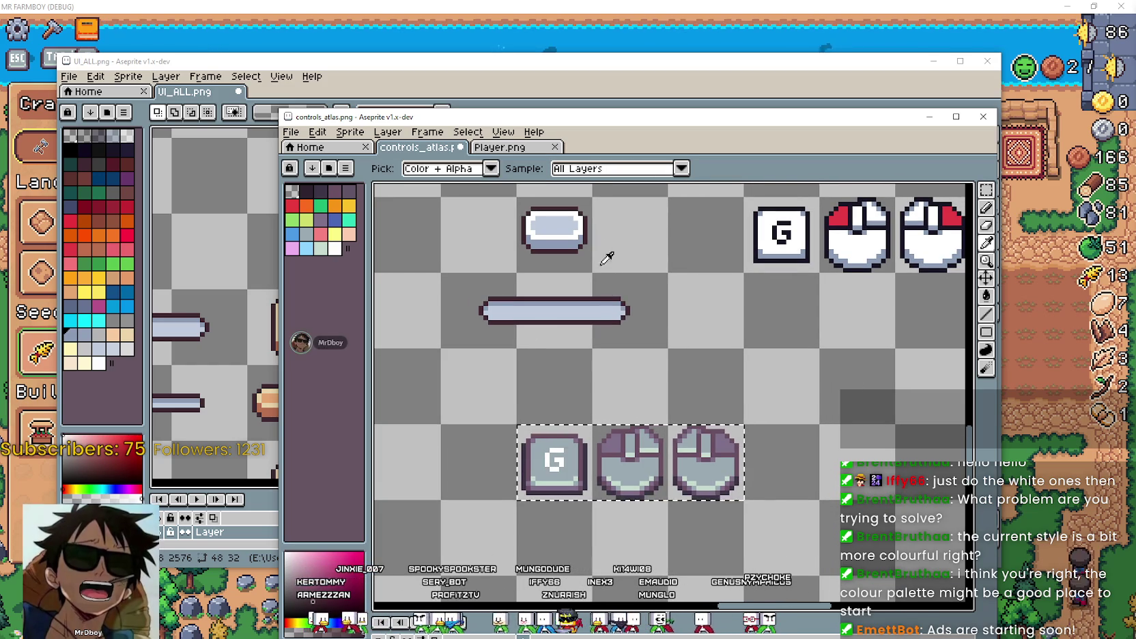
pyautogui.scroll(1, 565, 218)
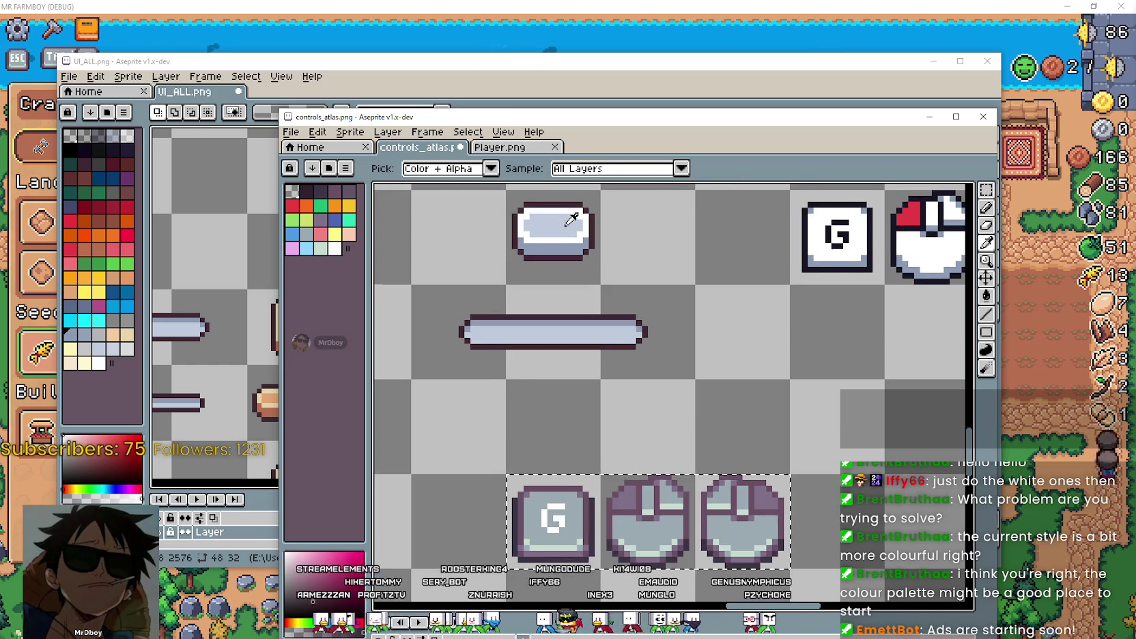
pyautogui.scroll(-1, 608, 261)
pyautogui.scroll(1, 558, 246)
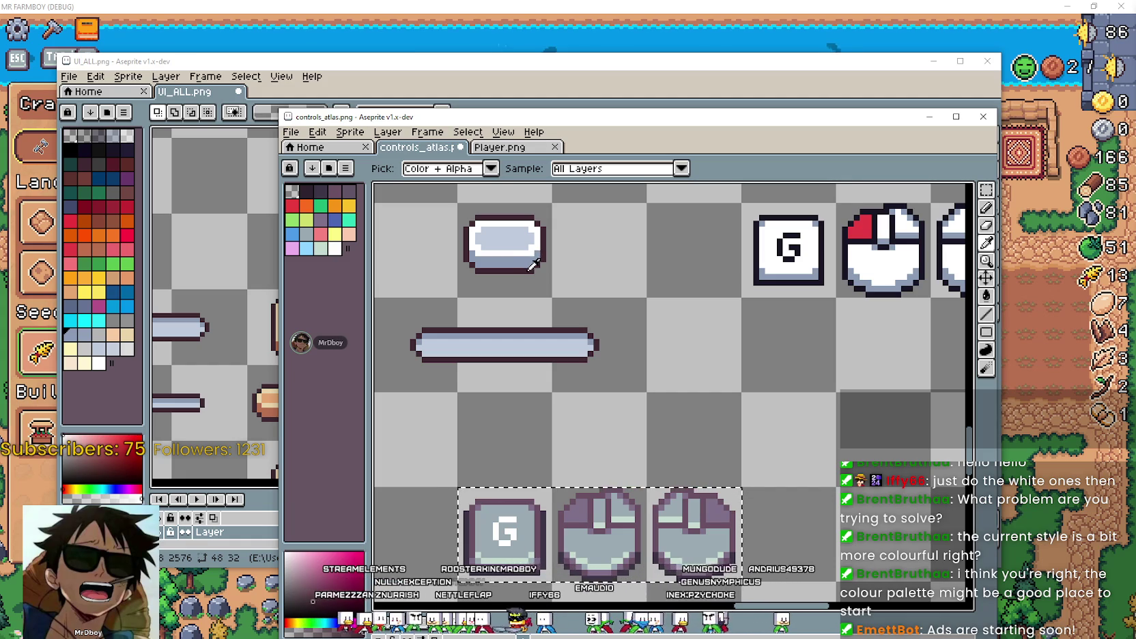
pyautogui.press('g')
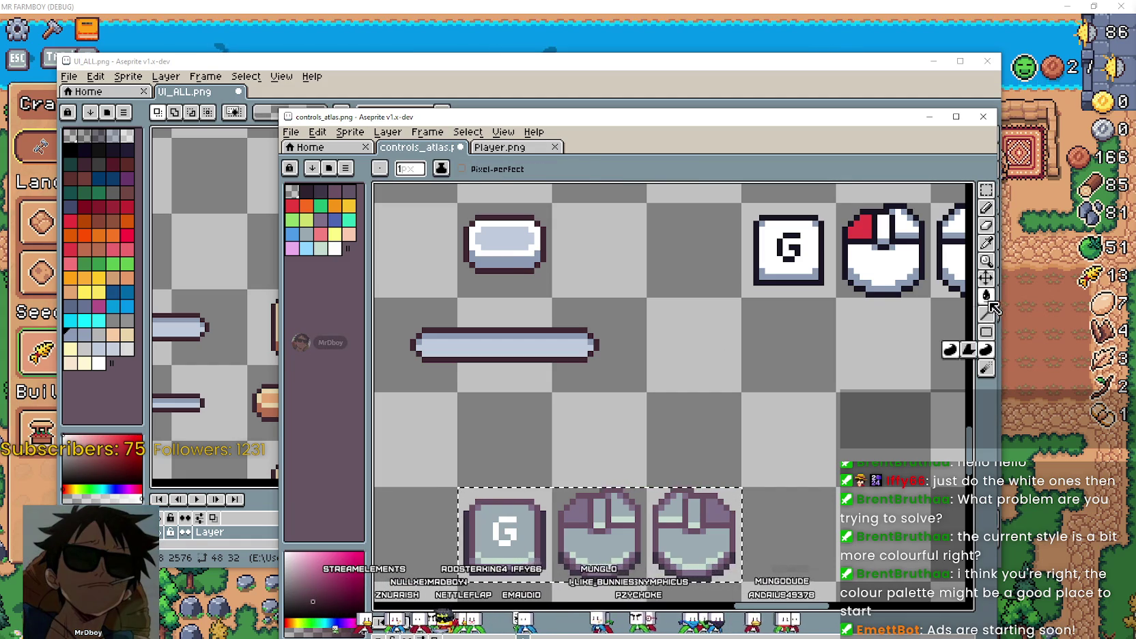
pyautogui.moveTo(677, 490); pyautogui.dragTo(666, 484)
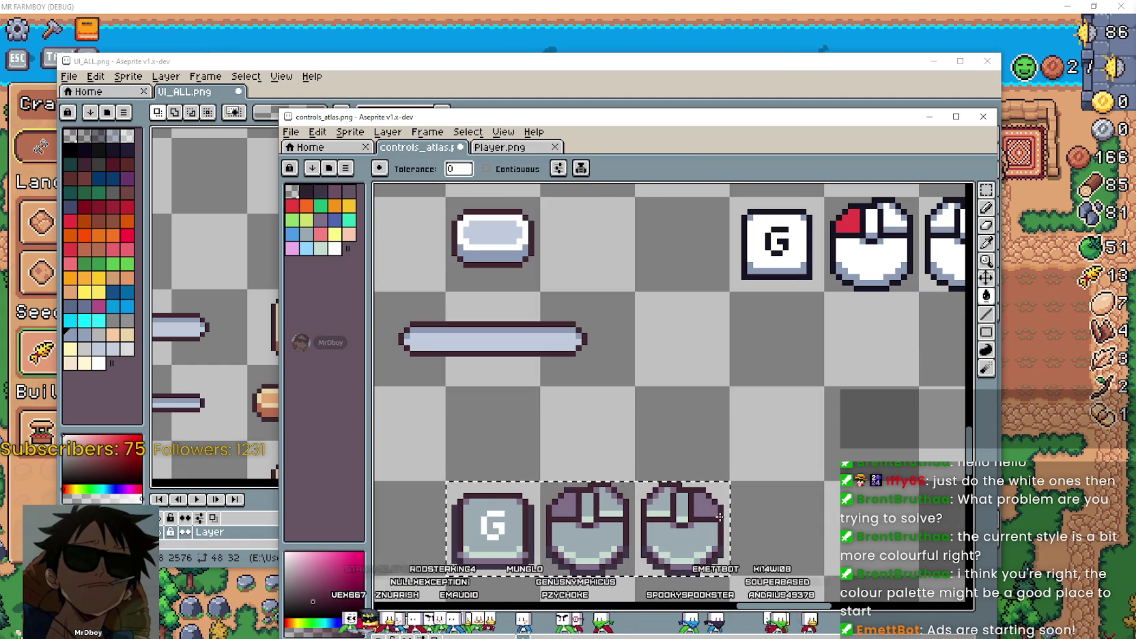
pyautogui.click(986, 242)
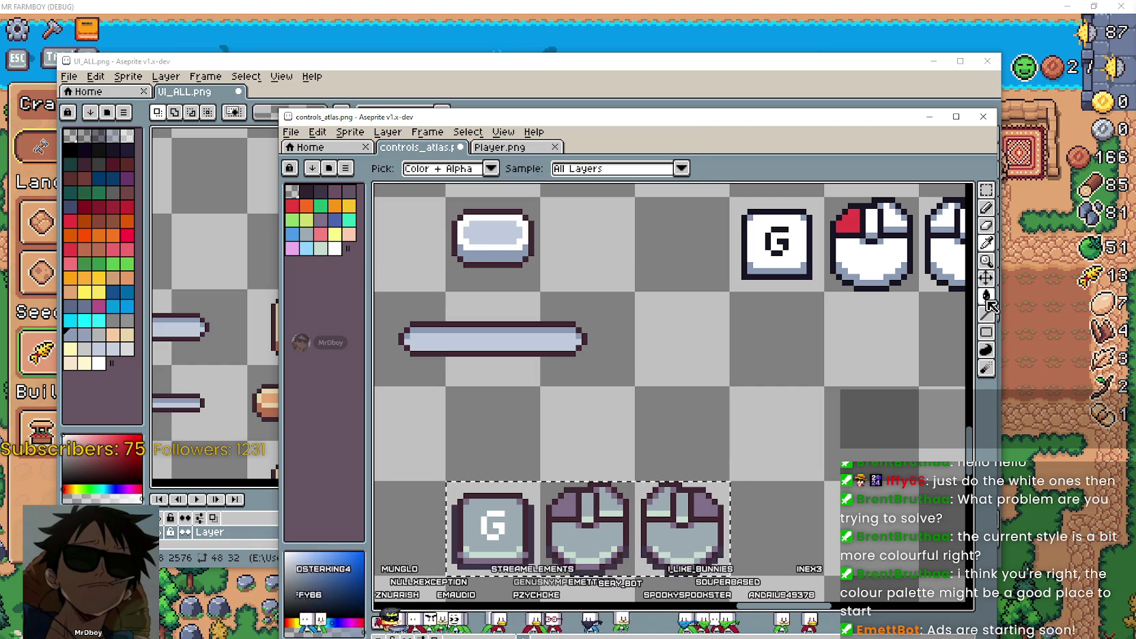
pyautogui.press('g')
pyautogui.moveTo(767, 489); pyautogui.dragTo(783, 486)
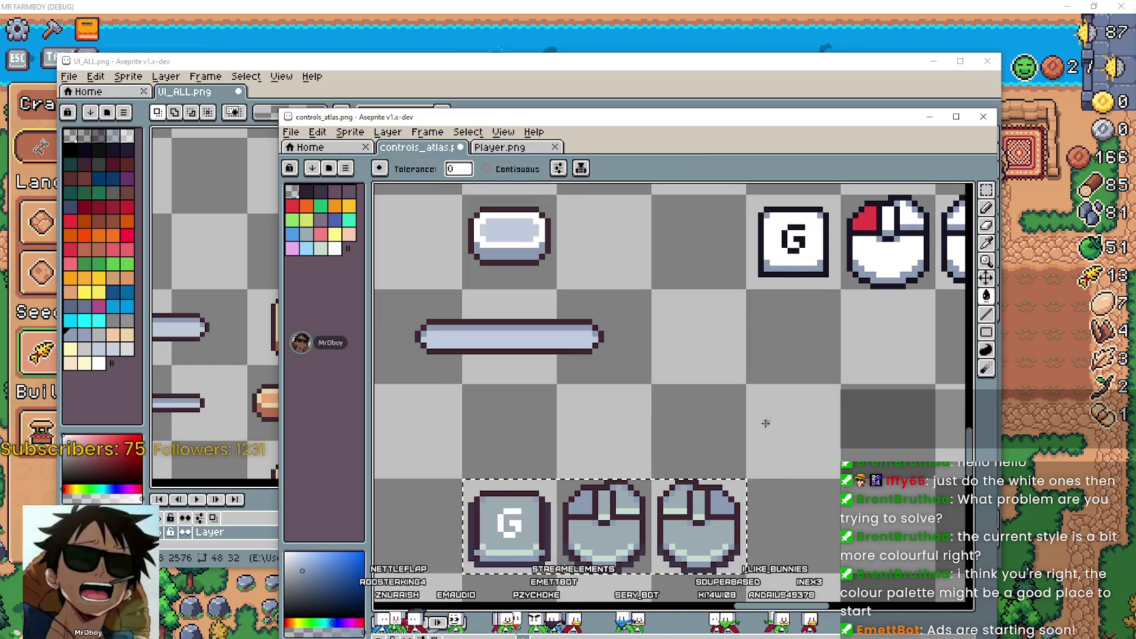
pyautogui.scroll(-1, 761, 423)
pyautogui.click(987, 244)
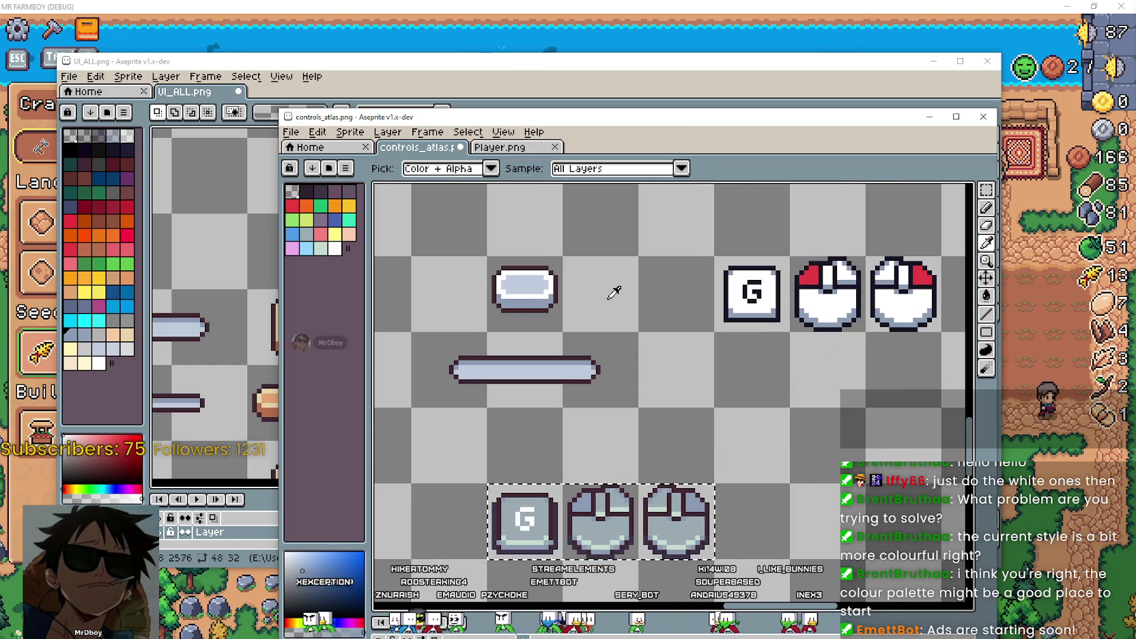
pyautogui.click(522, 275)
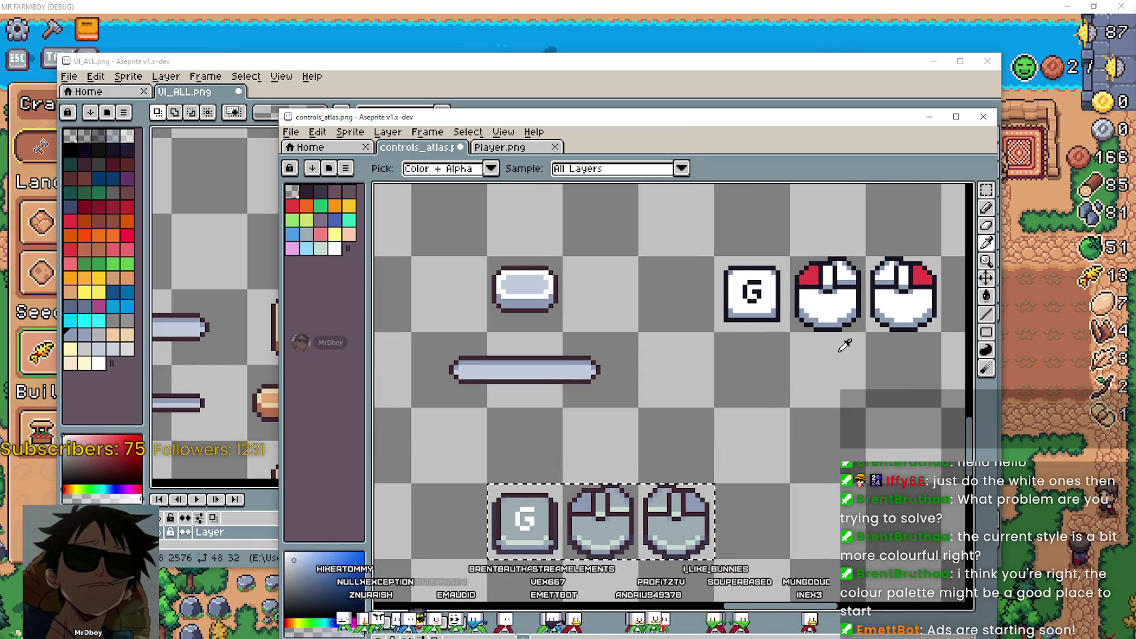
# Fill the pale highlight on both grey mouse glyphs with the near-white colour.
pyautogui.click(985, 294)
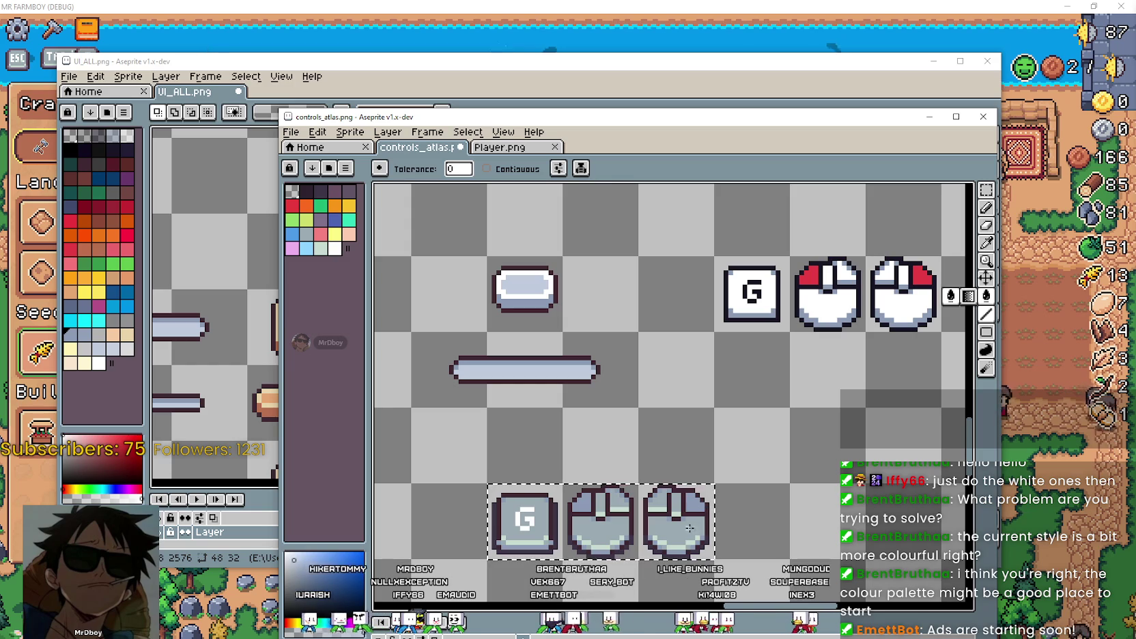
pyautogui.press('i')
pyautogui.scroll(1, 537, 299)
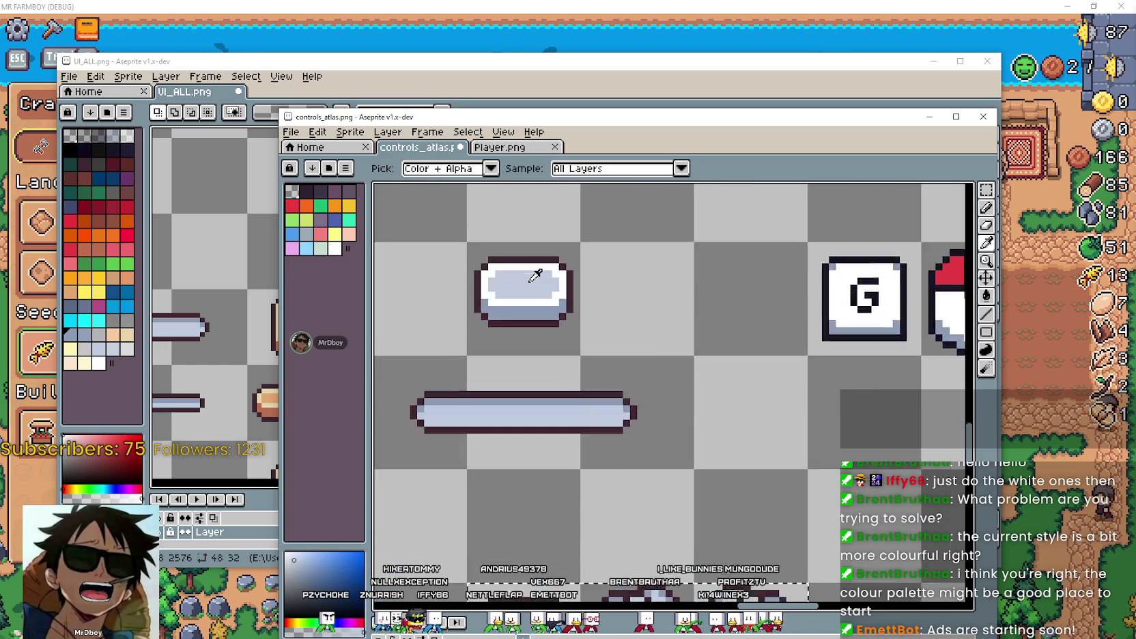
pyautogui.scroll(2, 537, 299)
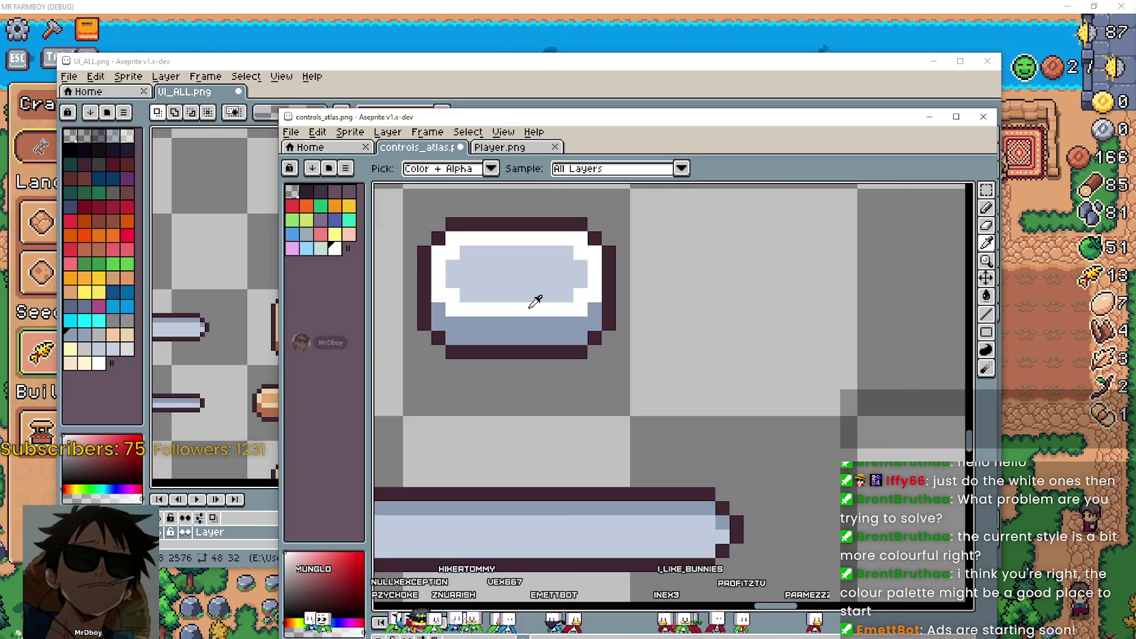
pyautogui.scroll(-1, 533, 299)
pyautogui.scroll(-2, 718, 389)
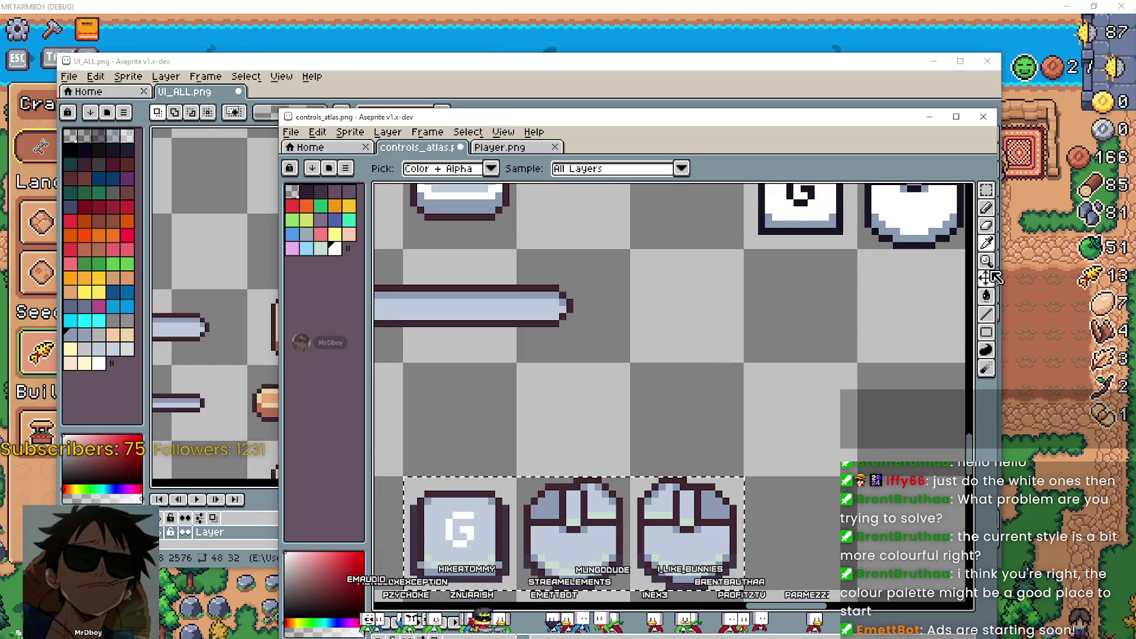
pyautogui.click(987, 294)
pyautogui.scroll(-1, 690, 551)
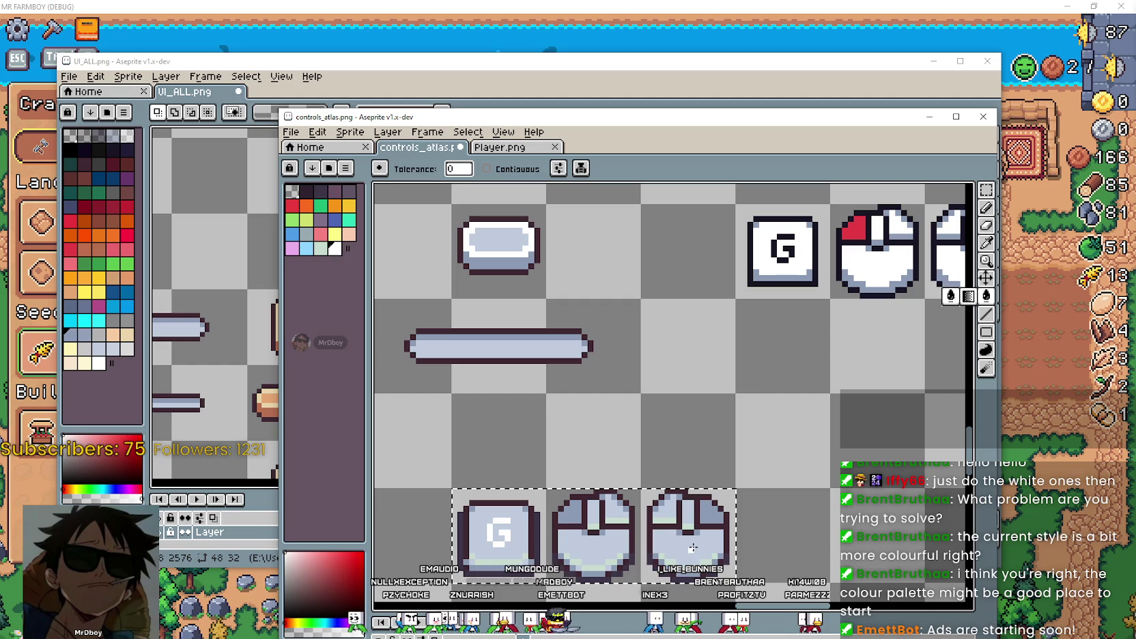
pyautogui.scroll(2, 696, 553)
pyautogui.click(689, 546)
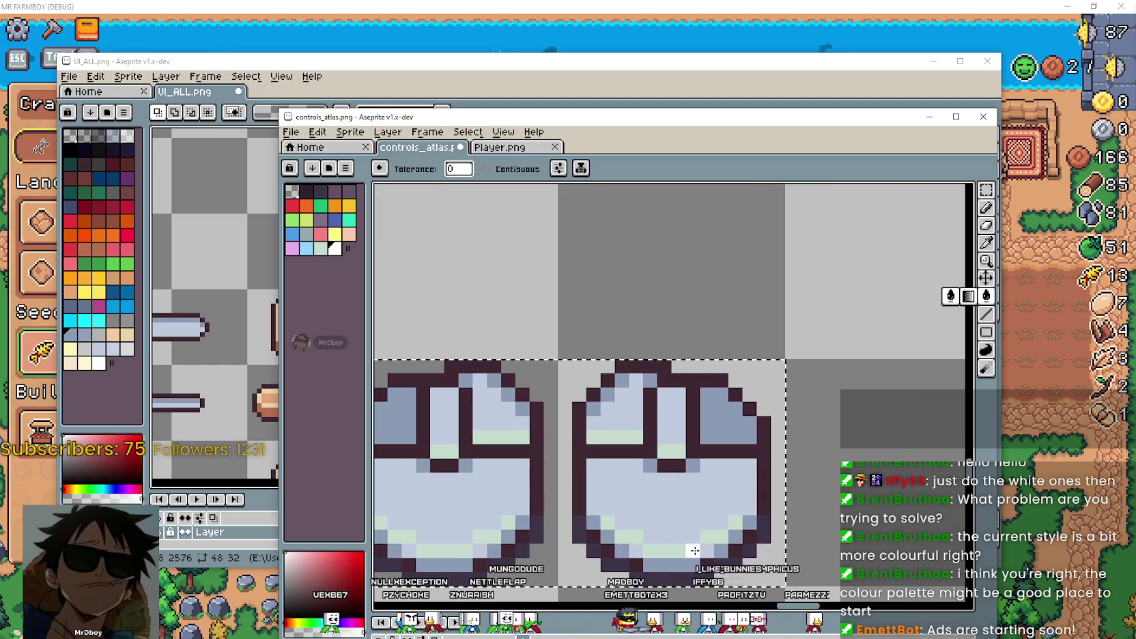
pyautogui.scroll(-2, 691, 540)
pyautogui.scroll(-1, 703, 518)
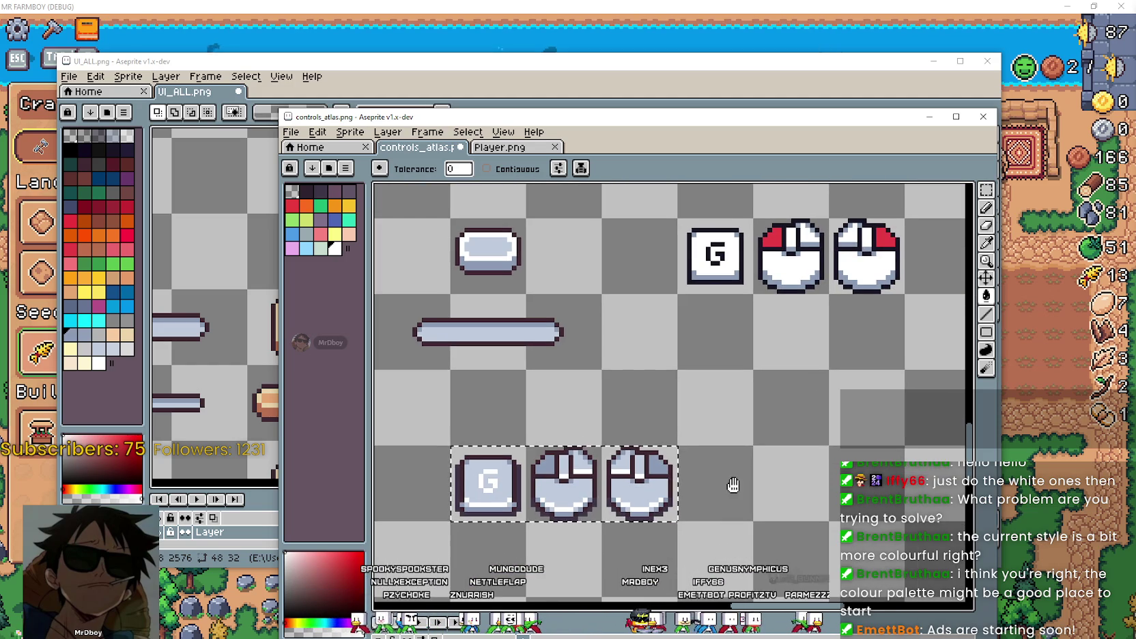
# Inspect the long bar sprite close up, then raise the atlas window on screen.
pyautogui.moveTo(732, 483); pyautogui.dragTo(737, 395)
pyautogui.scroll(-1, 731, 423)
pyautogui.scroll(1, 591, 461)
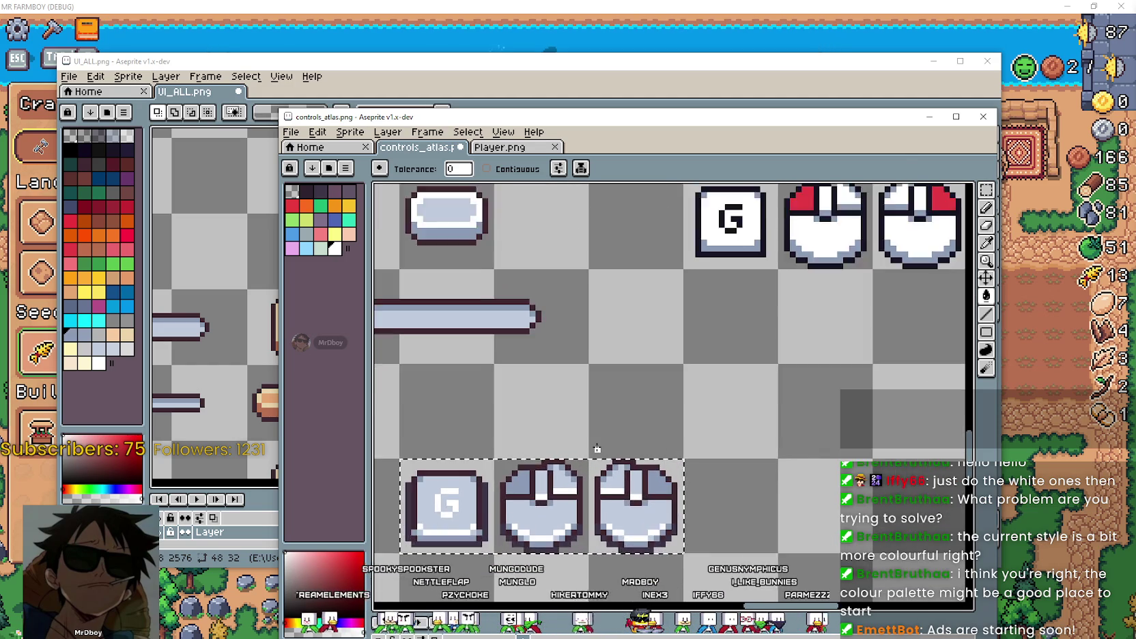
pyautogui.scroll(1, 608, 426)
pyautogui.scroll(-1, 612, 419)
pyautogui.scroll(1, 671, 400)
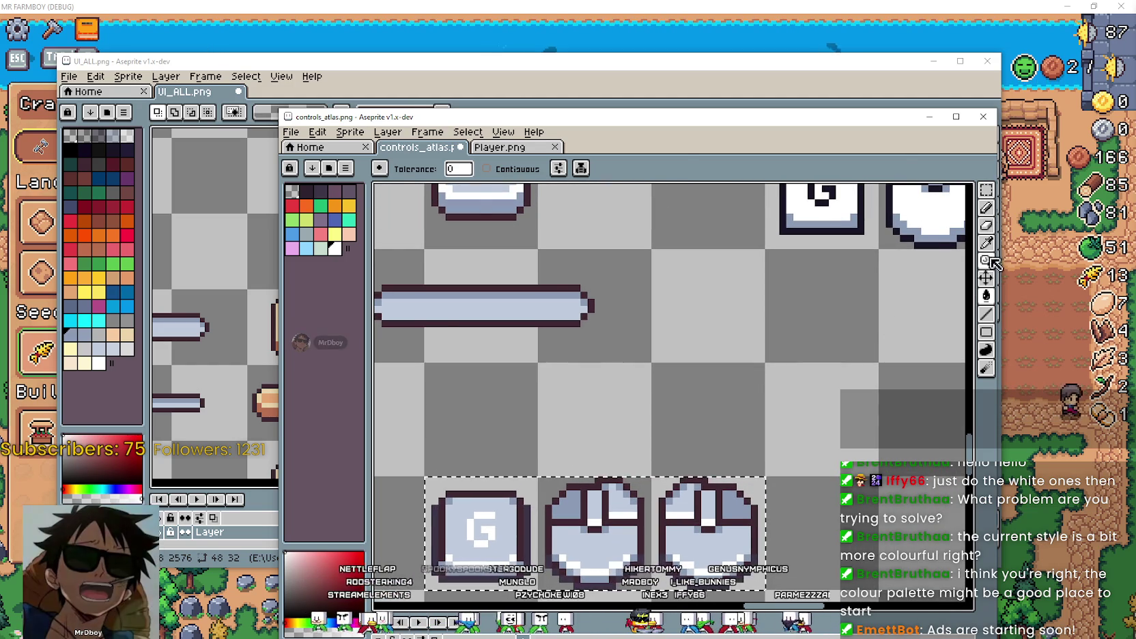
pyautogui.press('i')
pyautogui.scroll(-1, 648, 367)
pyautogui.scroll(1, 635, 327)
pyautogui.scroll(1, 608, 286)
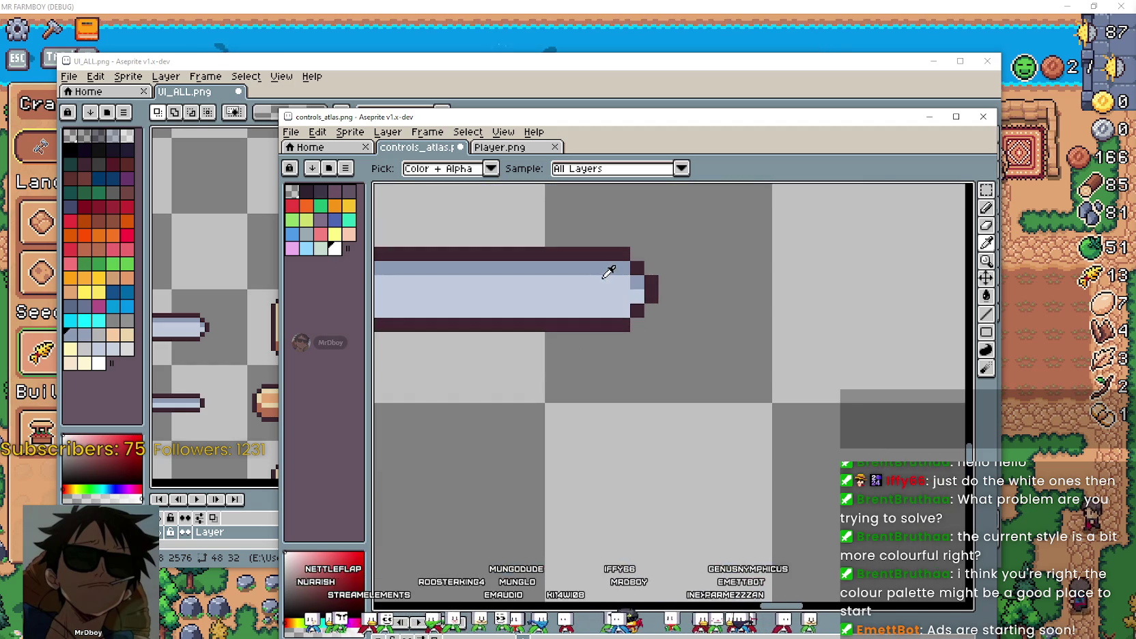
pyautogui.moveTo(603, 286); pyautogui.dragTo(615, 313)
pyautogui.scroll(-2, 801, 507)
pyautogui.moveTo(801, 507); pyautogui.dragTo(772, 426)
pyautogui.scroll(3, 614, 393)
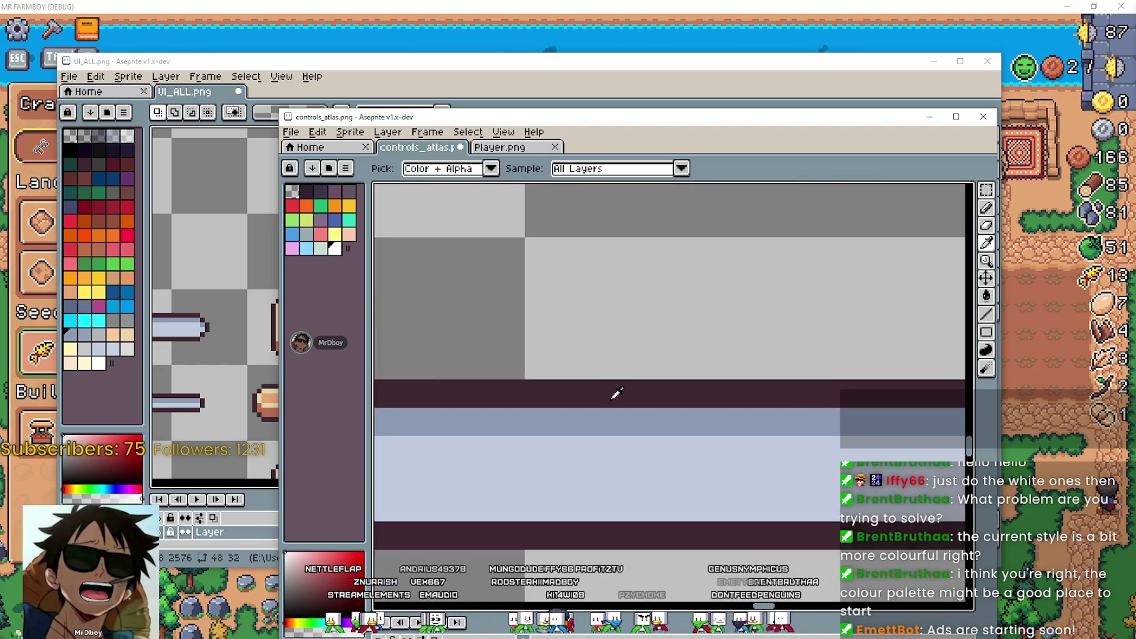
pyautogui.scroll(-1, 655, 456)
pyautogui.moveTo(656, 456)
pyautogui.mouseDown()
pyautogui.moveTo(644, 489)
pyautogui.moveTo(620, 371)
pyautogui.mouseUp()
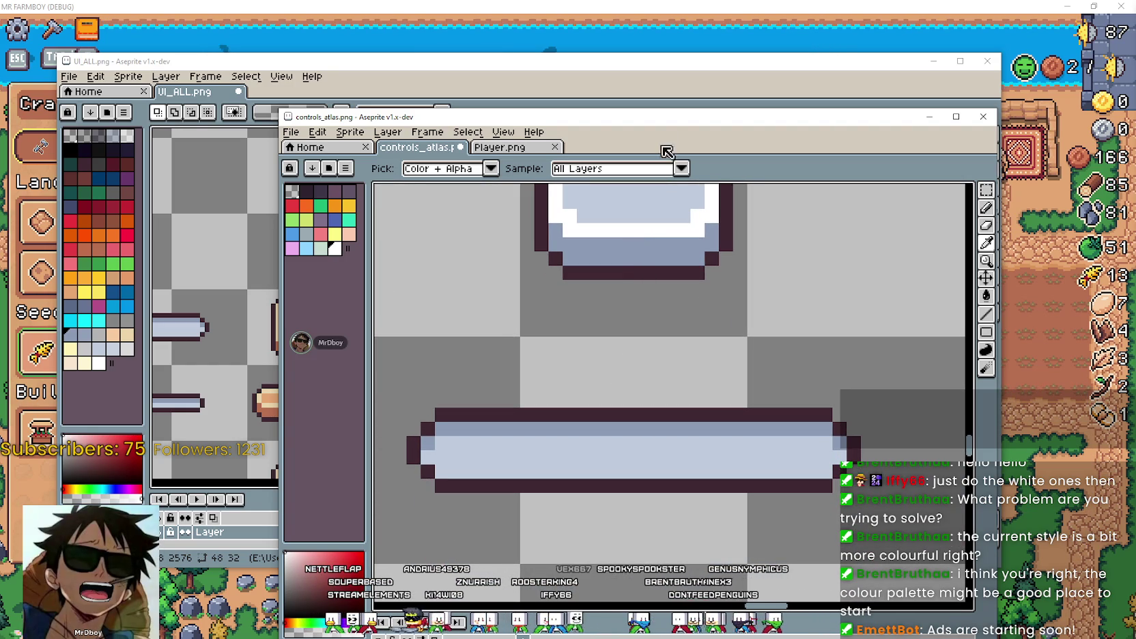
pyautogui.moveTo(661, 123); pyautogui.dragTo(670, 67)
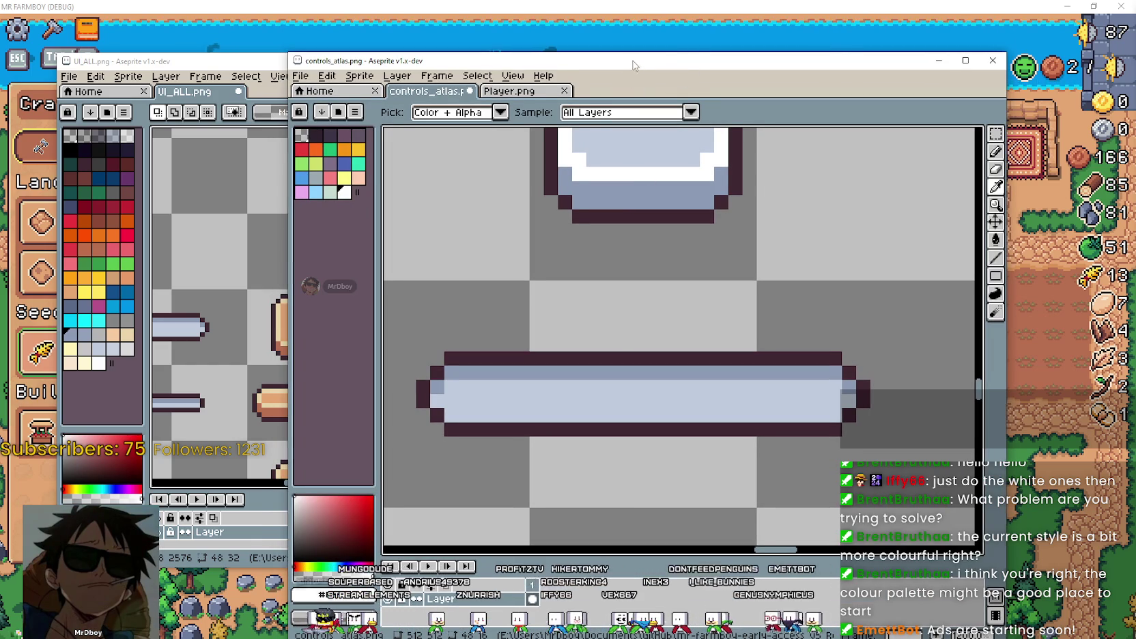
# Move the atlas window to the screen top and frame the G key and mouse icons.
pyautogui.moveTo(632, 62); pyautogui.dragTo(642, 22)
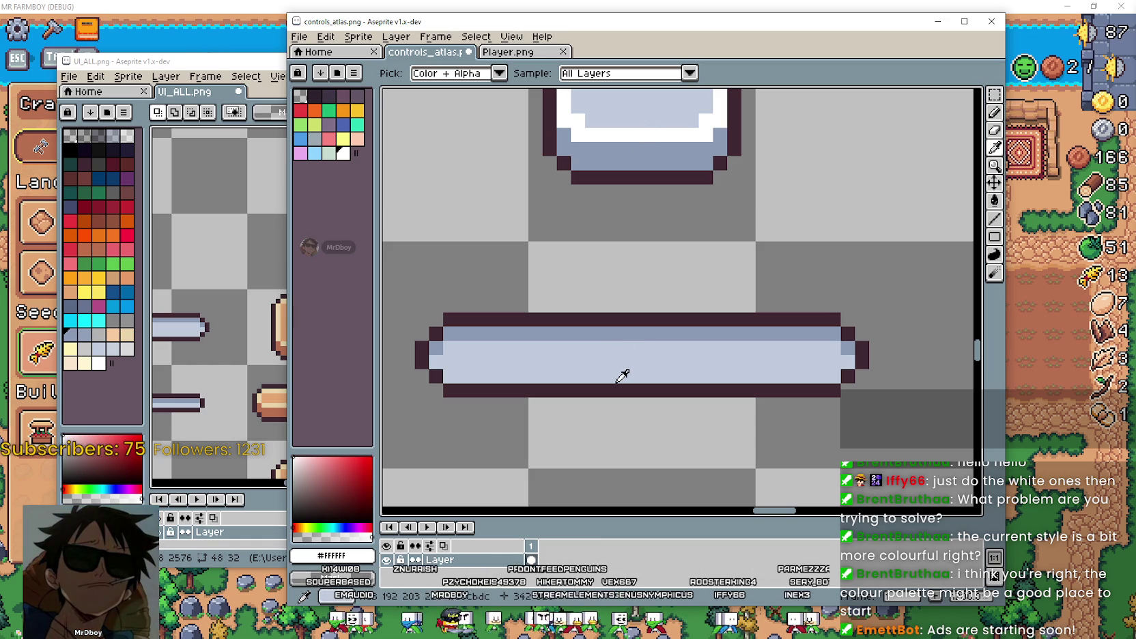
pyautogui.scroll(-3, 622, 377)
pyautogui.moveTo(819, 314); pyautogui.dragTo(710, 252)
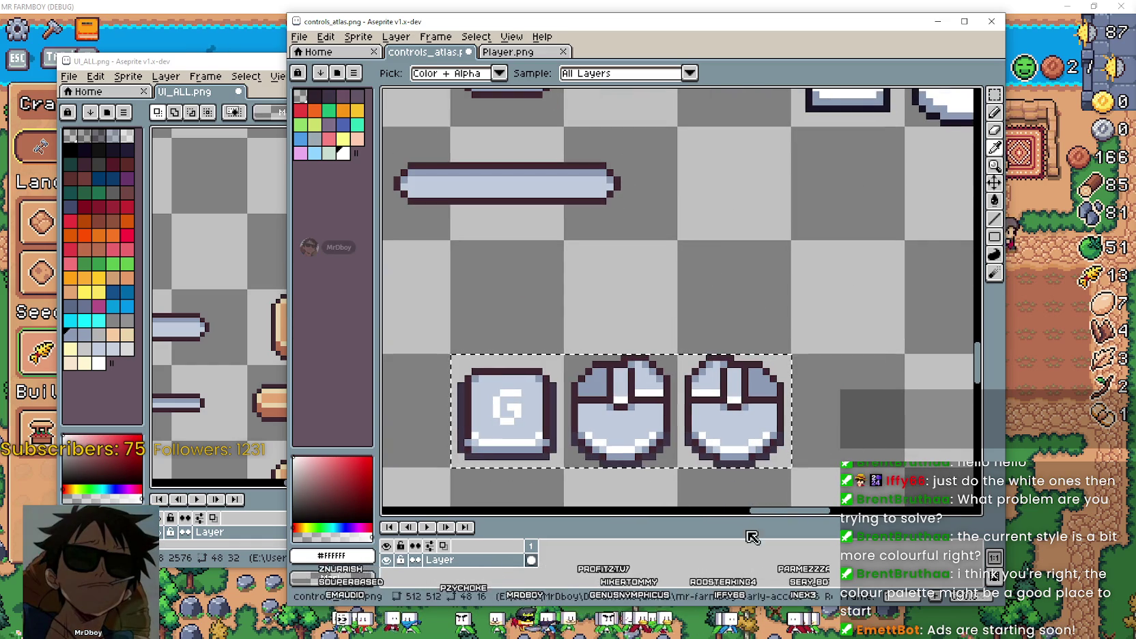
pyautogui.scroll(-1, 618, 423)
pyautogui.scroll(-1, 617, 424)
pyautogui.scroll(2, 568, 407)
pyautogui.scroll(2, 567, 407)
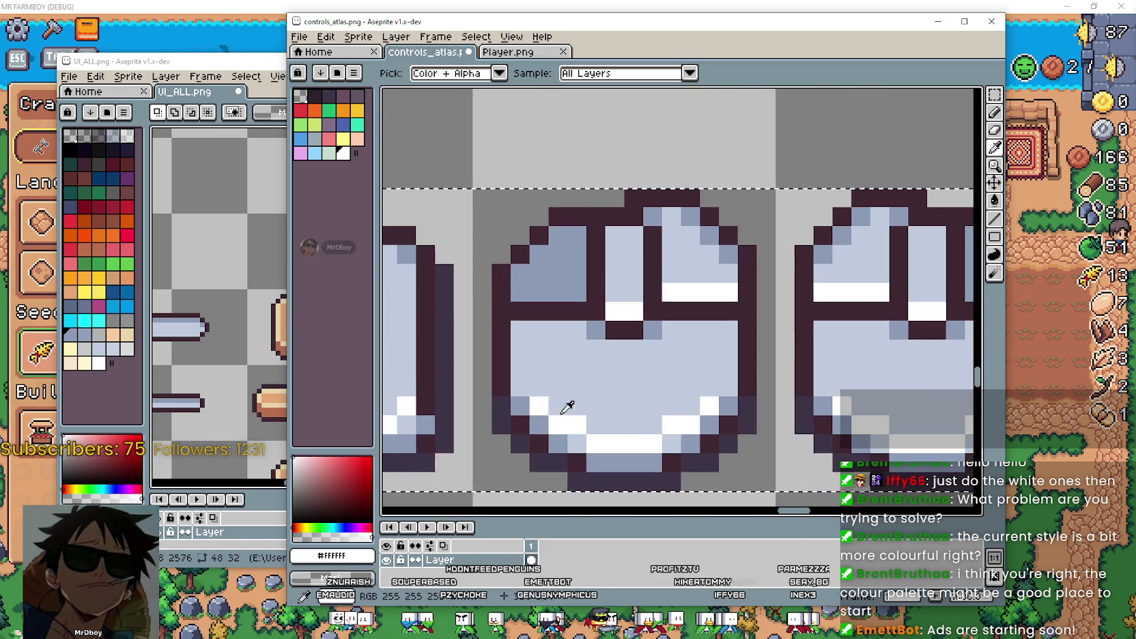
pyautogui.moveTo(568, 407)
pyautogui.mouseDown()
pyautogui.moveTo(794, 337)
pyautogui.moveTo(571, 372)
pyautogui.moveTo(598, 297)
pyautogui.mouseUp()
pyautogui.scroll(-3, 622, 326)
pyautogui.scroll(-1, 622, 326)
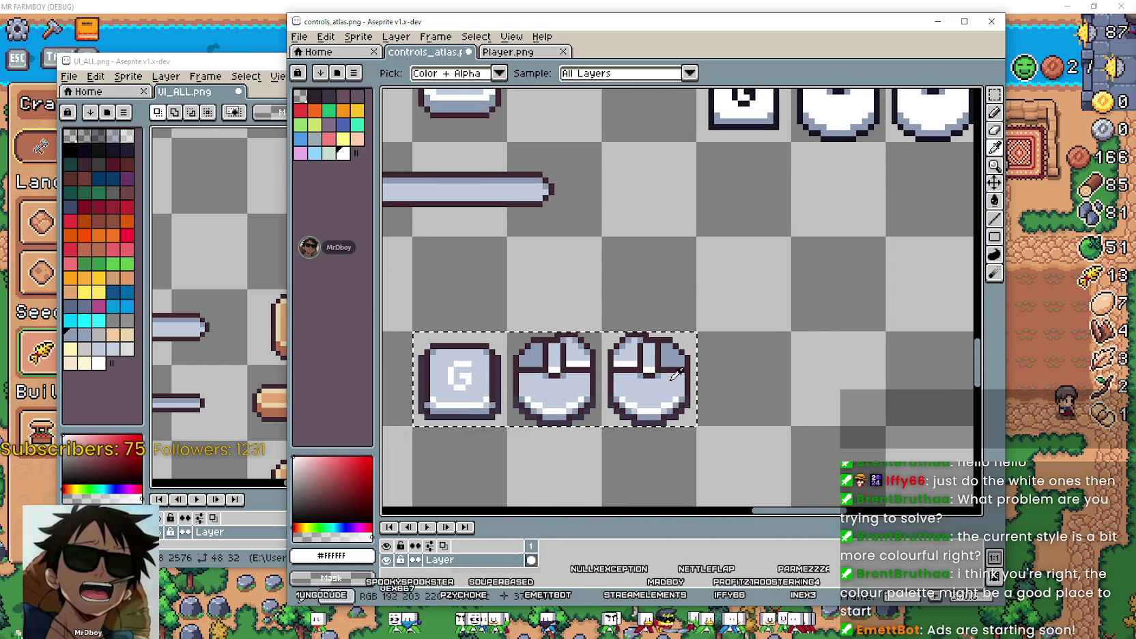
pyautogui.moveTo(721, 286)
pyautogui.mouseDown()
pyautogui.moveTo(716, 337)
pyautogui.moveTo(895, 380)
pyautogui.moveTo(667, 234)
pyautogui.moveTo(811, 286)
pyautogui.mouseUp()
# Zoom over the icons, select the Paint Bucket, and frame the upper sprite row.
pyautogui.scroll(1, 588, 387)
pyautogui.scroll(-1, 525, 409)
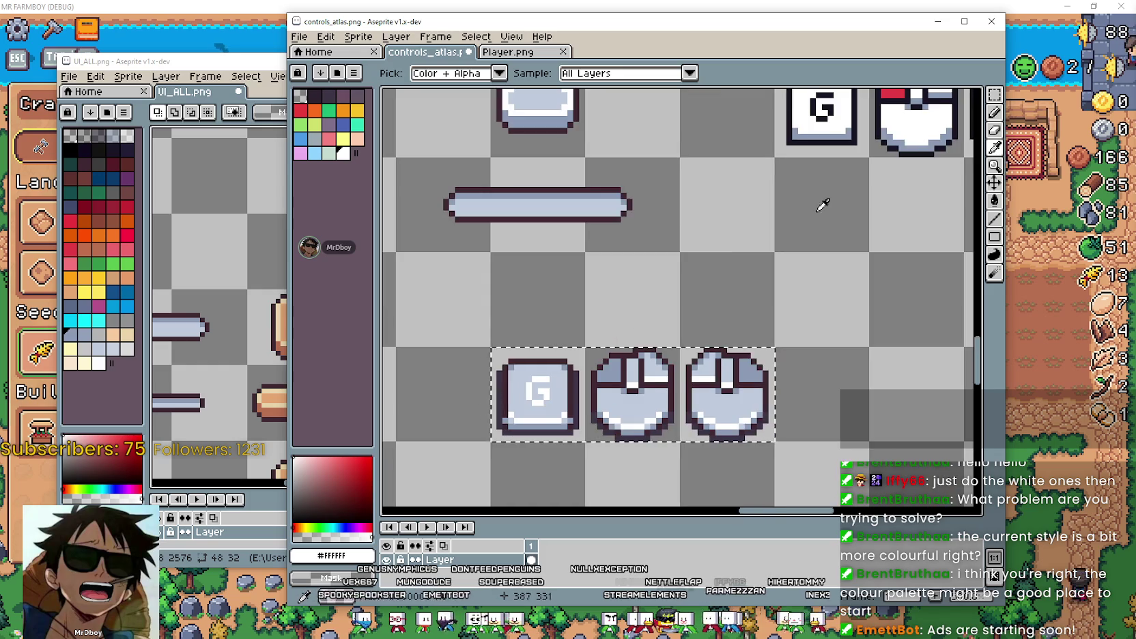
pyautogui.scroll(-1, 669, 420)
pyautogui.scroll(-2, 686, 143)
pyautogui.scroll(1, 640, 298)
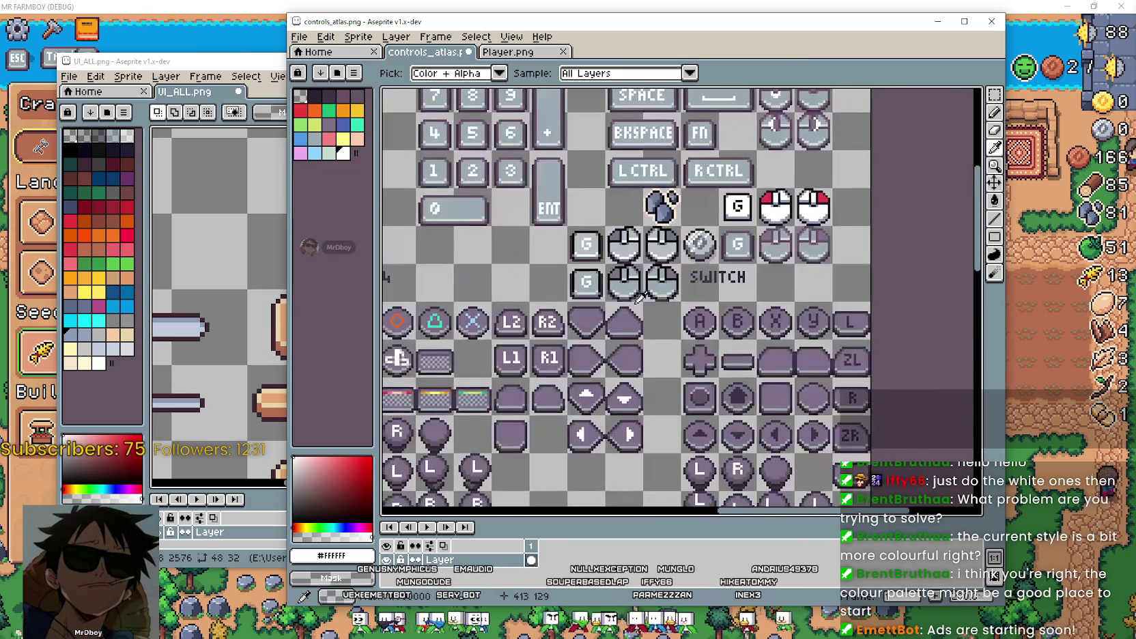
pyautogui.scroll(1, 640, 298)
pyautogui.scroll(2, 690, 283)
pyautogui.scroll(2, 748, 268)
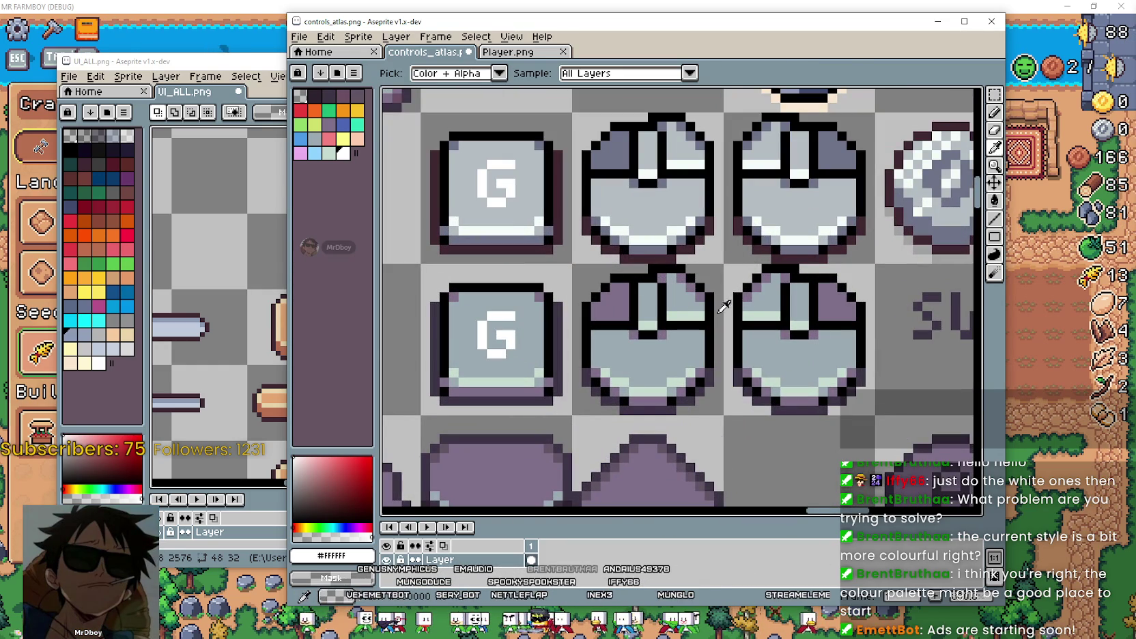
pyautogui.scroll(-2, 713, 314)
pyautogui.scroll(-2, 669, 245)
pyautogui.scroll(1, 646, 224)
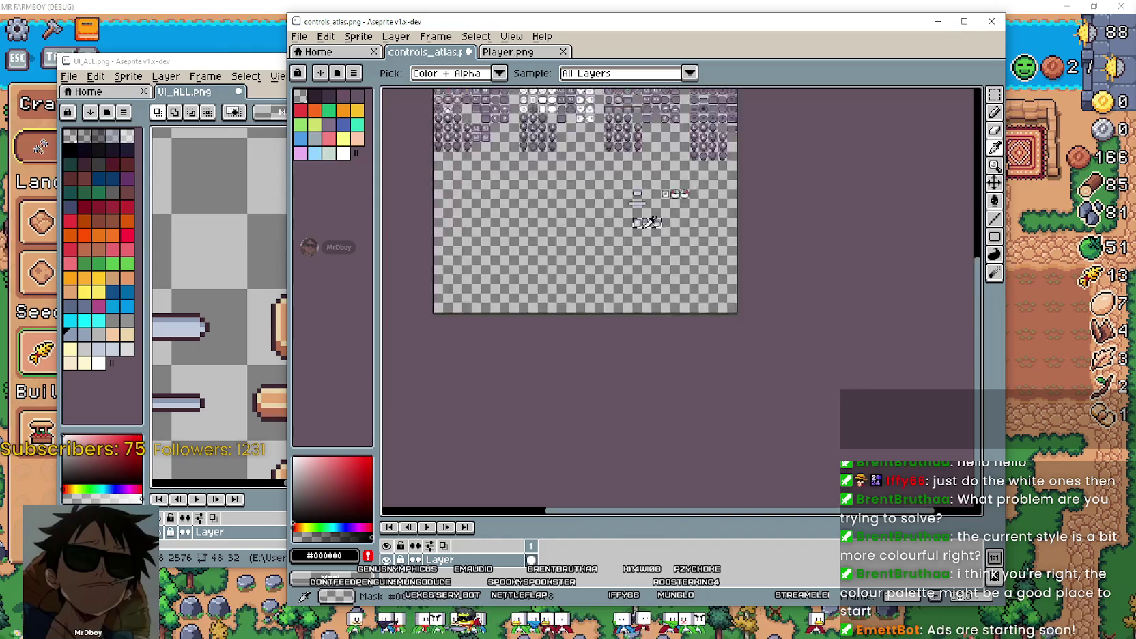
pyautogui.scroll(2, 744, 205)
pyautogui.press('g')
pyautogui.scroll(3, 716, 273)
pyautogui.scroll(1, 723, 273)
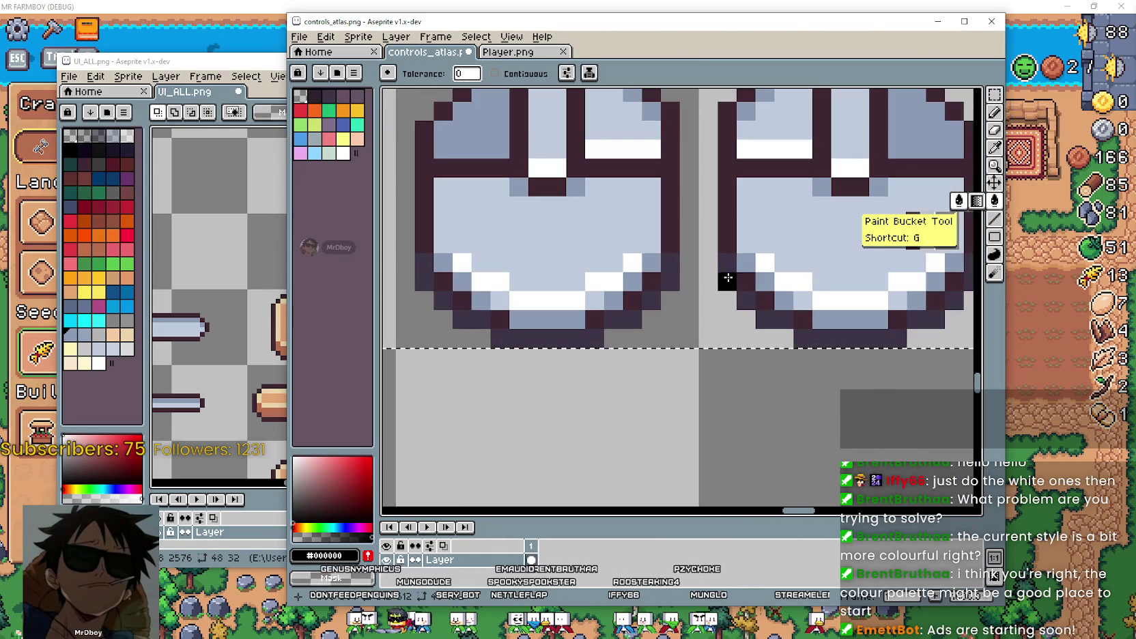
pyautogui.scroll(-3, 690, 323)
pyautogui.scroll(-1, 690, 323)
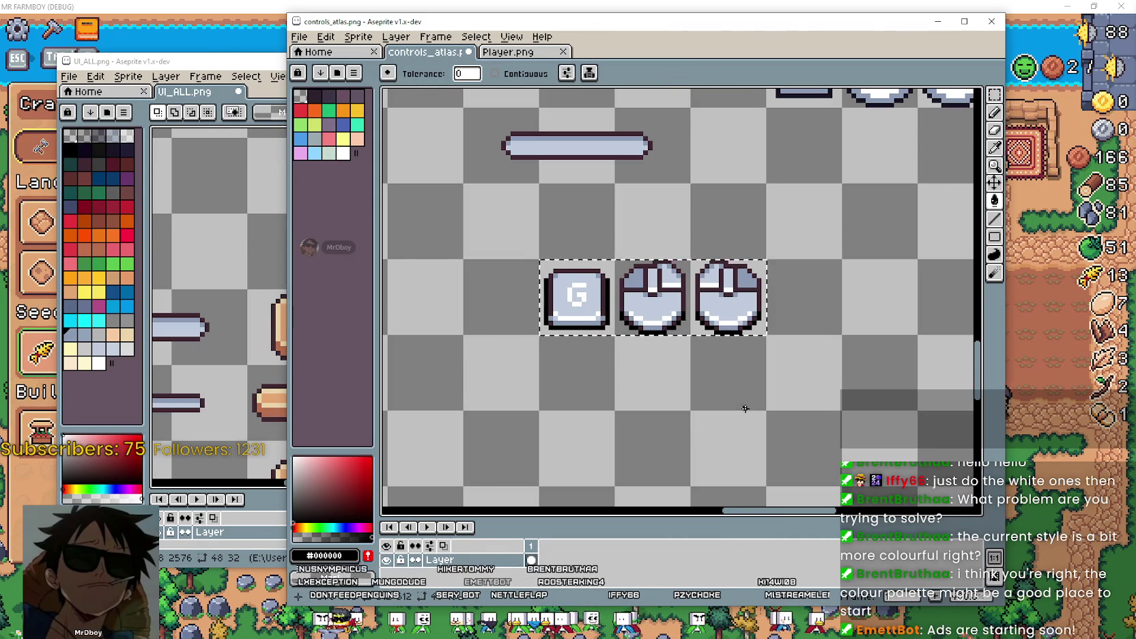
pyautogui.moveTo(745, 408); pyautogui.dragTo(619, 444)
pyautogui.scroll(-1, 641, 454)
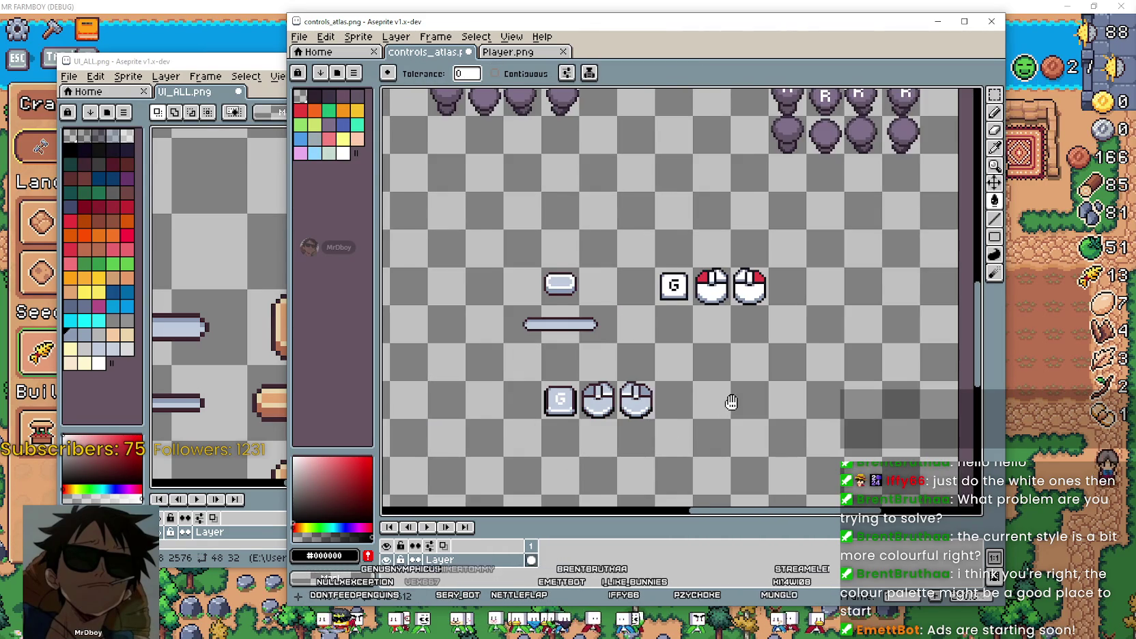
# Select the darker G key and mouse icons with the Rectangular Marquee.
pyautogui.moveTo(731, 403); pyautogui.dragTo(741, 368)
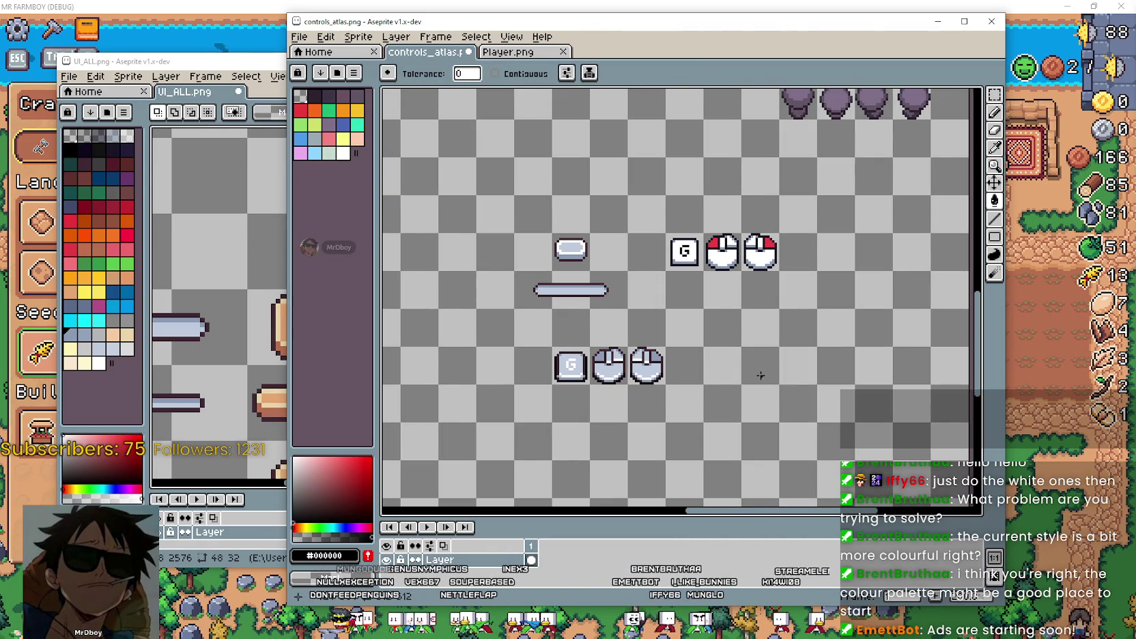
pyautogui.scroll(2, 711, 331)
pyautogui.scroll(-2, 716, 355)
pyautogui.scroll(3, 726, 396)
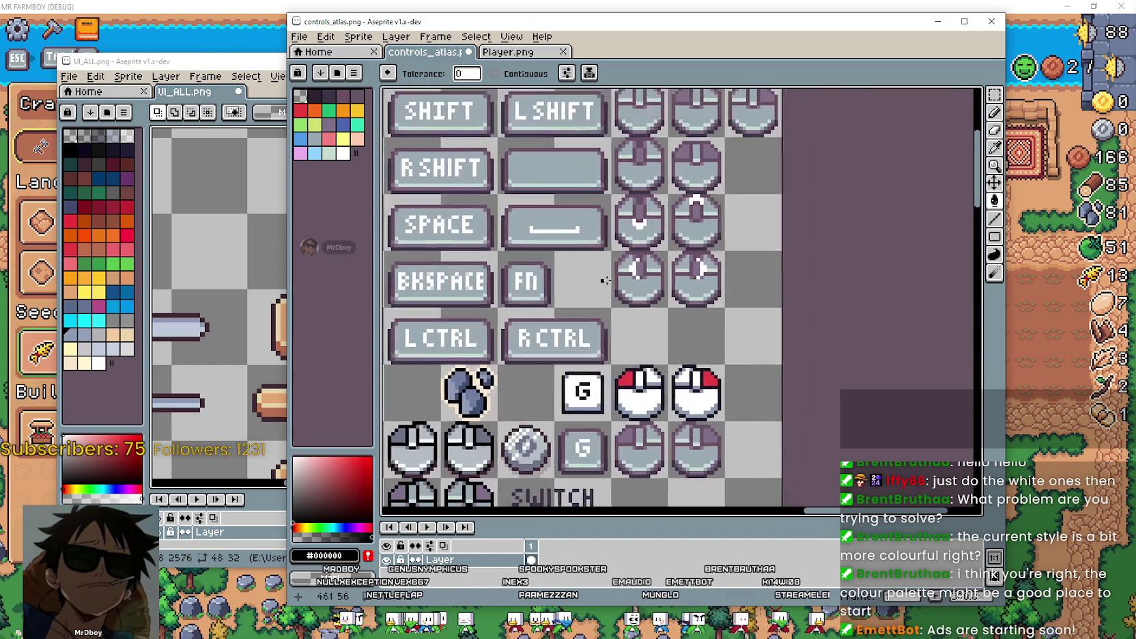
pyautogui.scroll(1, 734, 418)
pyautogui.click(994, 96)
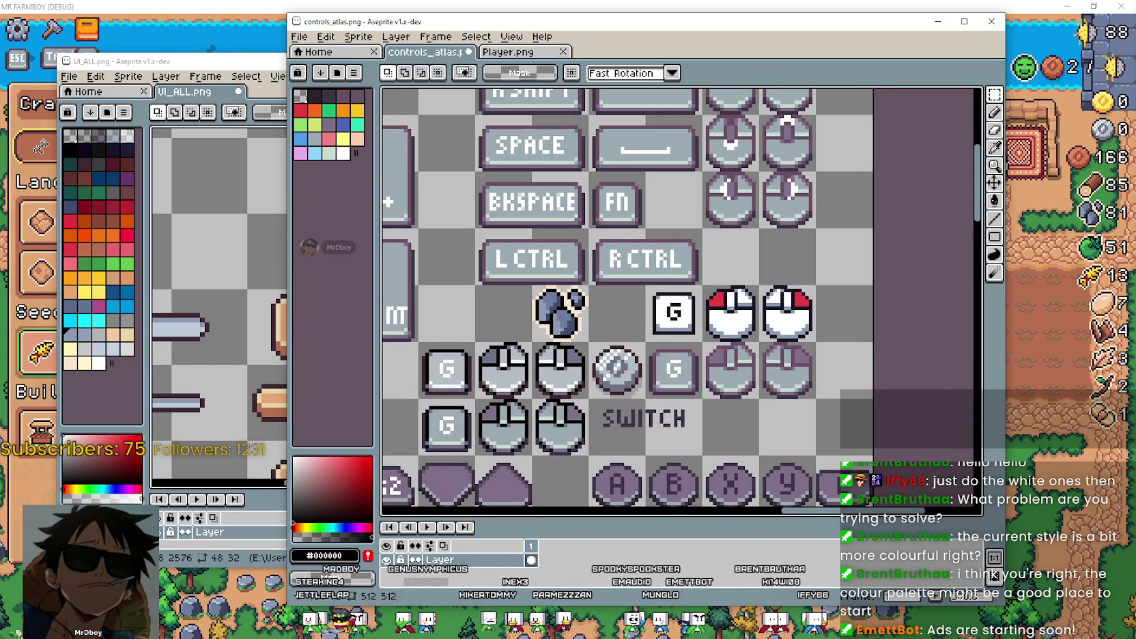
pyautogui.moveTo(697, 341); pyautogui.dragTo(817, 399)
pyautogui.scroll(-3, 728, 400)
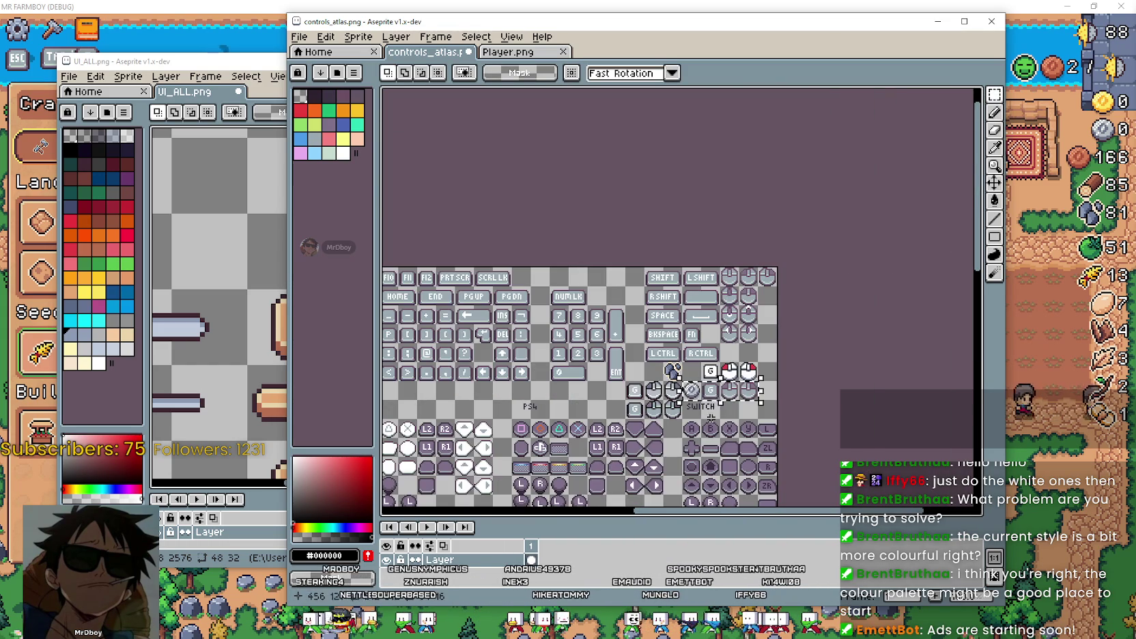
pyautogui.moveTo(713, 395); pyautogui.dragTo(736, 391)
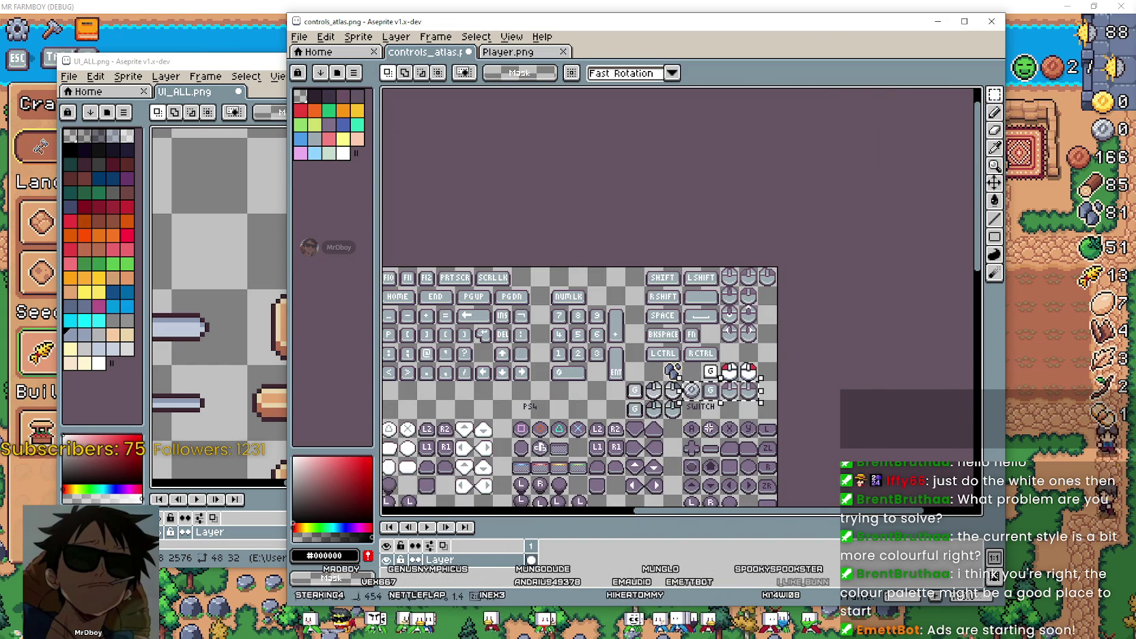
pyautogui.scroll(2, 741, 400)
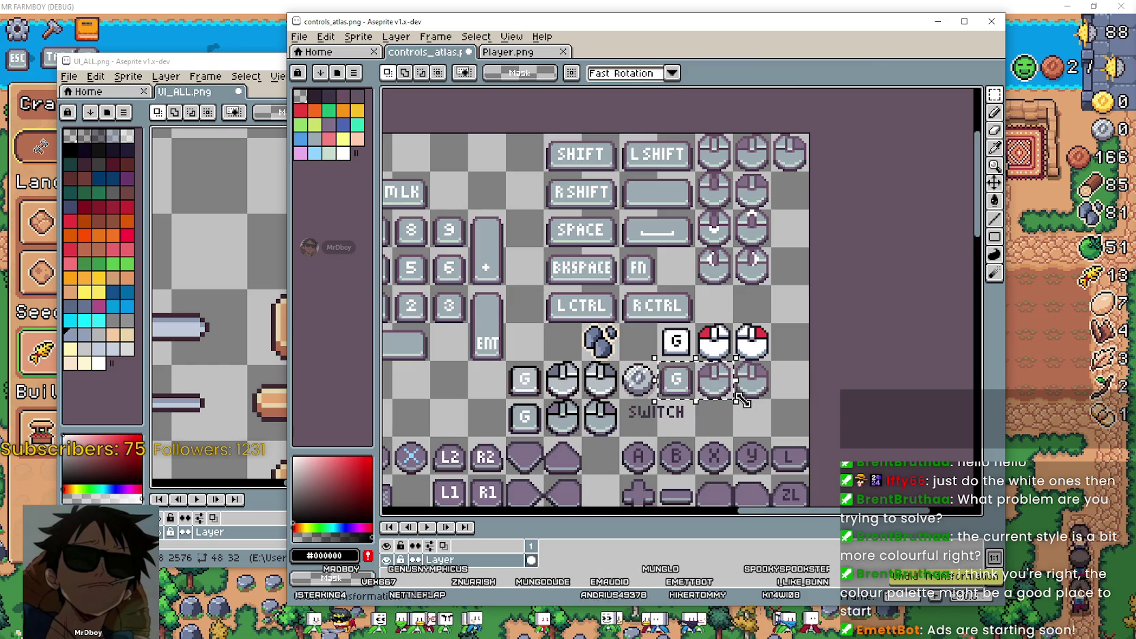
pyautogui.scroll(-3, 764, 399)
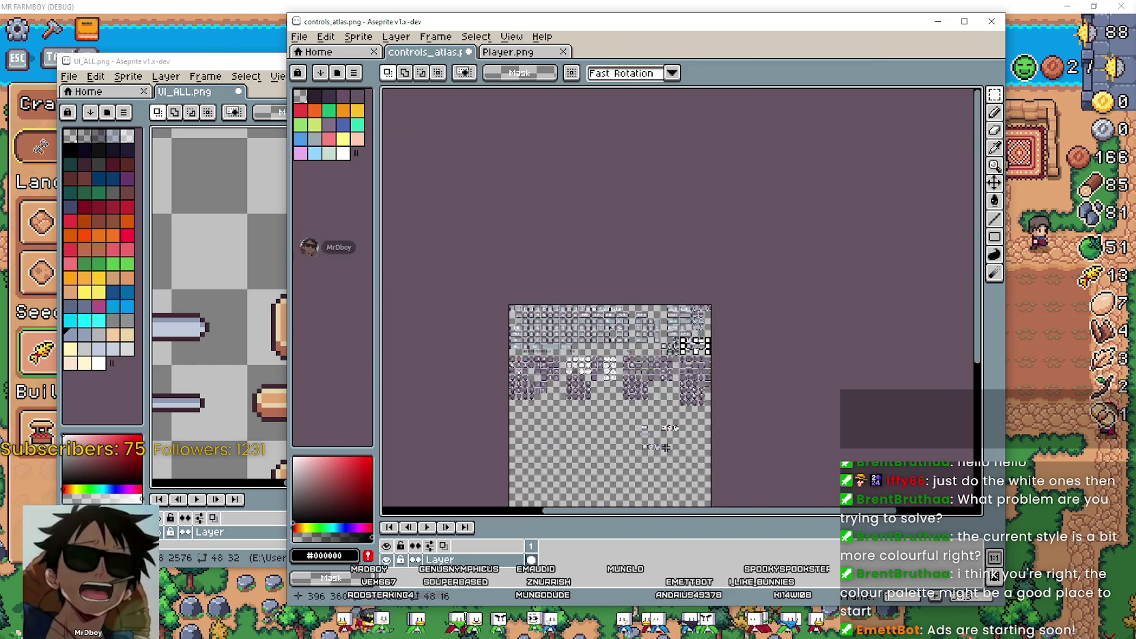
pyautogui.scroll(1, 692, 343)
pyautogui.scroll(1, 693, 344)
# Paste a copy of the darker icons and place it beside the red-white mice.
pyautogui.hotkey('ctrl', 'v')
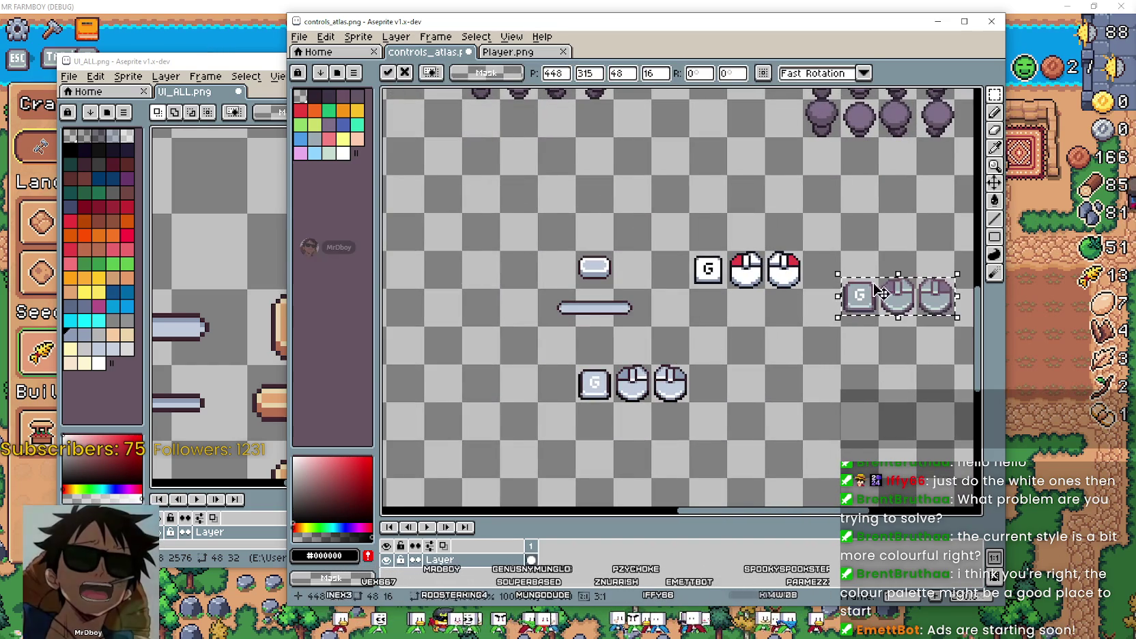
pyautogui.moveTo(899, 299)
pyautogui.mouseDown()
pyautogui.moveTo(544, 407)
pyautogui.moveTo(501, 348)
pyautogui.mouseUp()
pyautogui.press('Return')
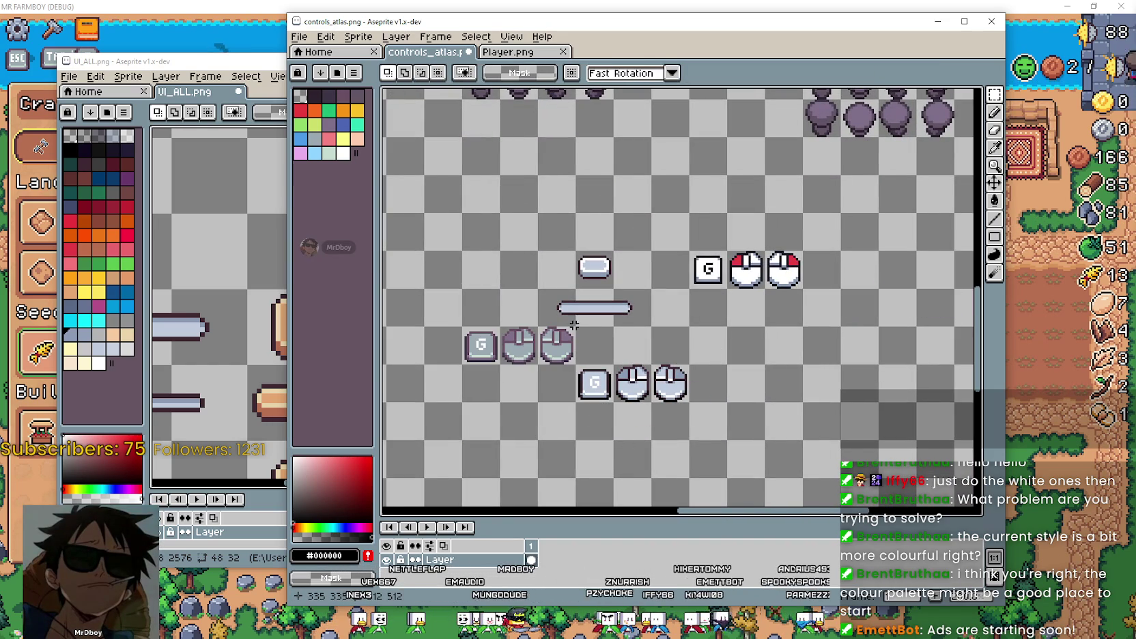
pyautogui.scroll(1, 625, 337)
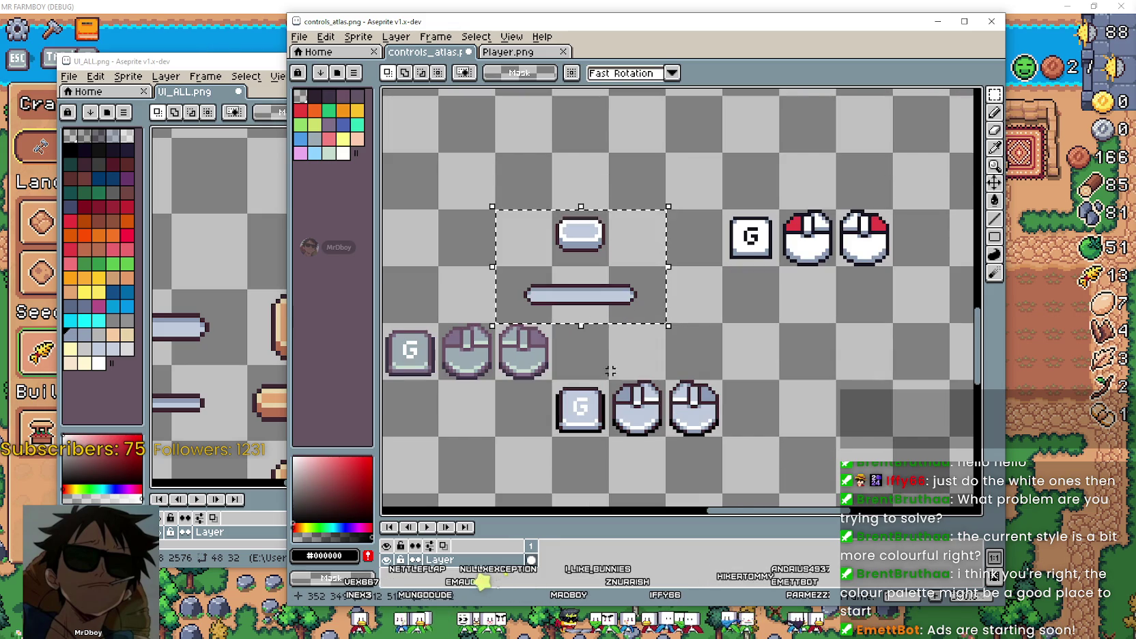
# Delete both pill-shaped bars and line up the light and red-white icon sets.
pyautogui.press('Delete')
pyautogui.scroll(-2, 594, 375)
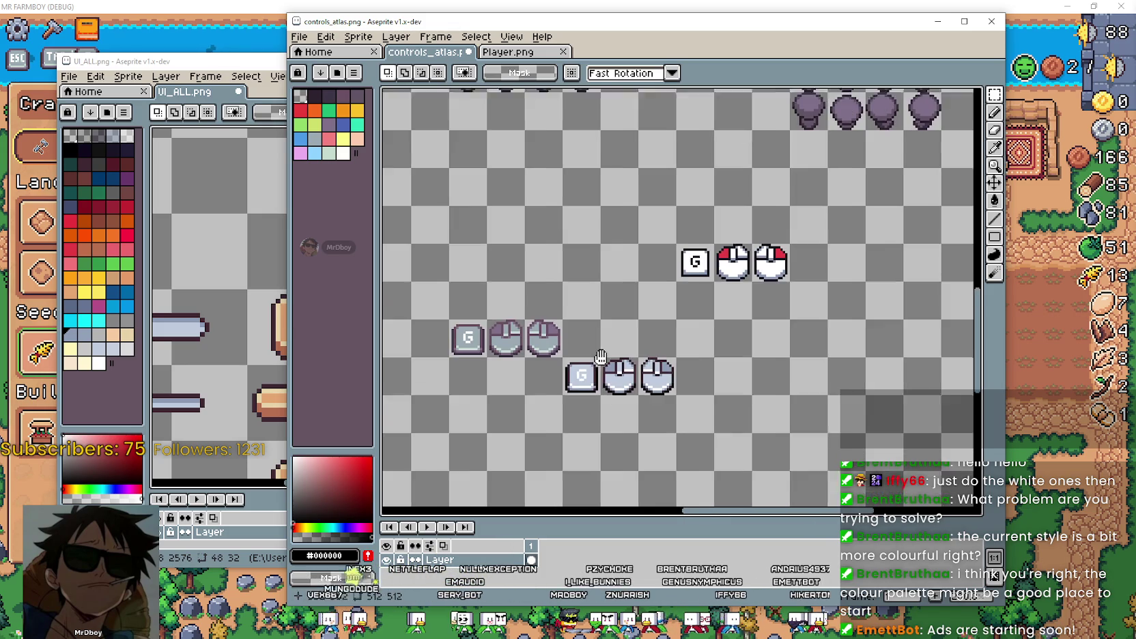
pyautogui.moveTo(659, 374); pyautogui.dragTo(734, 336)
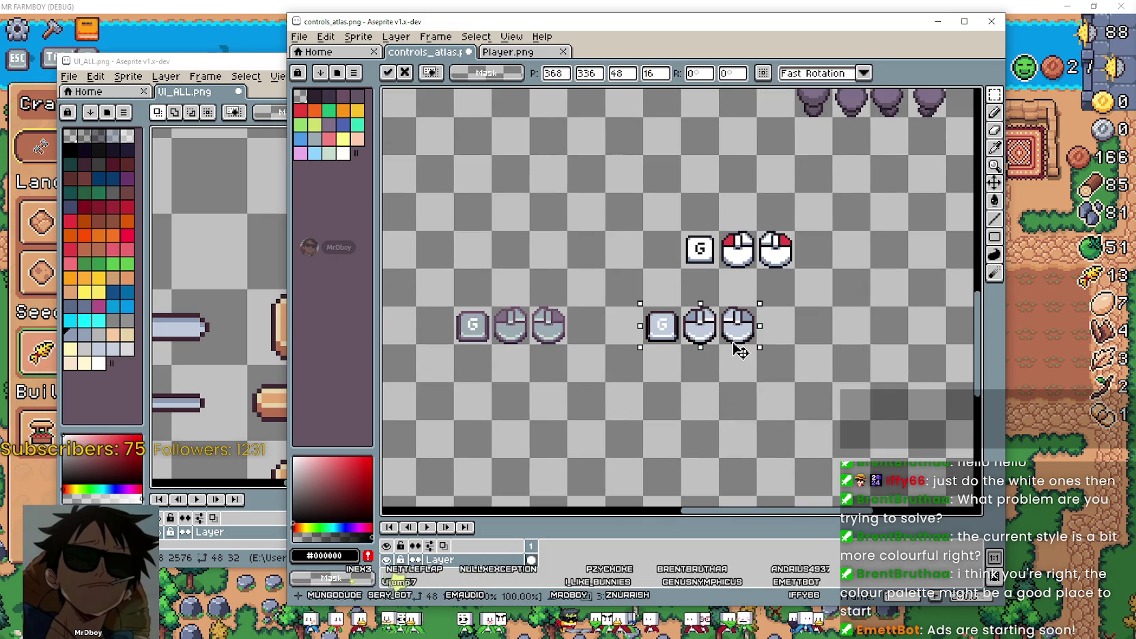
pyautogui.click(786, 403)
pyautogui.moveTo(775, 253)
pyautogui.mouseDown()
pyautogui.moveTo(785, 399)
pyautogui.moveTo(701, 399)
pyautogui.moveTo(886, 360)
pyautogui.moveTo(886, 321)
pyautogui.mouseUp()
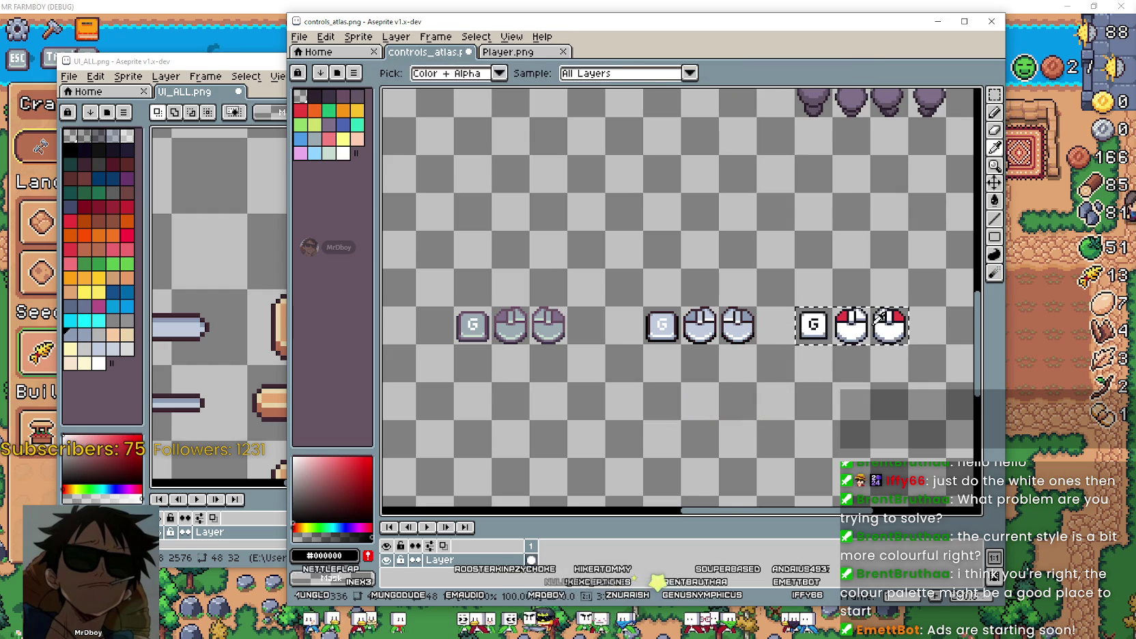
pyautogui.scroll(1, 615, 274)
# Insert the 'Original' text label and place it above the first icon group.
pyautogui.click(504, 253)
pyautogui.click(462, 258)
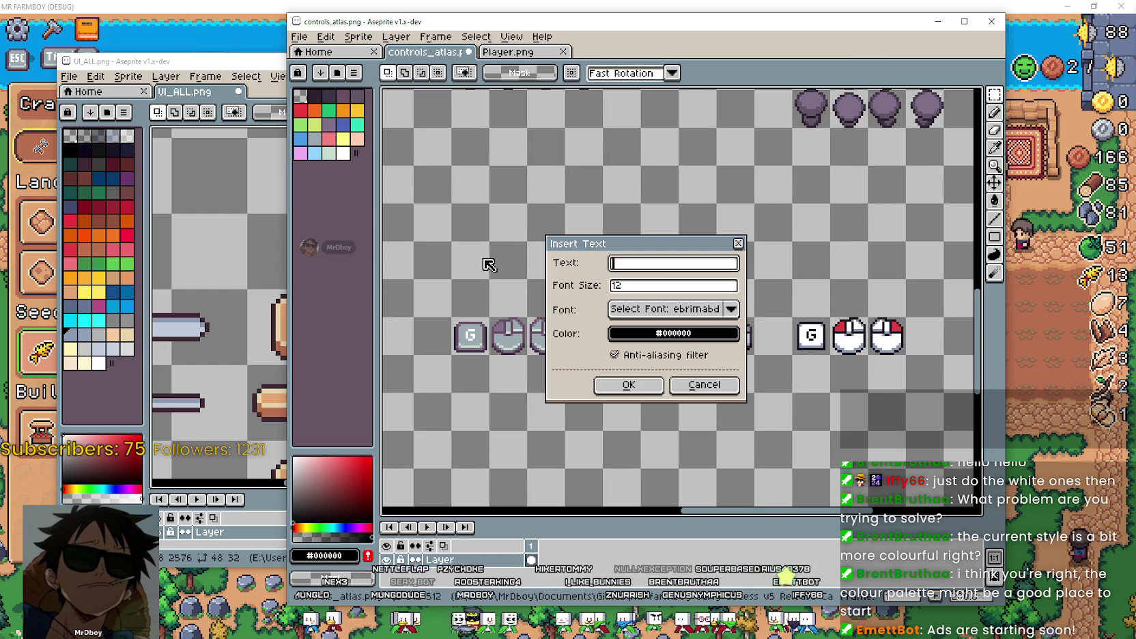
pyautogui.write('Original')
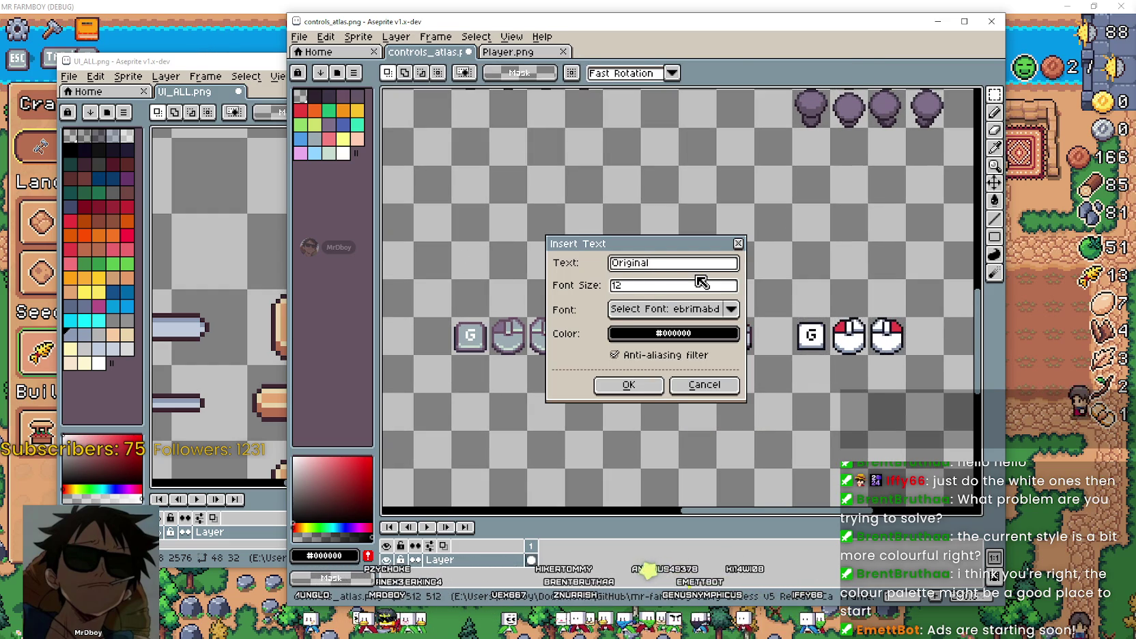
pyautogui.press('Return')
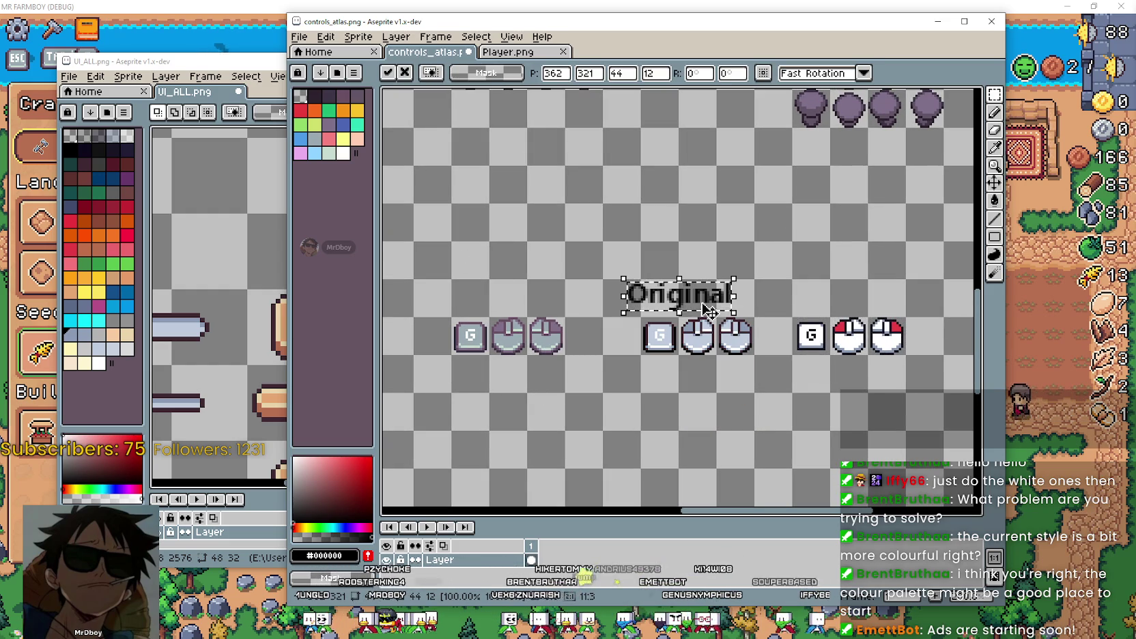
pyautogui.moveTo(703, 294); pyautogui.dragTo(519, 290)
pyautogui.click(708, 271)
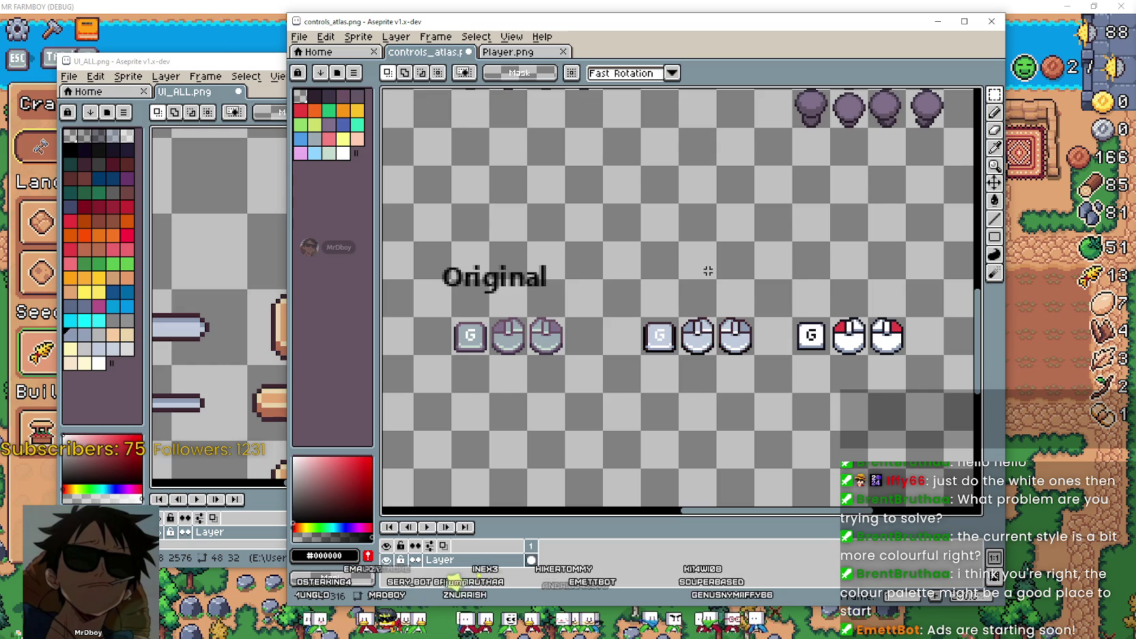
# Add 'A' and 'B' labels above the middle and red-white icon groups.
pyautogui.press('t')
pyautogui.click(647, 383)
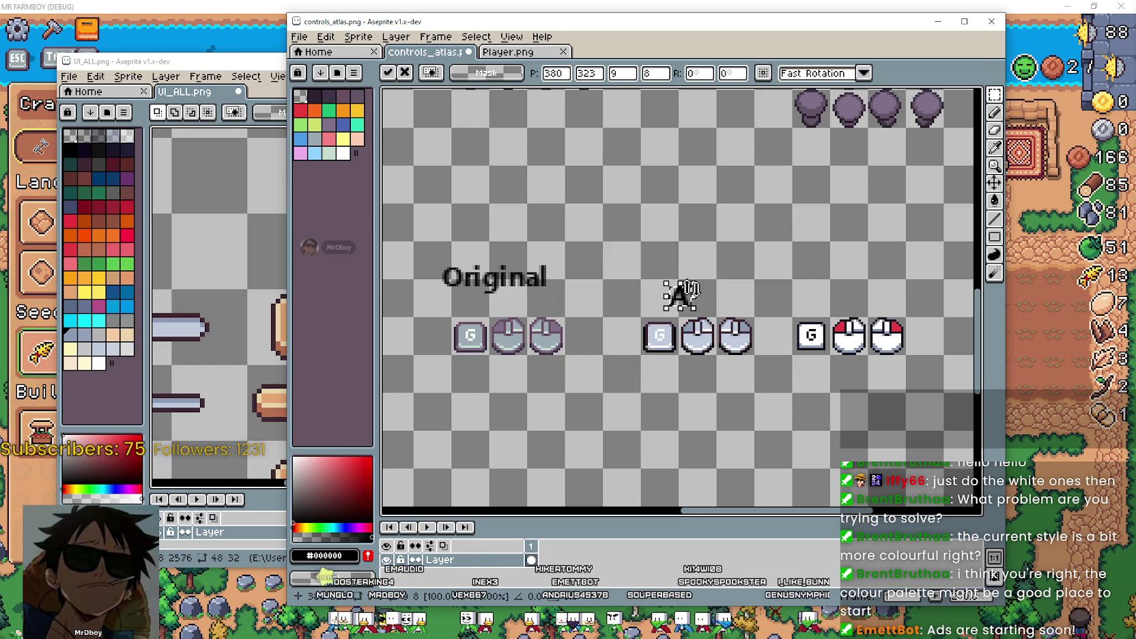
pyautogui.moveTo(695, 300); pyautogui.dragTo(711, 284)
pyautogui.press('Return')
pyautogui.hscroll(2, 795, 308)
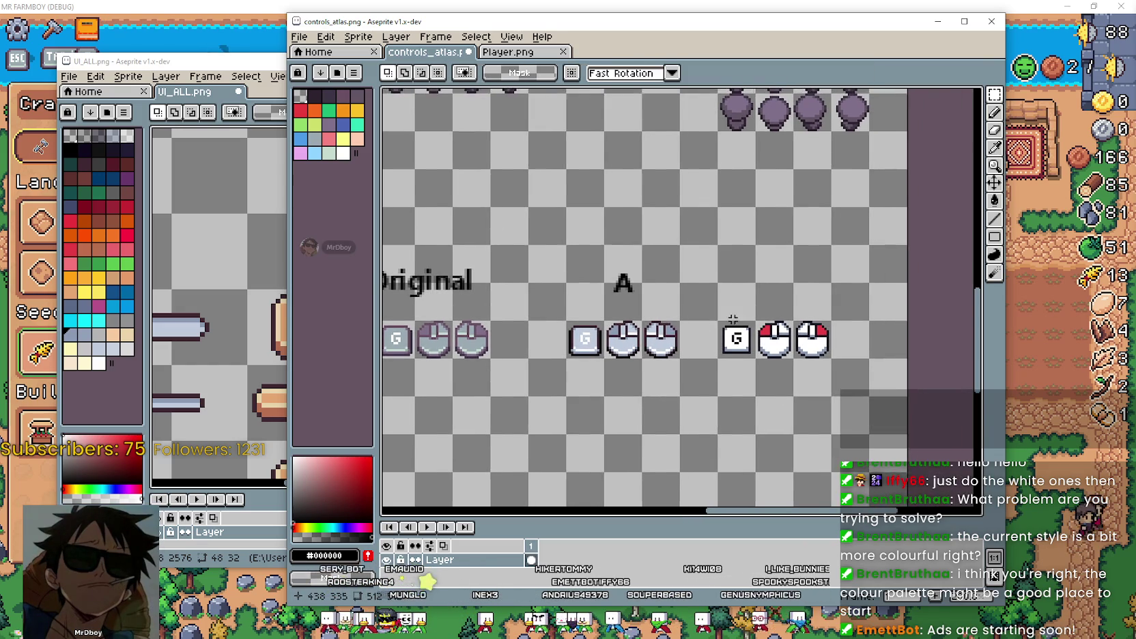
pyautogui.hotkey('ctrl', 't')
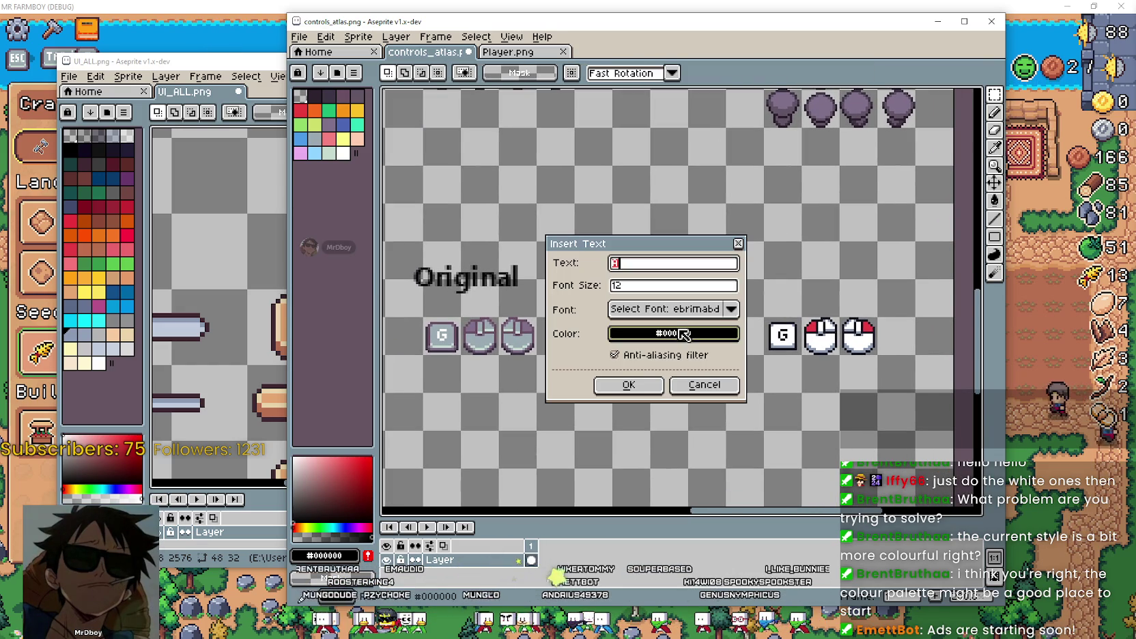
pyautogui.click(632, 385)
pyautogui.moveTo(666, 300); pyautogui.dragTo(845, 273)
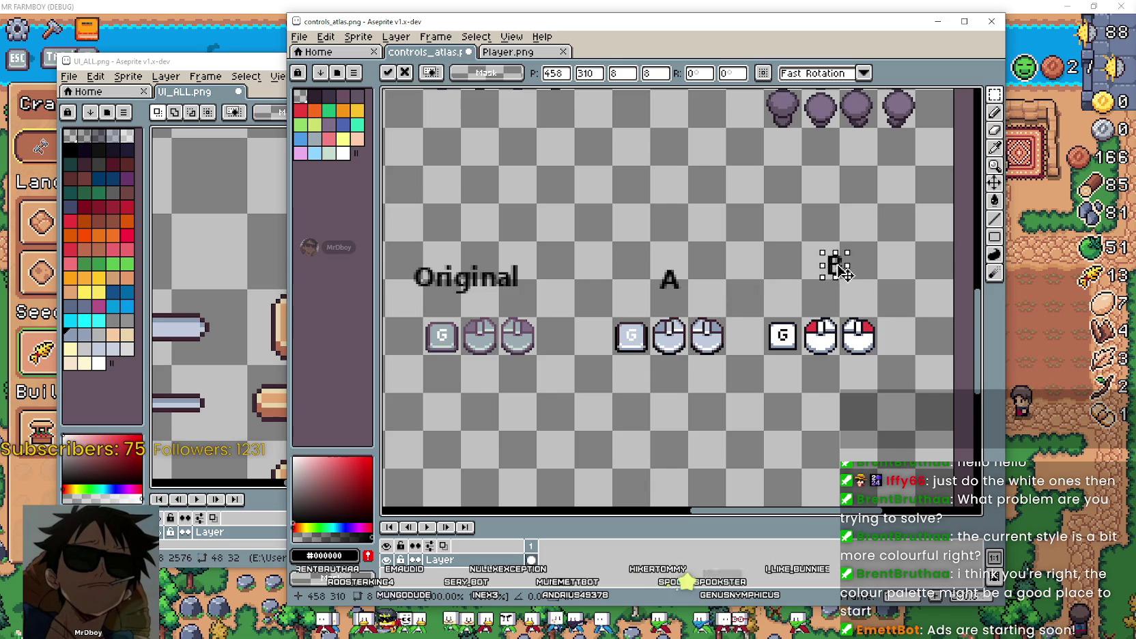
pyautogui.click(731, 366)
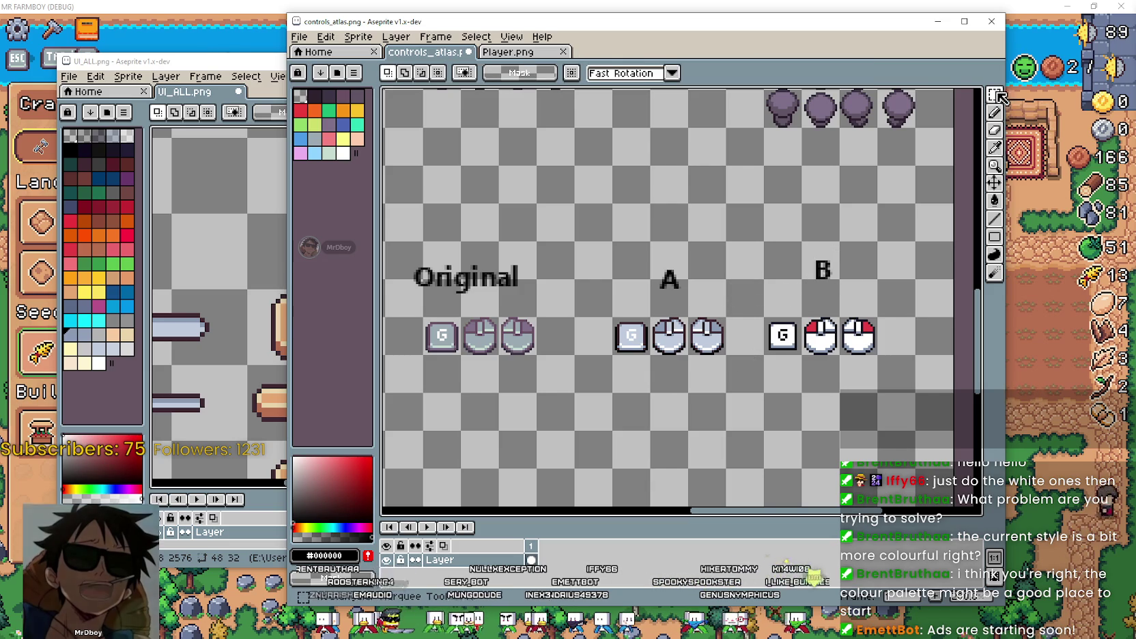
# Nudge the B, A and Original labels into alignment with the marquee.
pyautogui.press('m')
pyautogui.moveTo(844, 285); pyautogui.dragTo(846, 298)
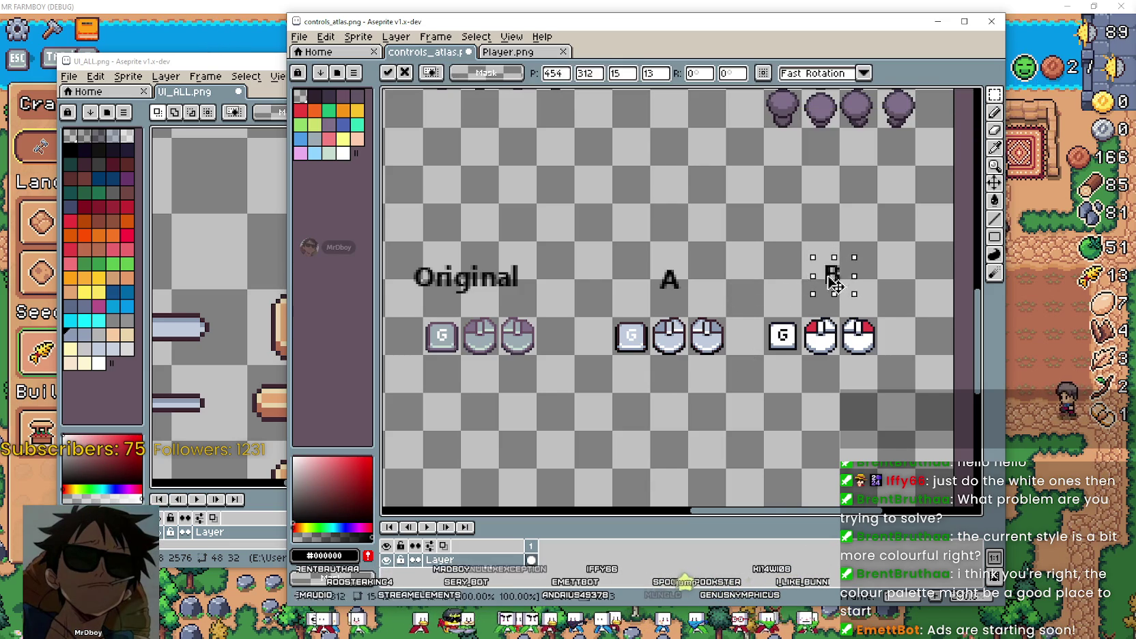
pyautogui.click(689, 292)
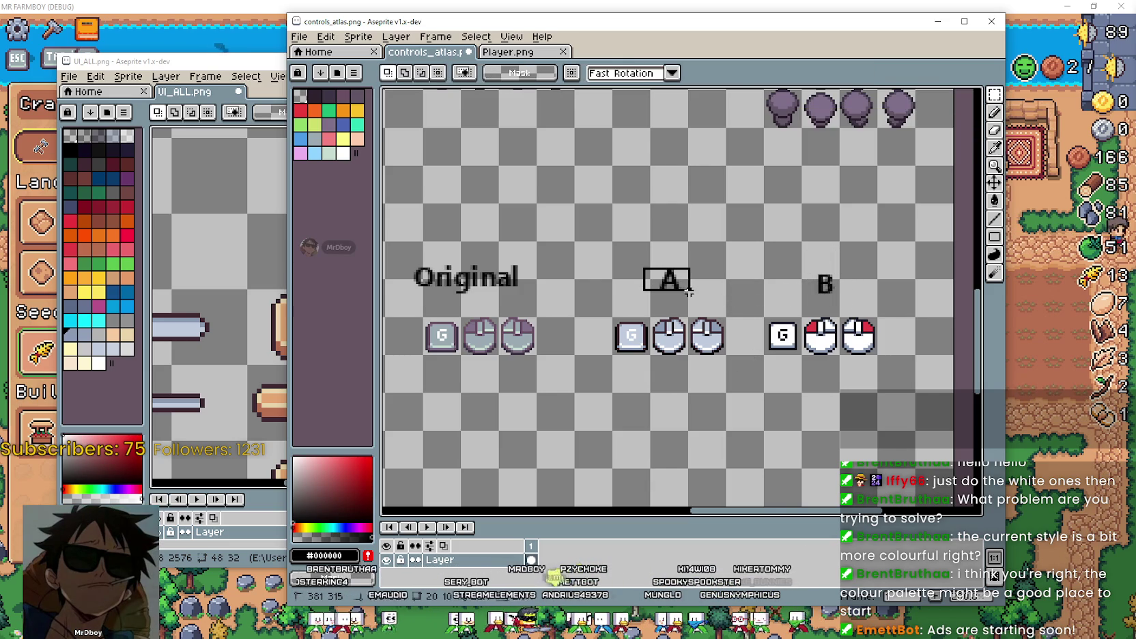
pyautogui.moveTo(662, 282); pyautogui.dragTo(690, 302)
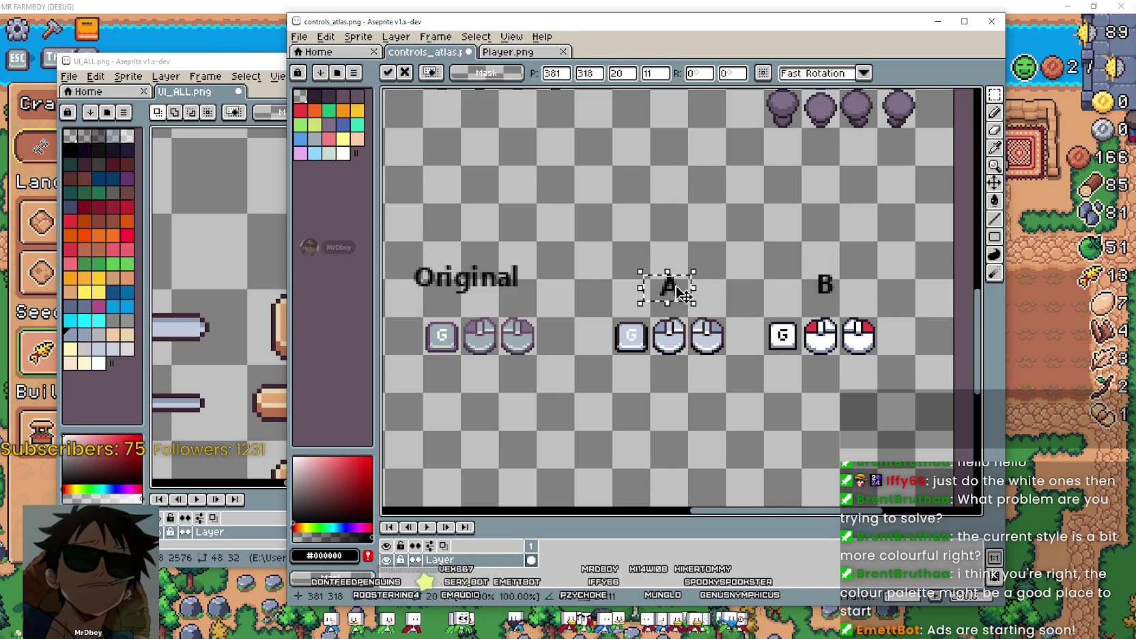
pyautogui.click(596, 256)
pyautogui.moveTo(558, 259); pyautogui.dragTo(591, 260)
pyautogui.moveTo(435, 254)
pyautogui.mouseDown()
pyautogui.moveTo(604, 287)
pyautogui.moveTo(579, 308)
pyautogui.mouseUp()
pyautogui.click(732, 299)
pyautogui.moveTo(769, 304); pyautogui.dragTo(751, 298)
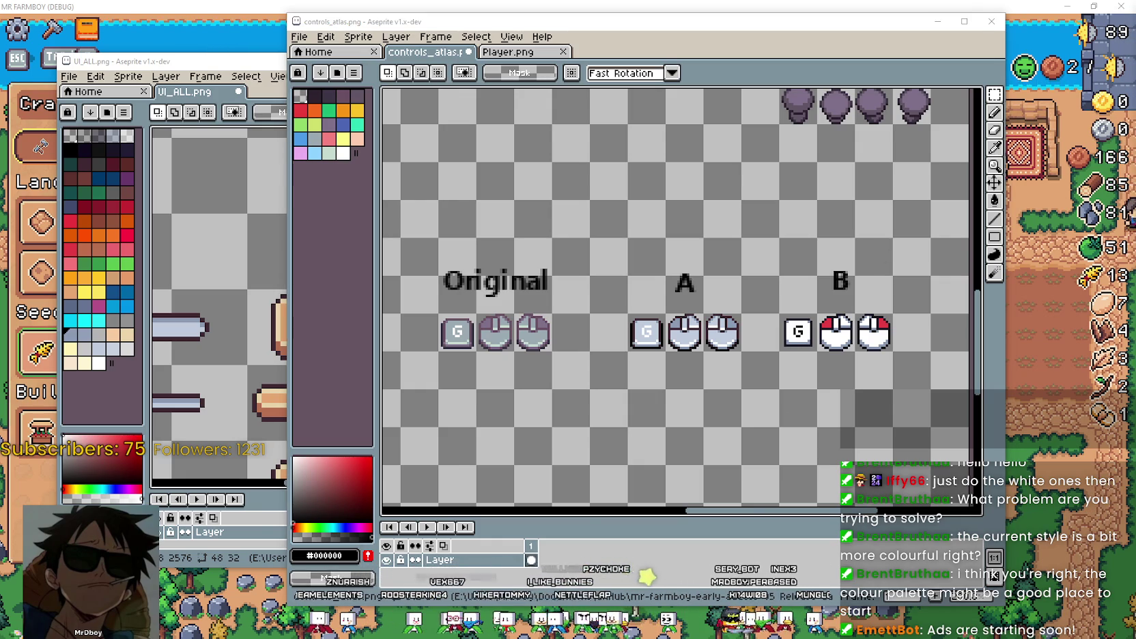
pyautogui.press('a')
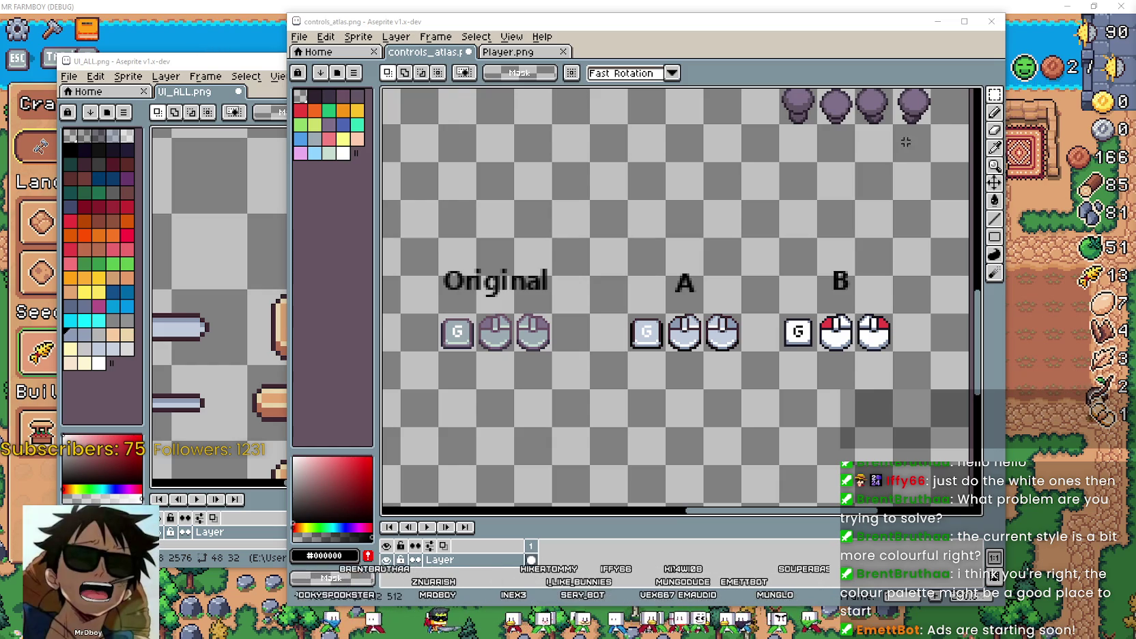
# Select the three copied icons and fill their outlines with black.
pyautogui.moveTo(435, 311); pyautogui.dragTo(703, 402)
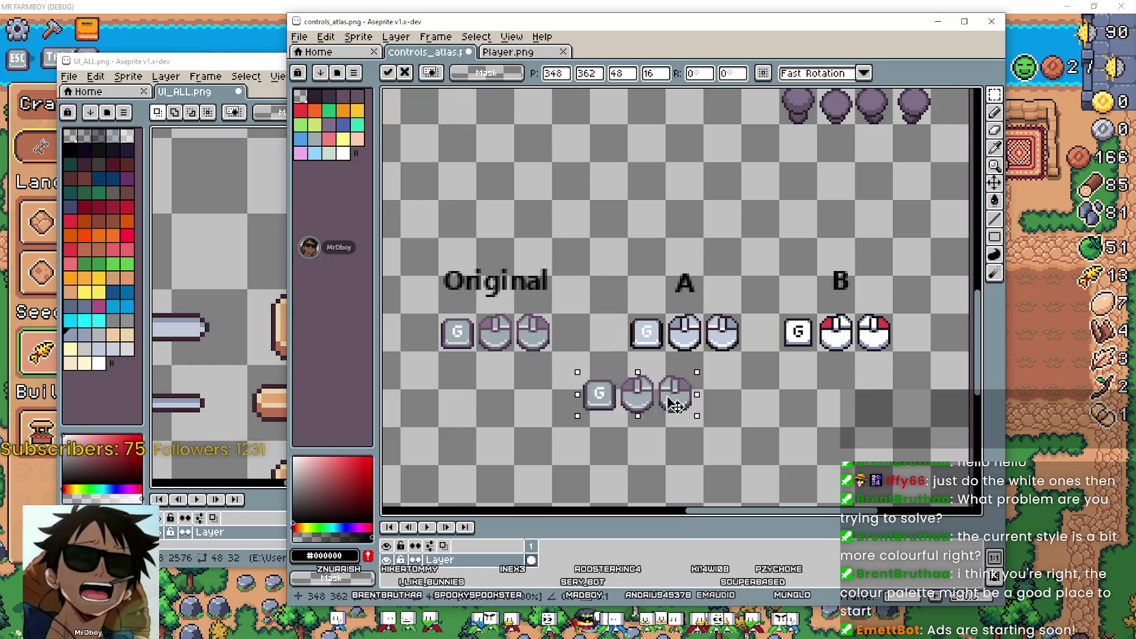
pyautogui.scroll(2, 703, 403)
pyautogui.scroll(-1, 727, 324)
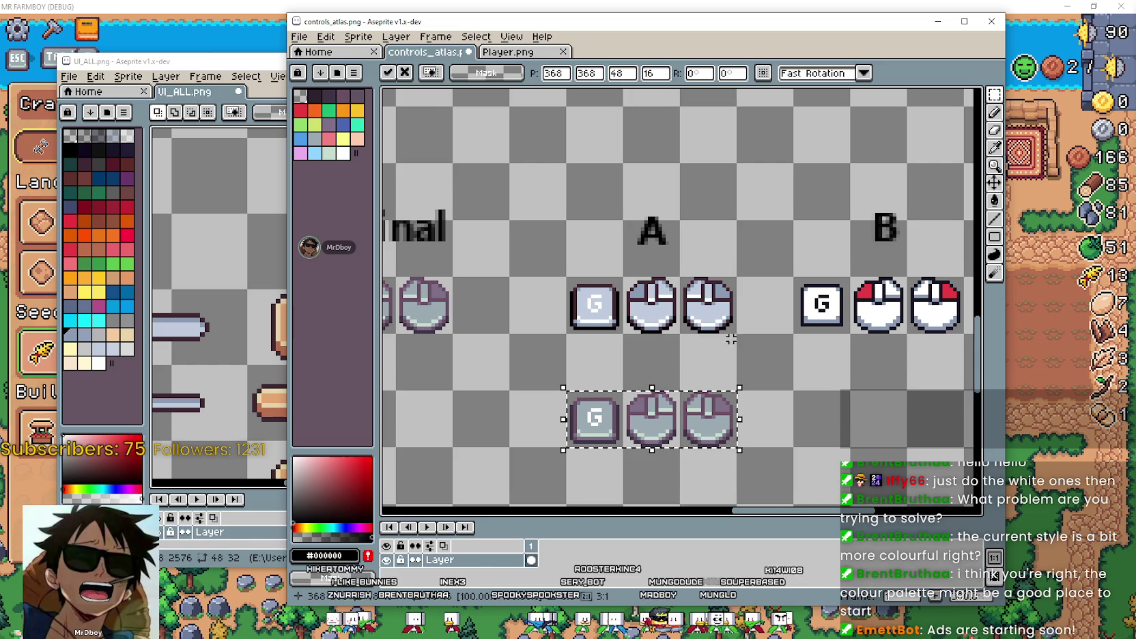
pyautogui.press('i')
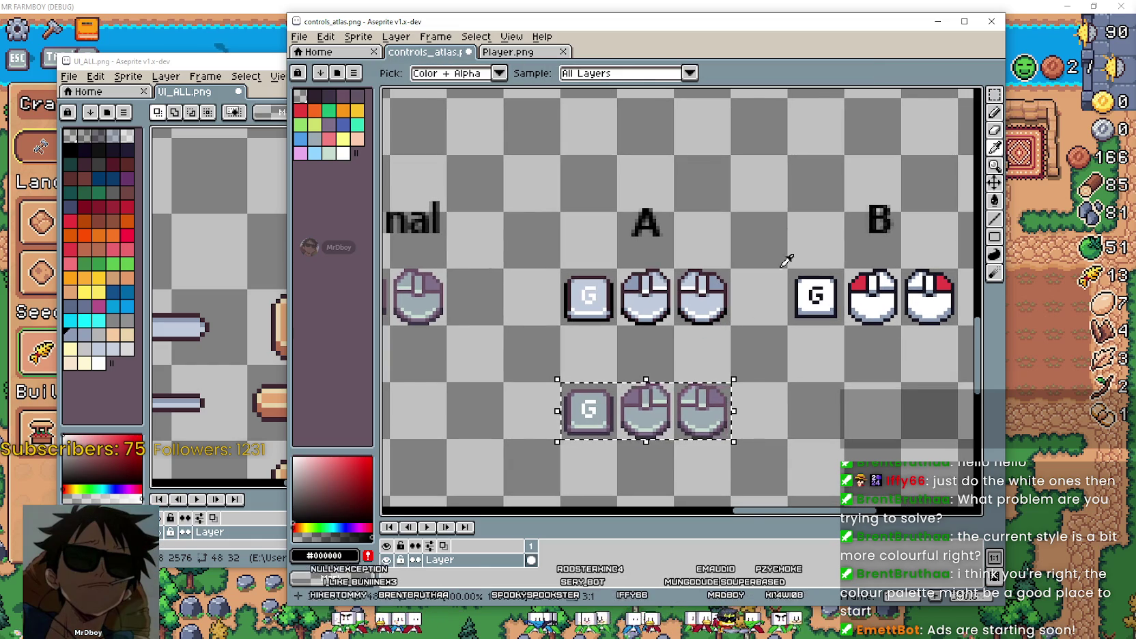
pyautogui.scroll(1, 690, 309)
pyautogui.scroll(1, 689, 309)
pyautogui.scroll(1, 715, 299)
pyautogui.scroll(3, 735, 309)
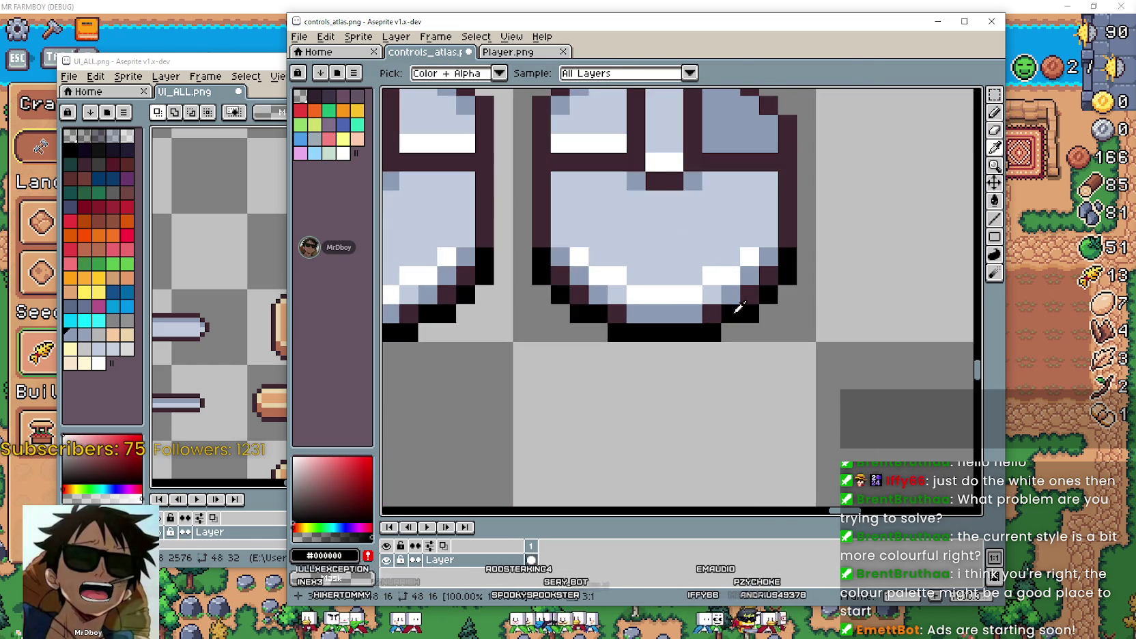
pyautogui.scroll(-4, 742, 308)
pyautogui.press('g')
pyautogui.scroll(1, 723, 341)
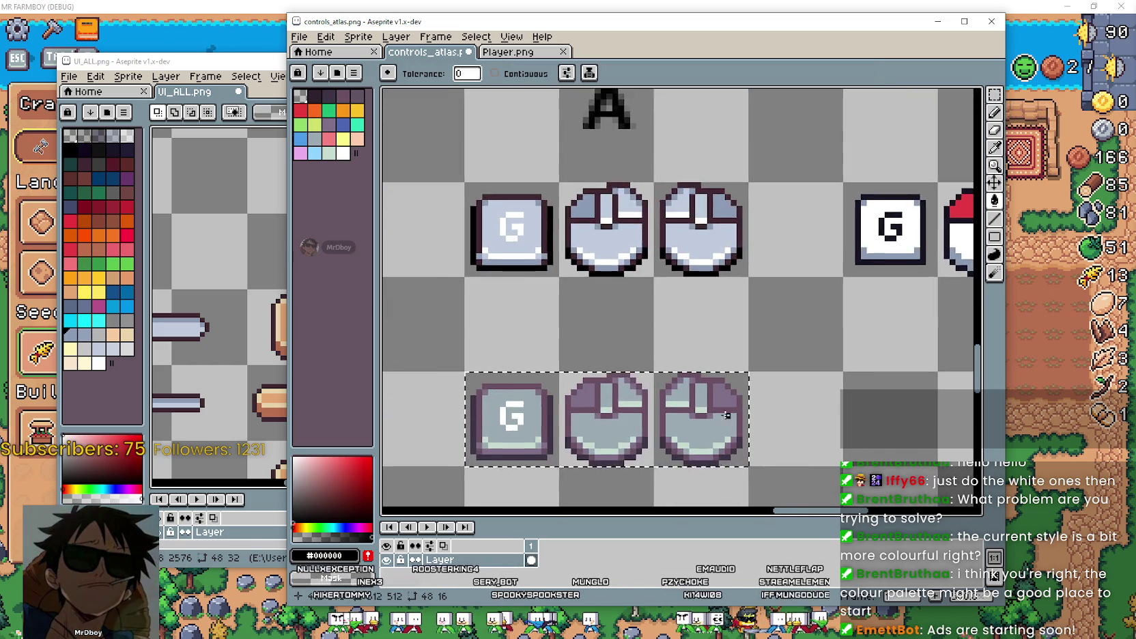
pyautogui.scroll(2, 710, 361)
pyautogui.click(710, 360)
pyautogui.scroll(-3, 711, 360)
pyautogui.scroll(-1, 808, 256)
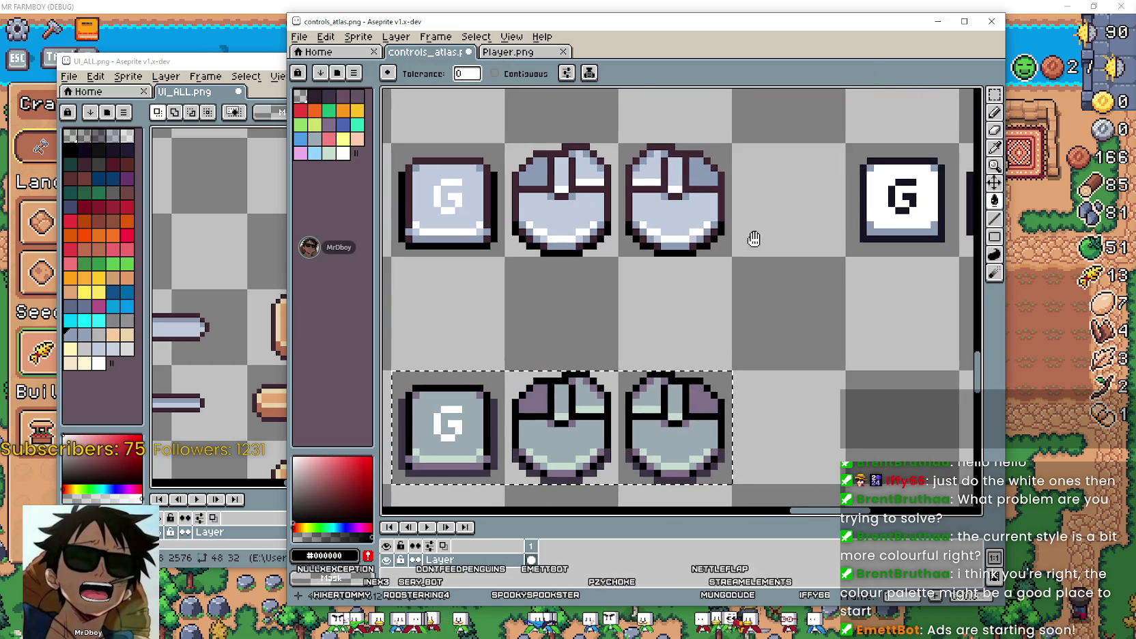
# Sample the dark outline, light grey #b9bbb4 and pale blue #c0cbdc colours from the icons.
pyautogui.press('i')
pyautogui.scroll(3, 713, 259)
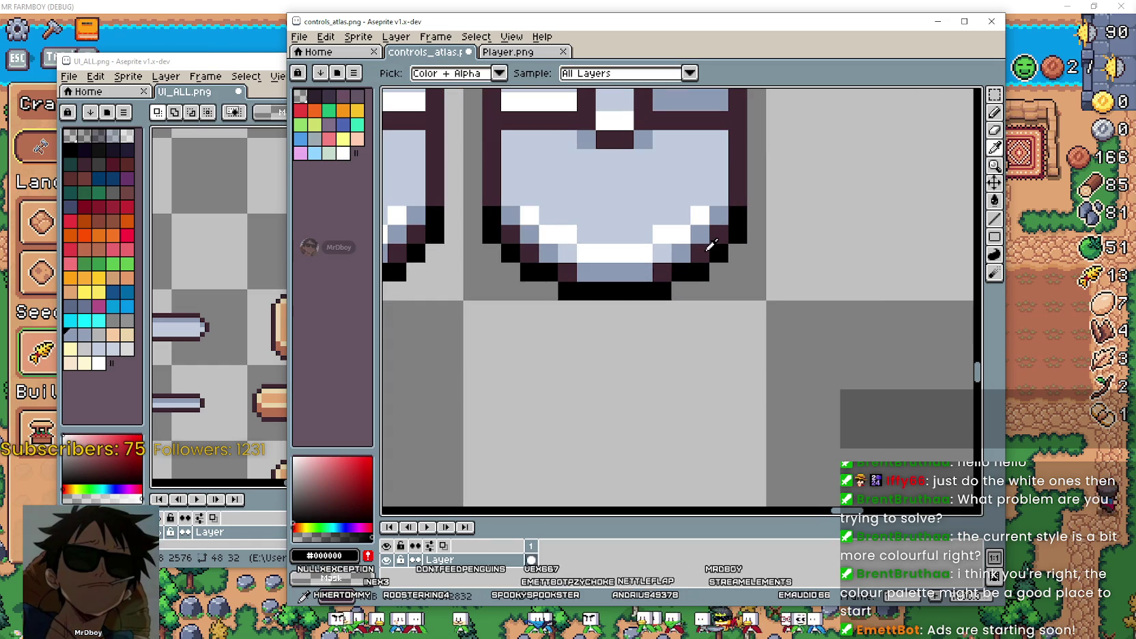
pyautogui.click(714, 260)
pyautogui.scroll(-3, 713, 260)
pyautogui.scroll(-1, 714, 259)
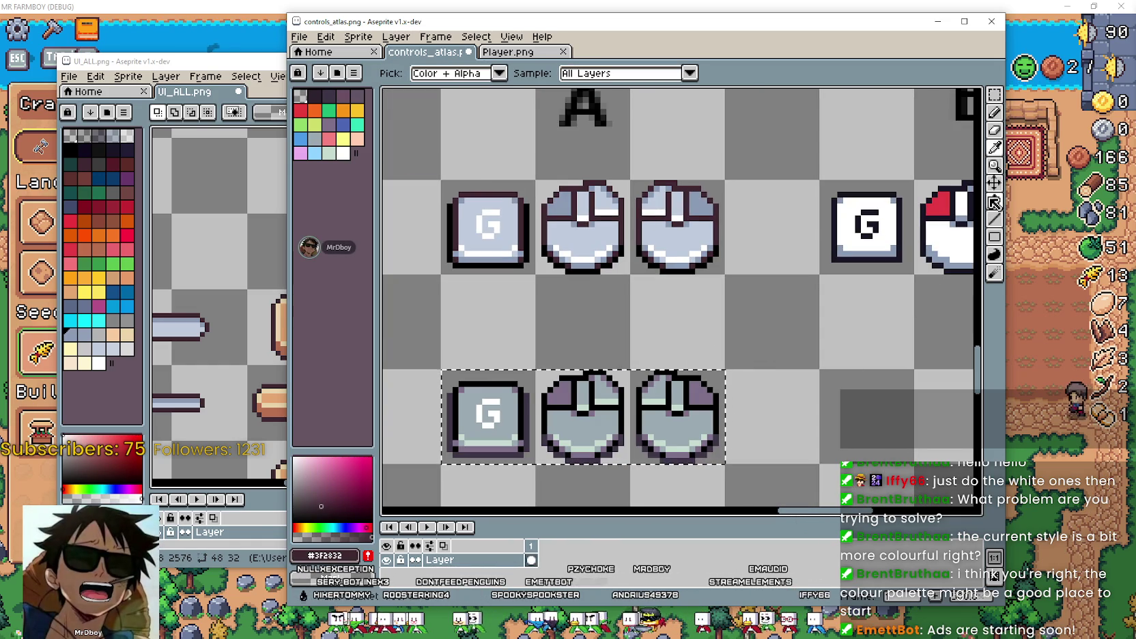
pyautogui.press('g')
pyautogui.scroll(4, 676, 456)
pyautogui.scroll(1, 676, 456)
pyautogui.scroll(-4, 800, 308)
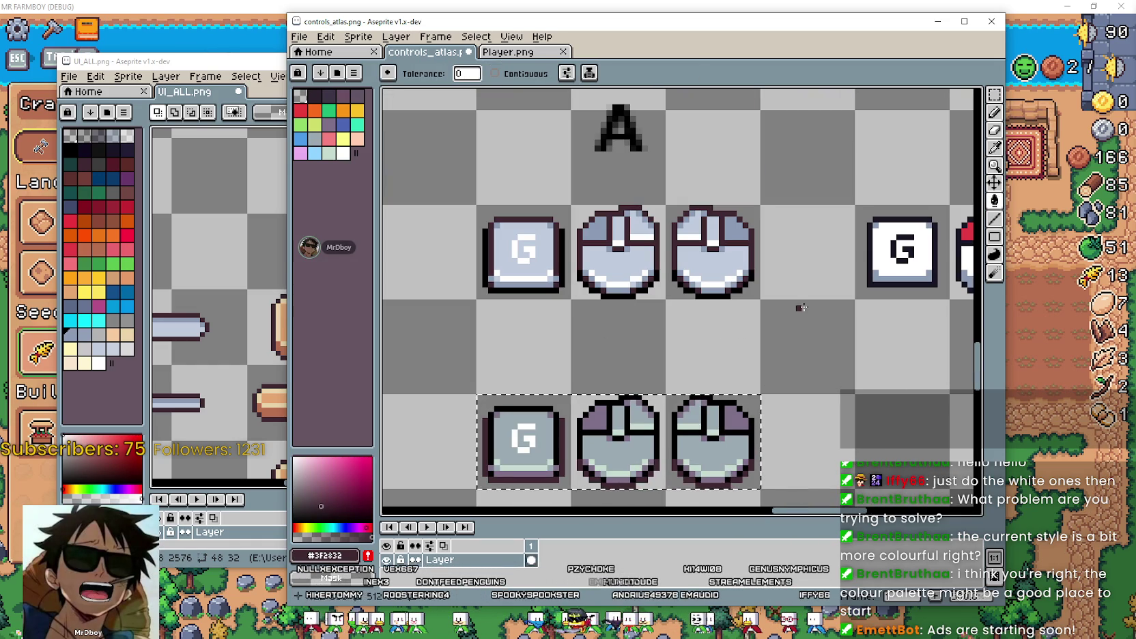
pyautogui.click(994, 147)
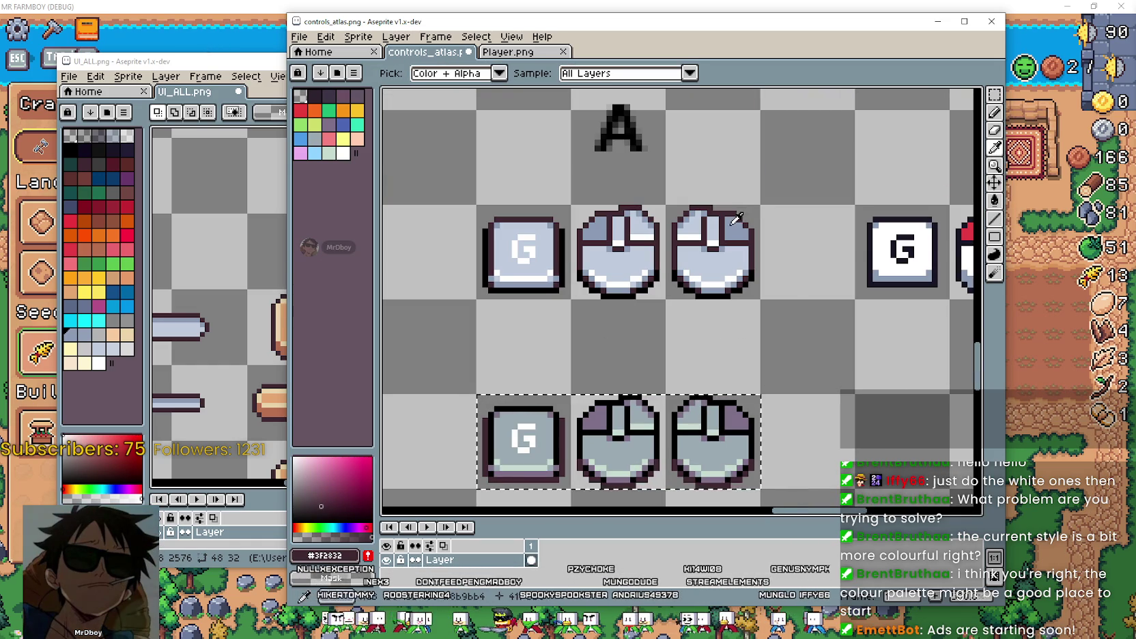
pyautogui.click(960, 210)
pyautogui.click(994, 200)
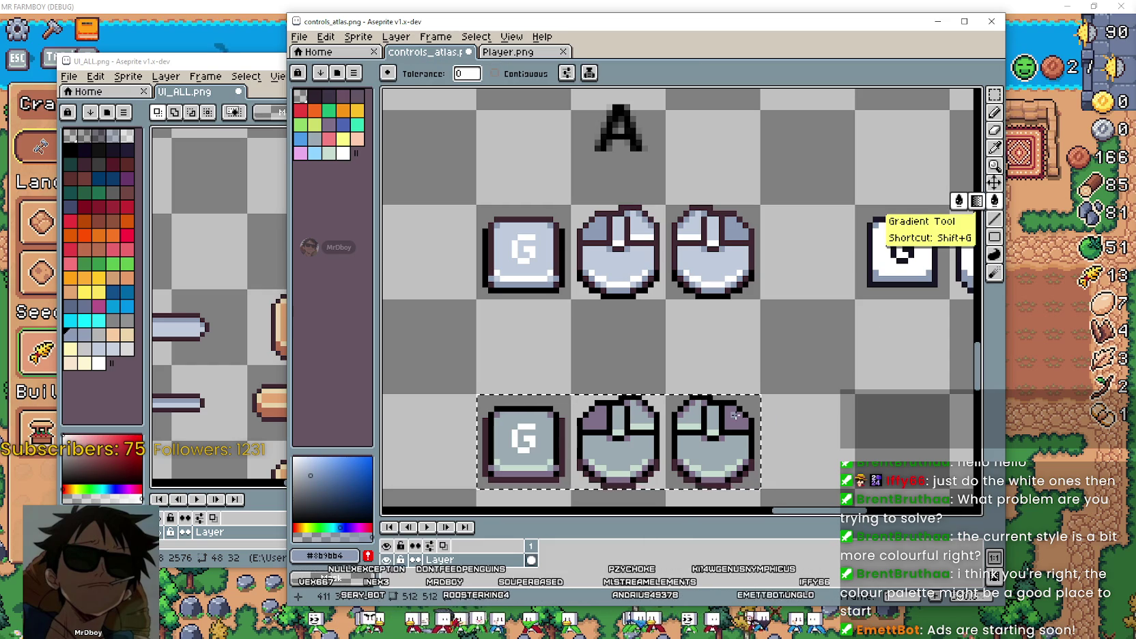
pyautogui.click(994, 147)
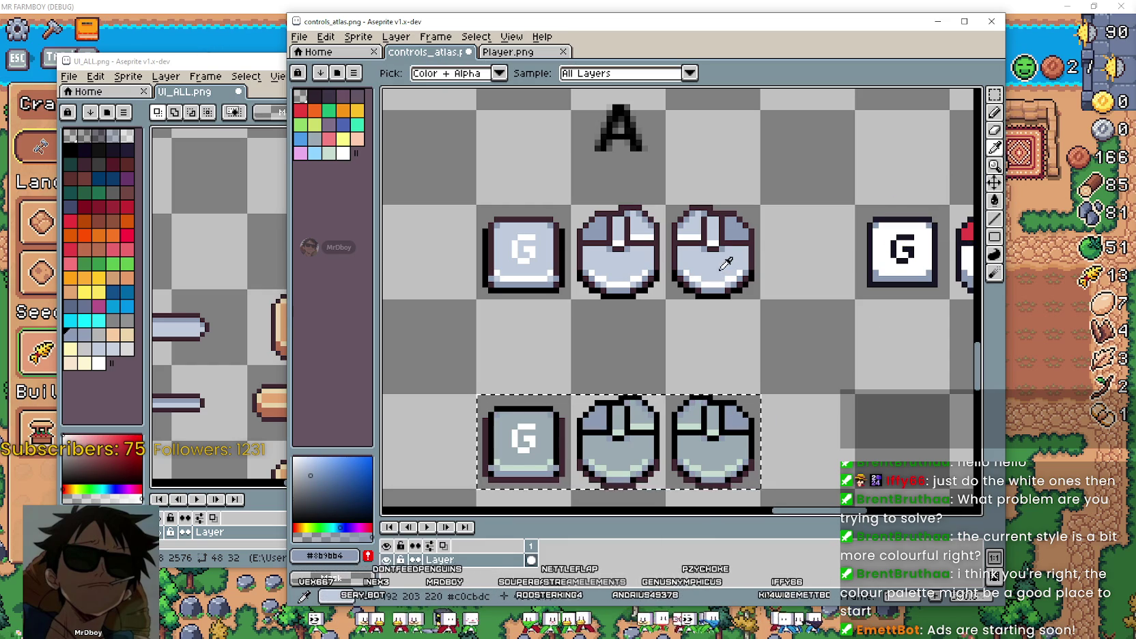
pyautogui.click(751, 222)
pyautogui.click(994, 200)
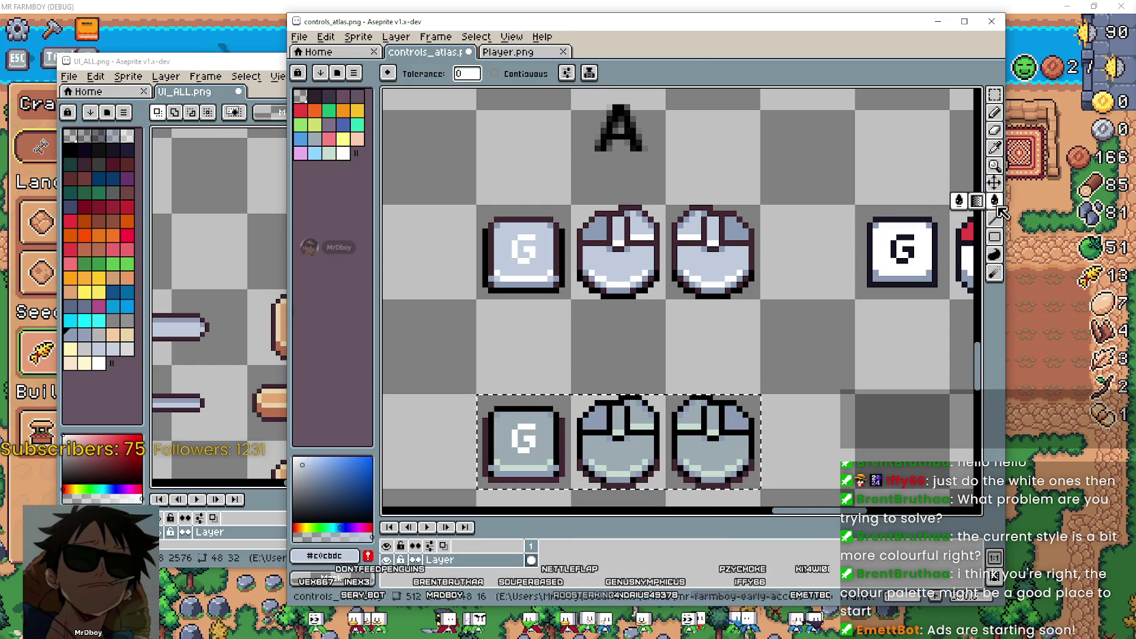
# Pick white from the mouse icon and fill the lower mouse icons' highlights with it.
pyautogui.click(996, 156)
pyautogui.scroll(3, 707, 236)
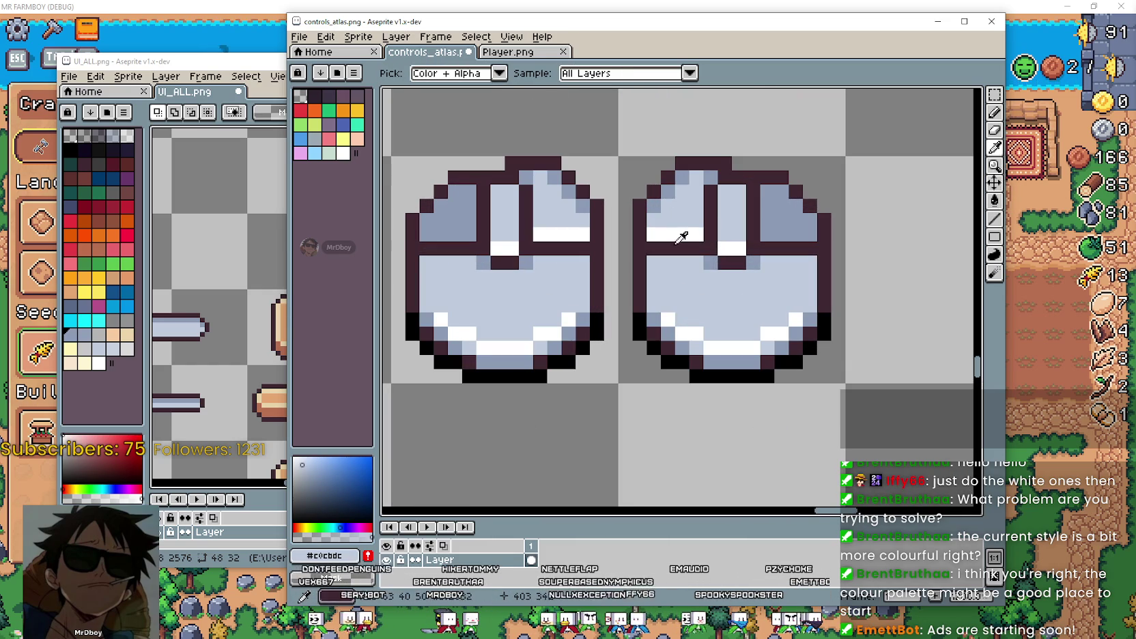
pyautogui.click(678, 234)
pyautogui.scroll(-3, 678, 234)
pyautogui.click(994, 202)
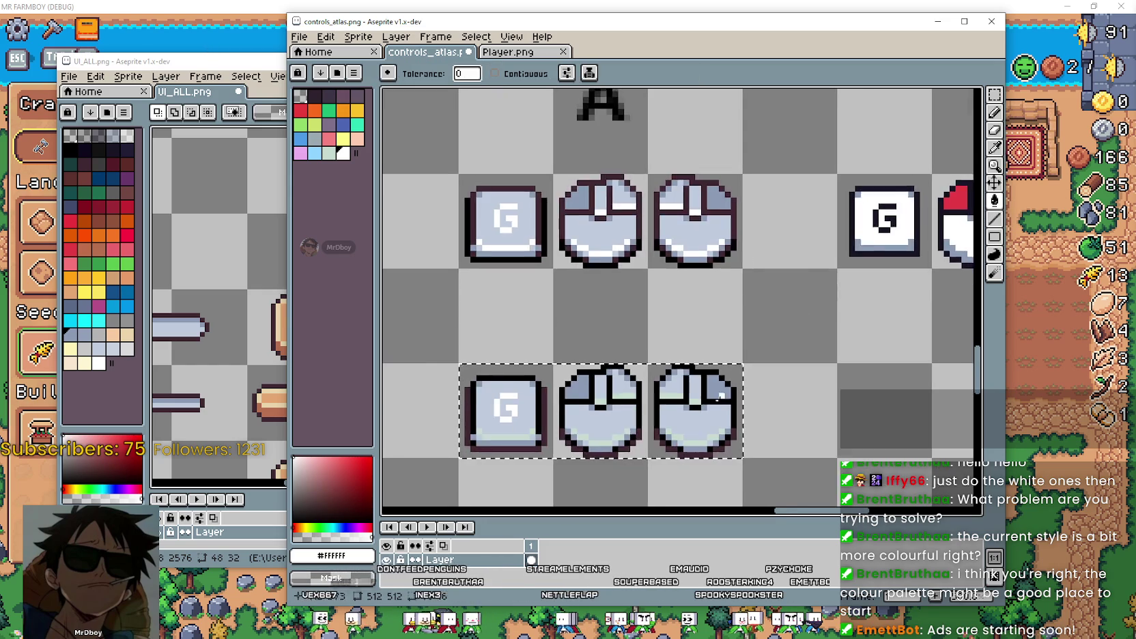
pyautogui.scroll(2, 724, 471)
pyautogui.scroll(1, 713, 450)
pyautogui.click(705, 443)
pyautogui.scroll(-3, 706, 443)
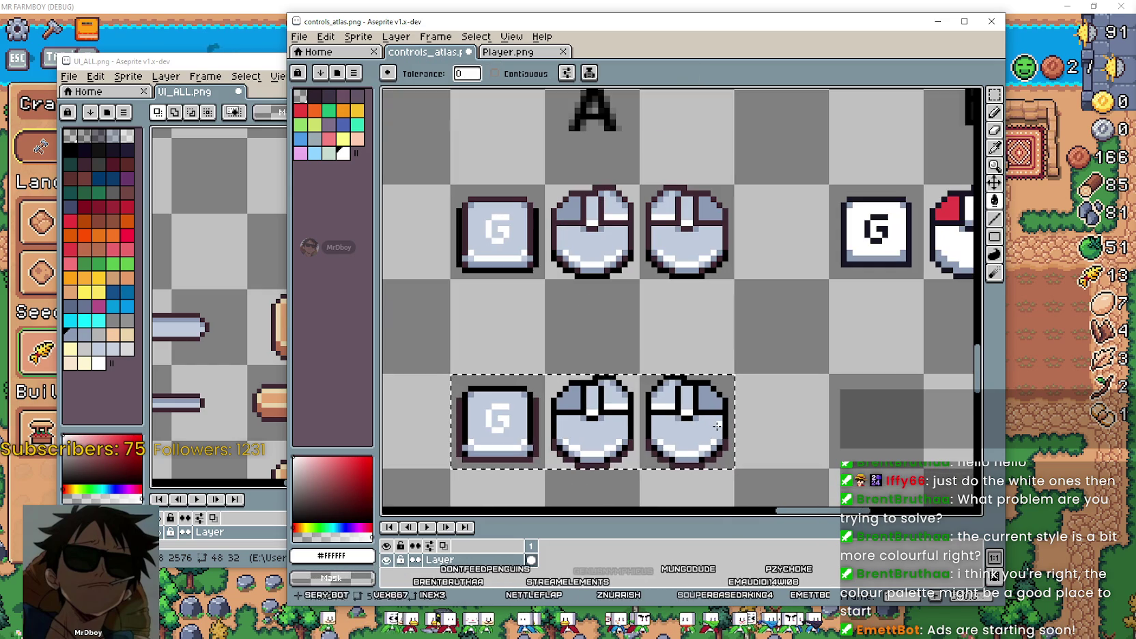
pyautogui.scroll(-2, 819, 382)
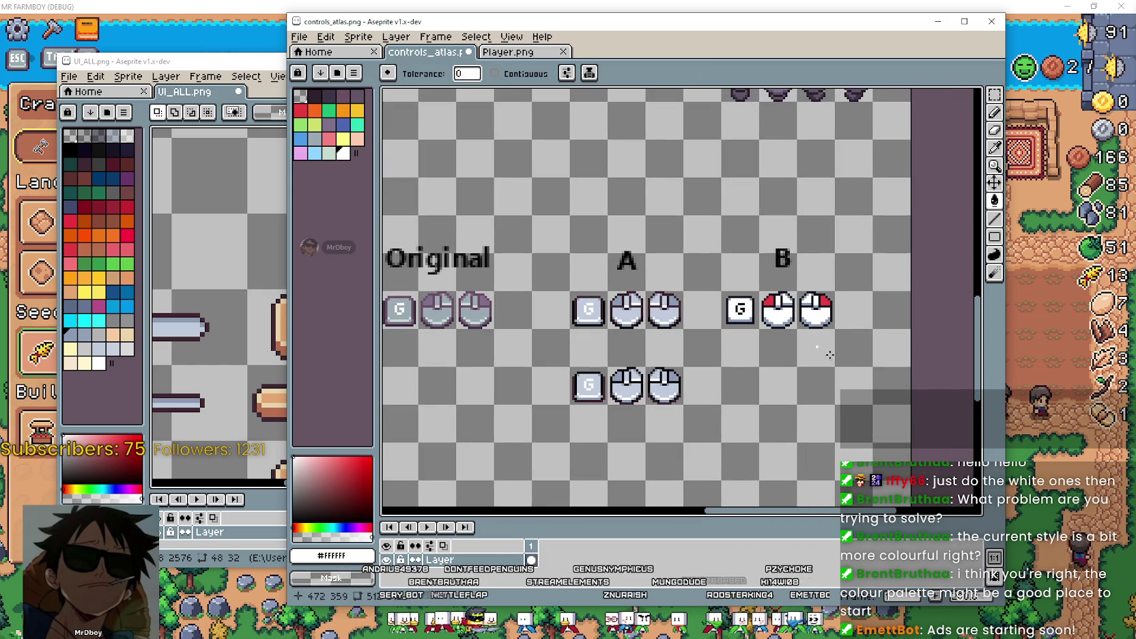
# Move the B label down above the lower row of icons.
pyautogui.click(994, 95)
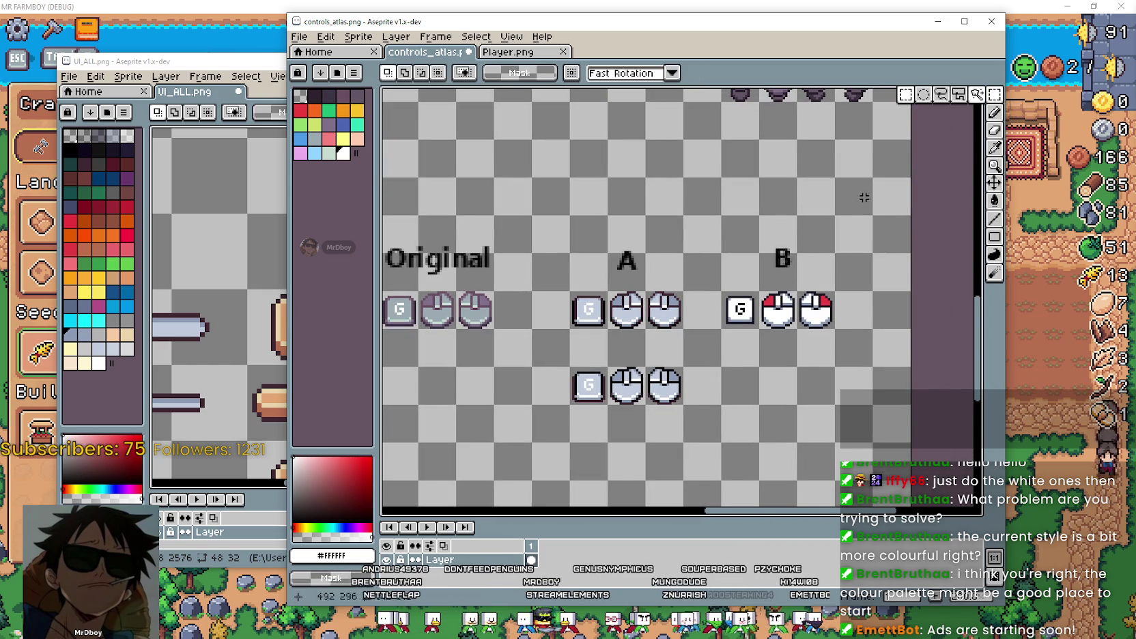
pyautogui.moveTo(757, 242); pyautogui.dragTo(798, 268)
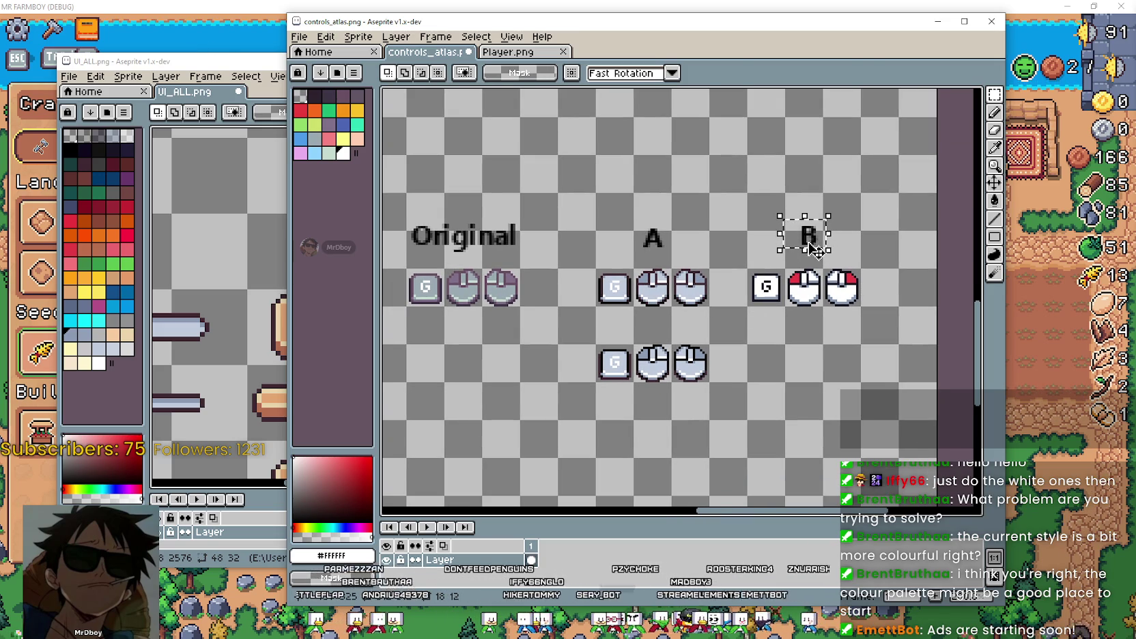
pyautogui.moveTo(813, 246); pyautogui.dragTo(662, 345)
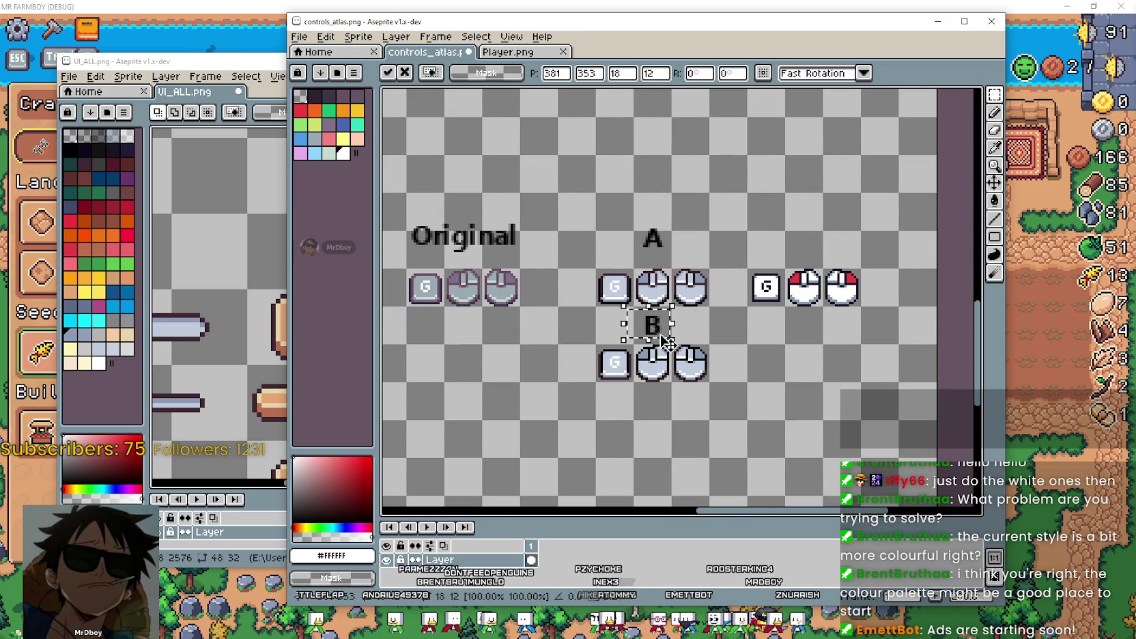
pyautogui.click(756, 372)
# Insert a new letter C as text in a dark palette colour.
pyautogui.press('t')
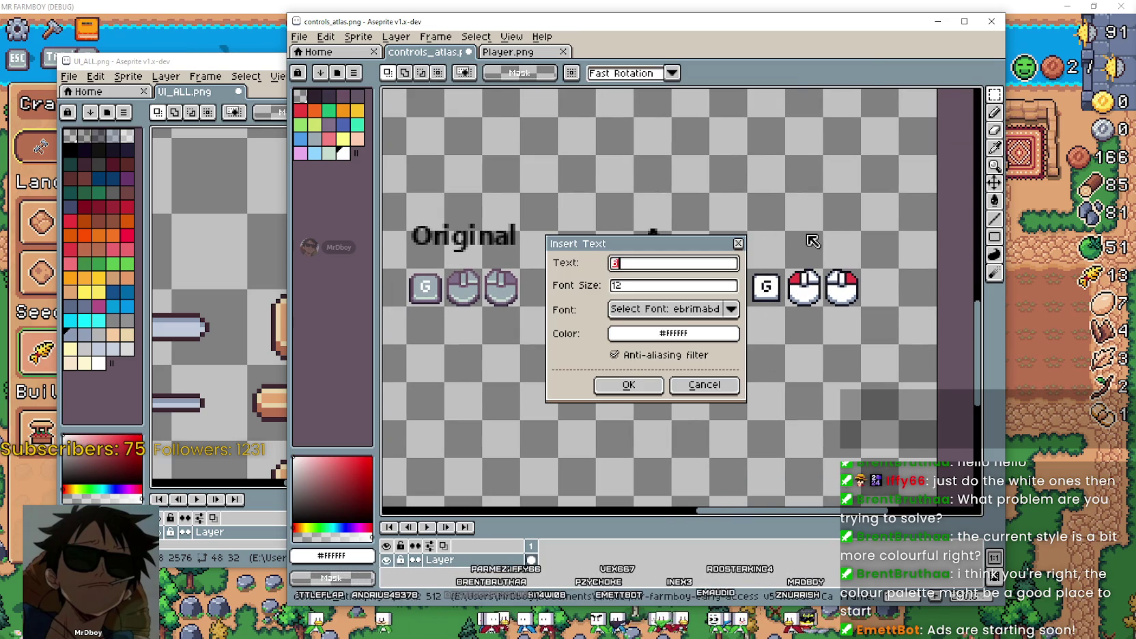
pyautogui.click(659, 333)
pyautogui.click(625, 357)
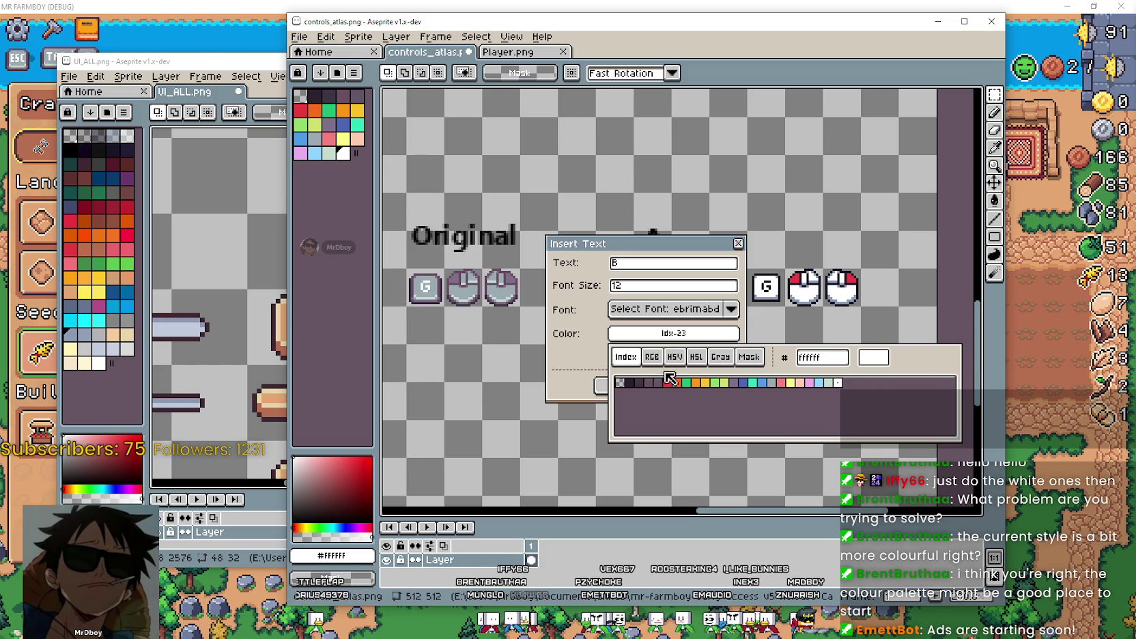
pyautogui.click(639, 387)
pyautogui.click(645, 273)
pyautogui.moveTo(642, 262); pyautogui.dragTo(568, 257)
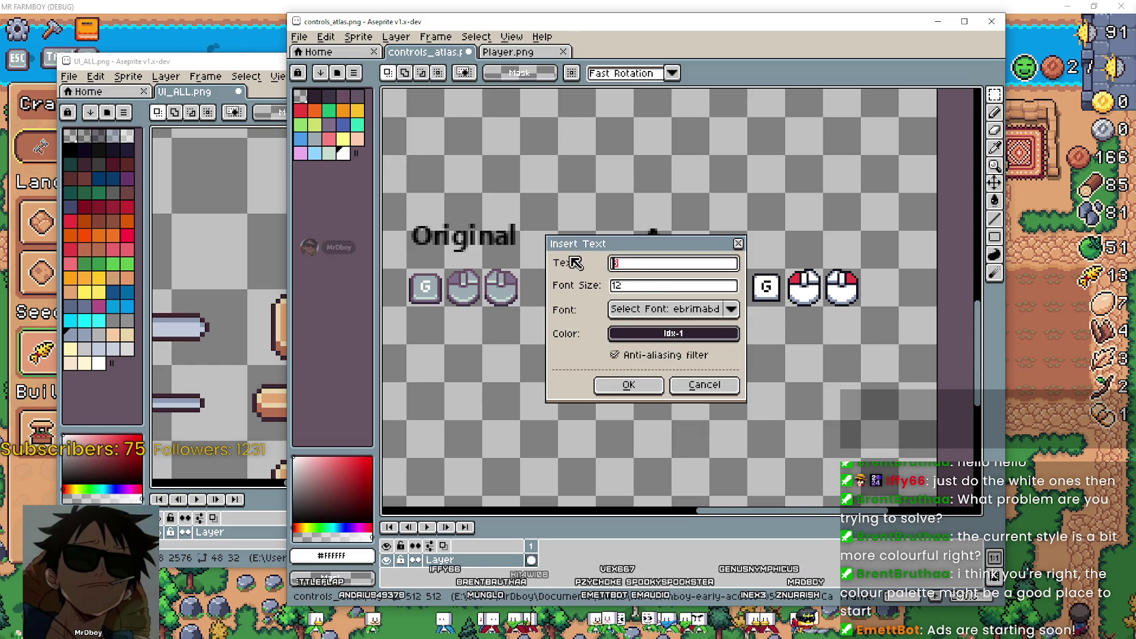
pyautogui.write('C')
pyautogui.click(624, 386)
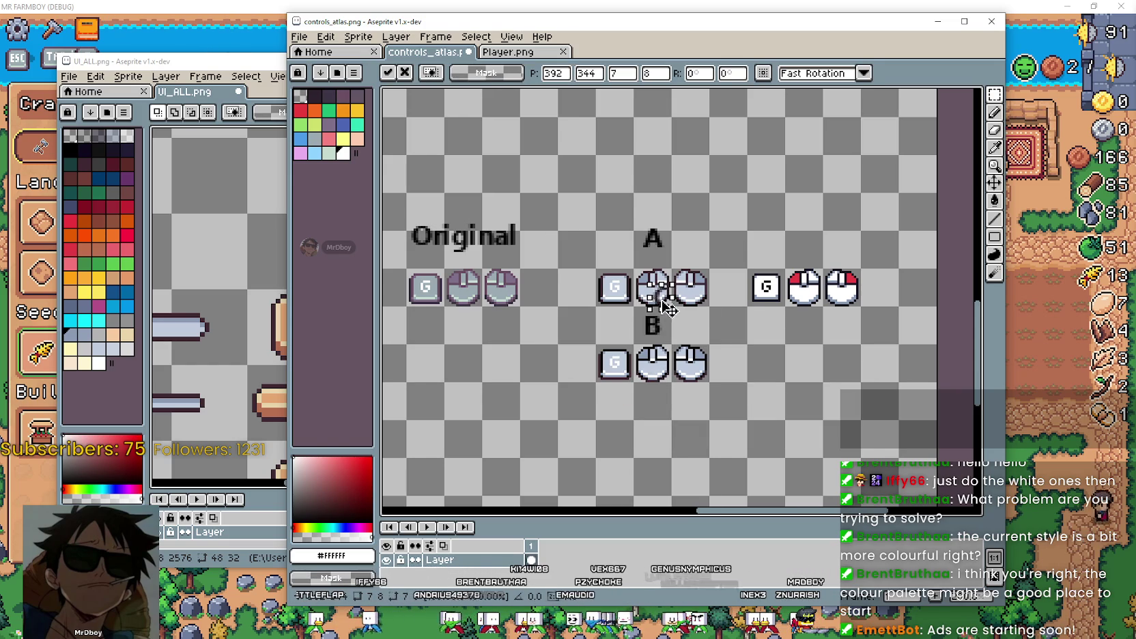
# Commit the C text above the red icons and sample the near-black label colour.
pyautogui.moveTo(655, 298); pyautogui.dragTo(802, 247)
pyautogui.click(788, 340)
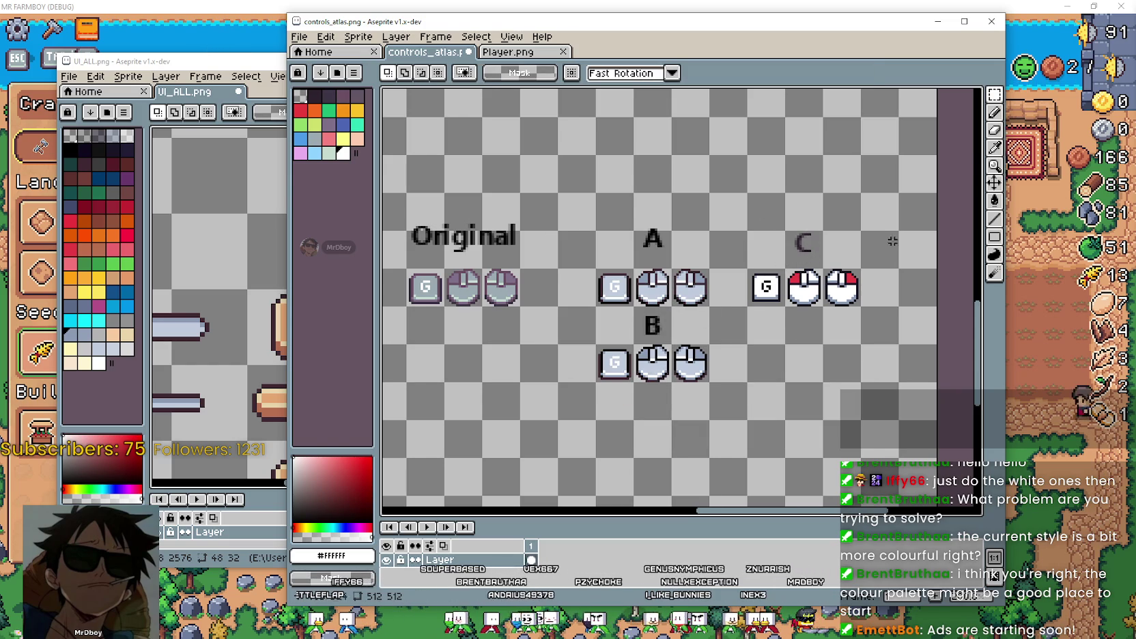
pyautogui.click(994, 146)
pyautogui.click(323, 501)
pyautogui.click(298, 523)
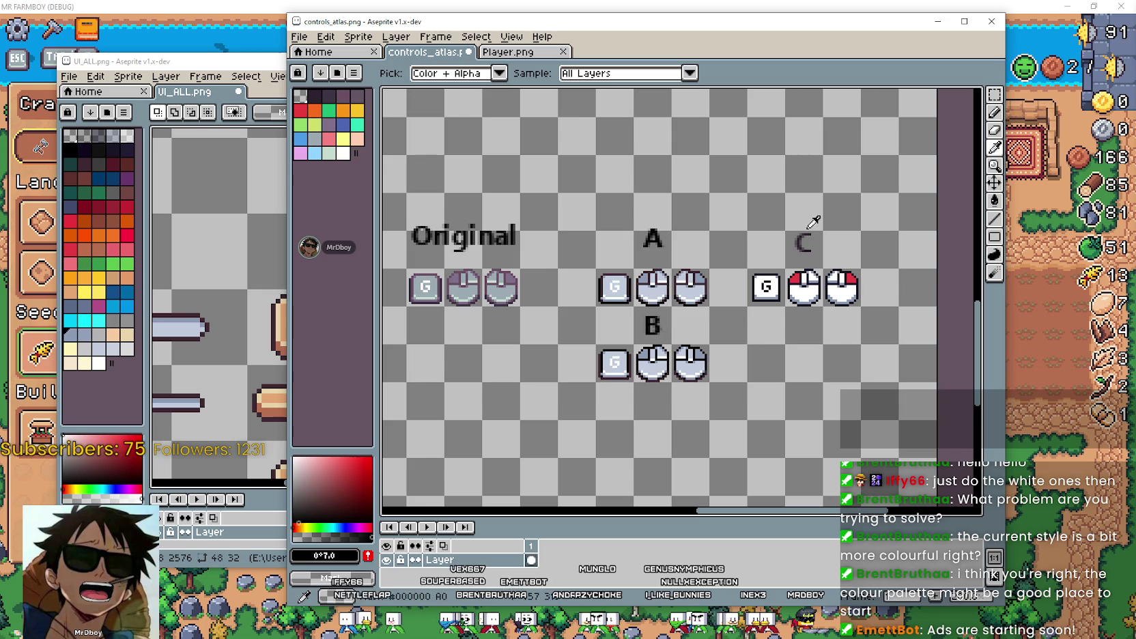
# Insert a second near-black letter and place it above the C label.
pyautogui.hotkey('ctrl', 't')
pyautogui.click(628, 384)
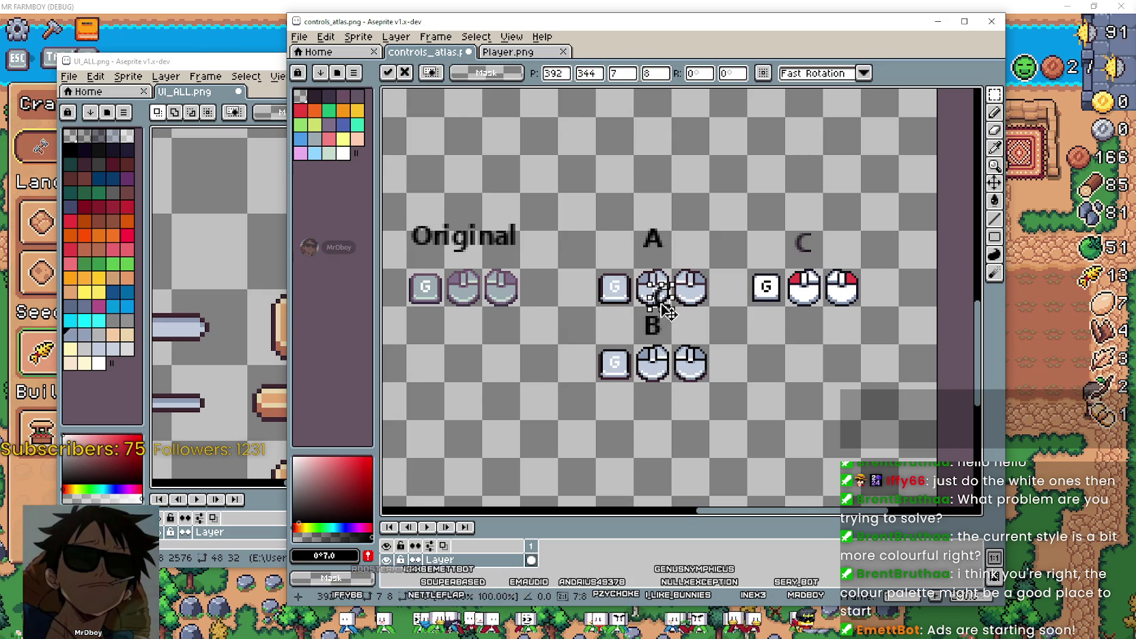
pyautogui.moveTo(660, 295); pyautogui.dragTo(772, 224)
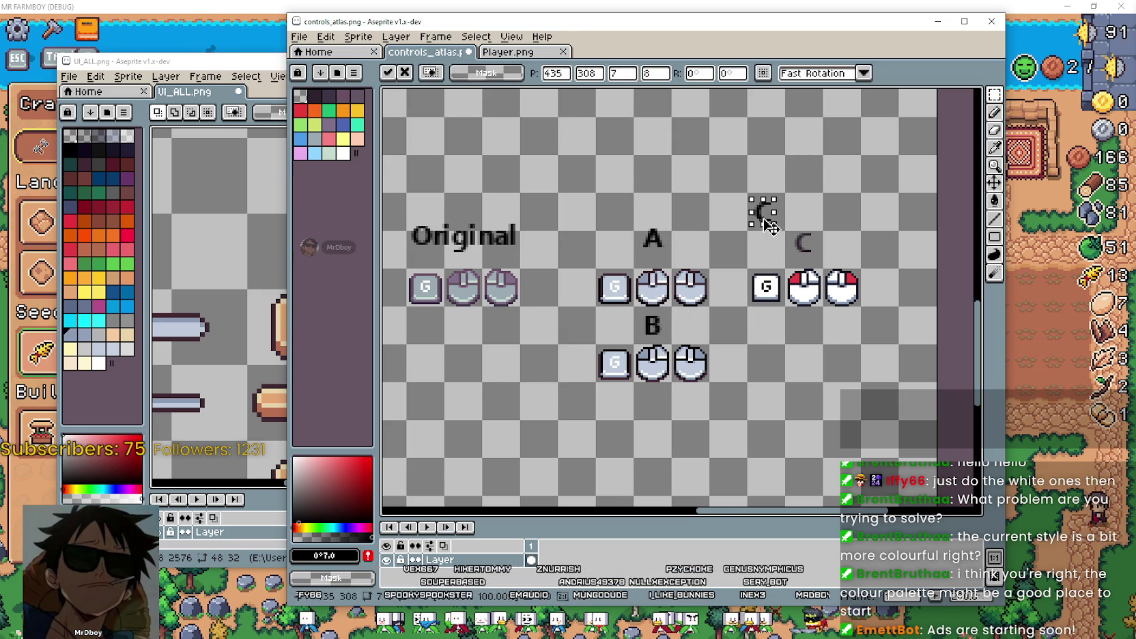
pyautogui.click(789, 261)
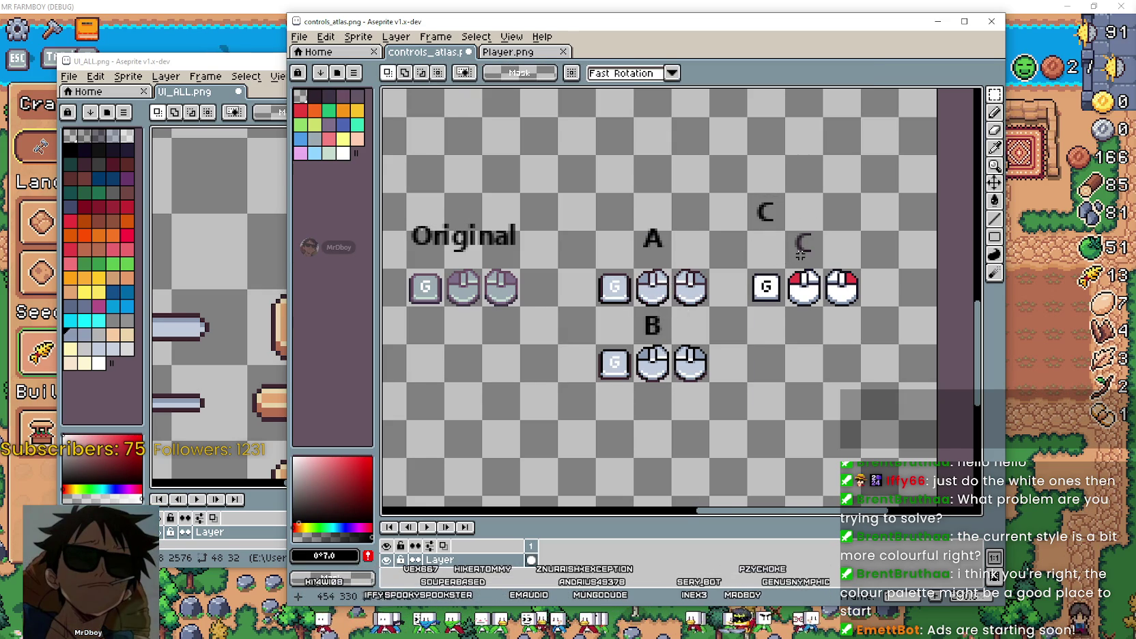
# Delete the extra small C and reposition the C label over the red icons.
pyautogui.moveTo(784, 228); pyautogui.dragTo(846, 266)
pyautogui.press('Delete')
pyautogui.moveTo(749, 236)
pyautogui.mouseDown()
pyautogui.moveTo(787, 192)
pyautogui.moveTo(819, 252)
pyautogui.mouseUp()
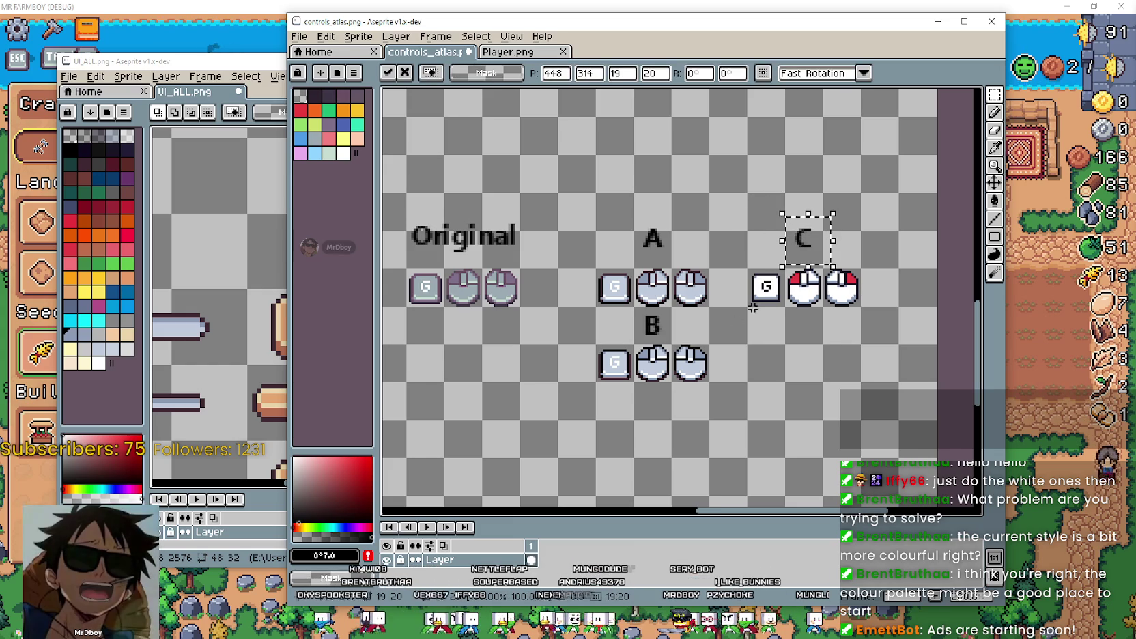
pyautogui.click(743, 363)
pyautogui.hscroll(-3, 785, 363)
pyautogui.scroll(-1, 828, 364)
# Drag the Aseprite window further left and nudge the canvas view.
pyautogui.scroll(-1, 827, 364)
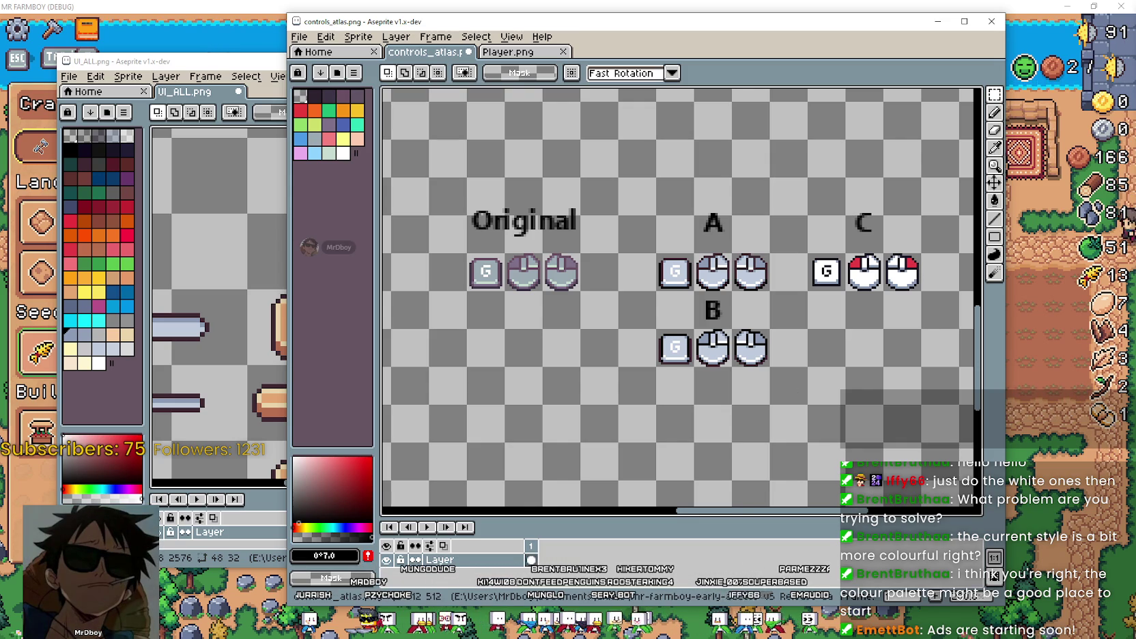
pyautogui.moveTo(723, 22); pyautogui.dragTo(654, 62)
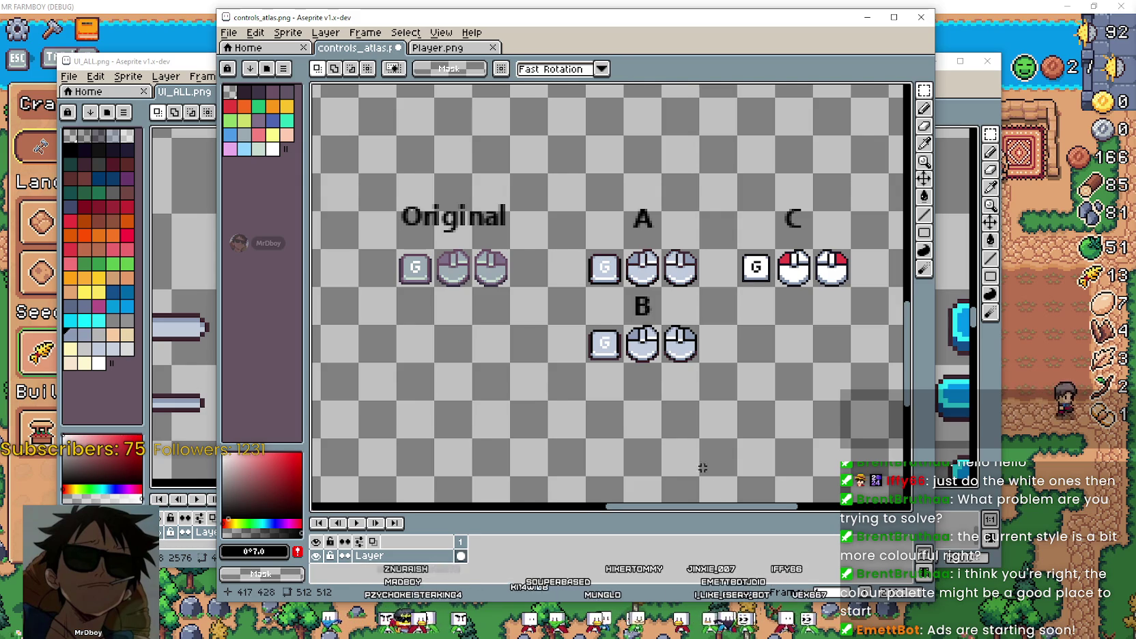
pyautogui.moveTo(701, 467); pyautogui.dragTo(687, 464)
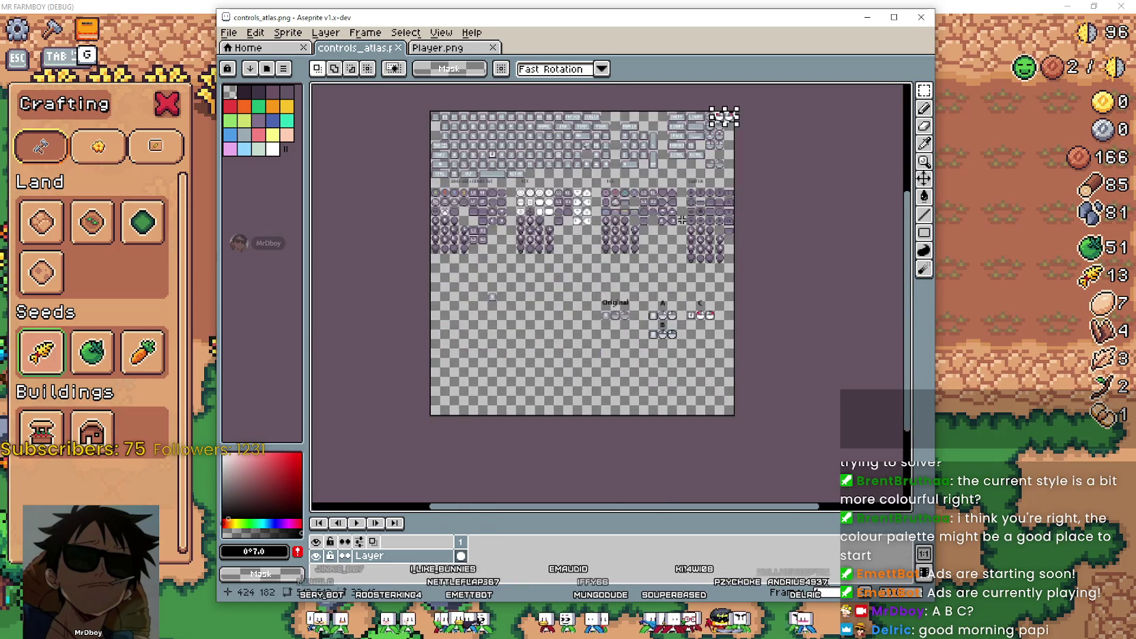
# Pan to the Original, A, B and C icon rows, then bring the farm game forward.
pyautogui.moveTo(697, 338)
pyautogui.mouseDown()
pyautogui.moveTo(685, 309)
pyautogui.moveTo(690, 316)
pyautogui.mouseUp()
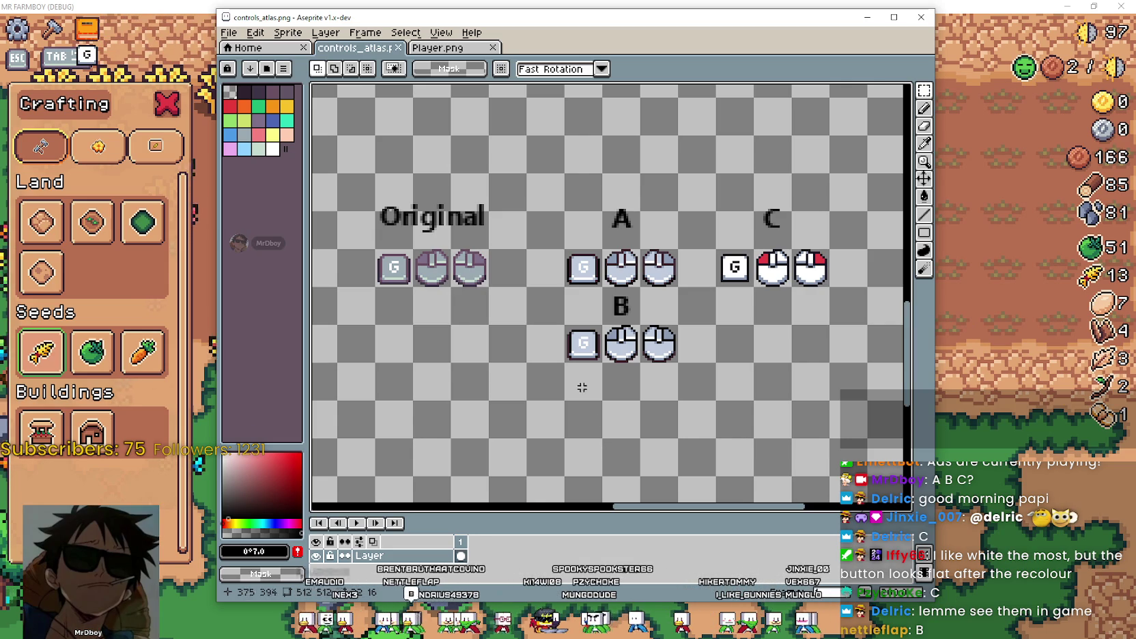
pyautogui.click(971, 399)
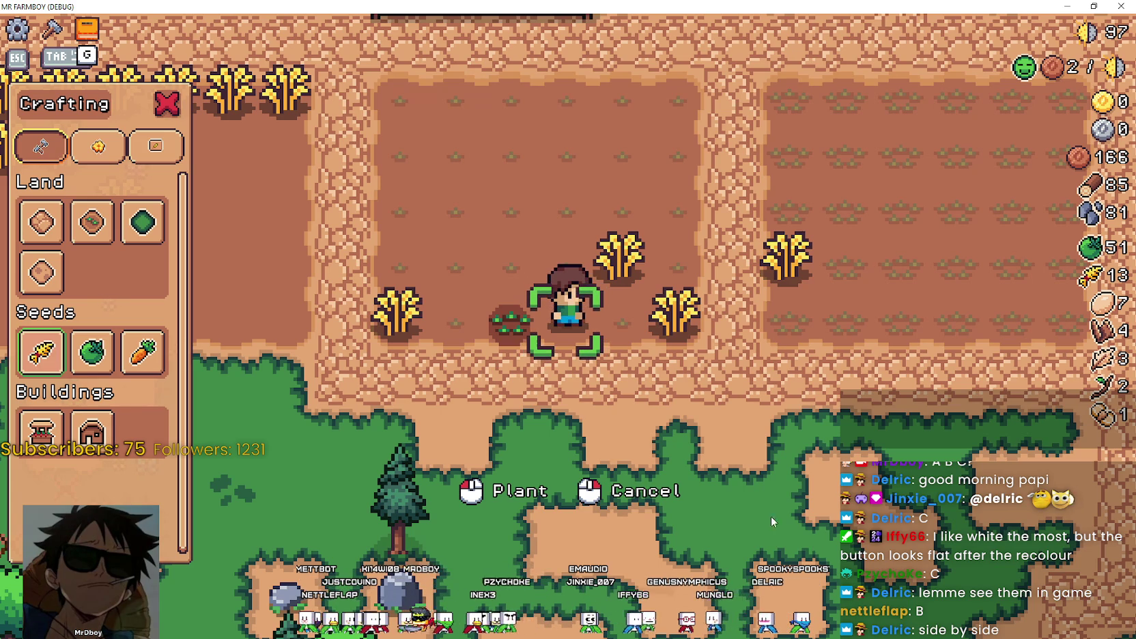
# Close and reopen the Crafting panel, then select the Green Tomato seed.
pyautogui.click(163, 103)
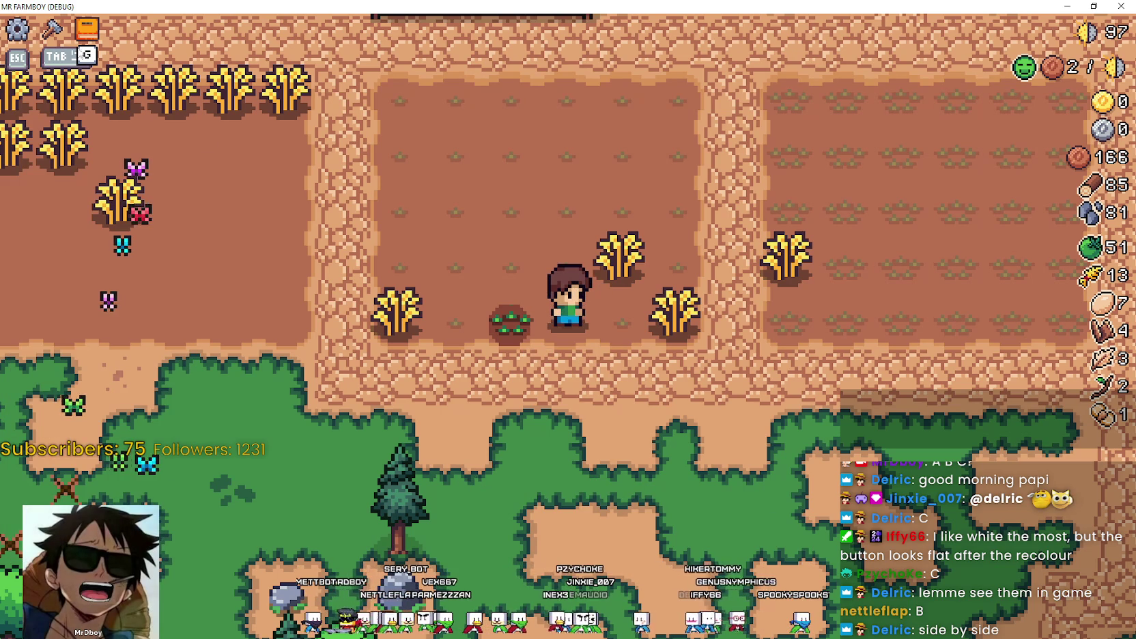
pyautogui.press('d')
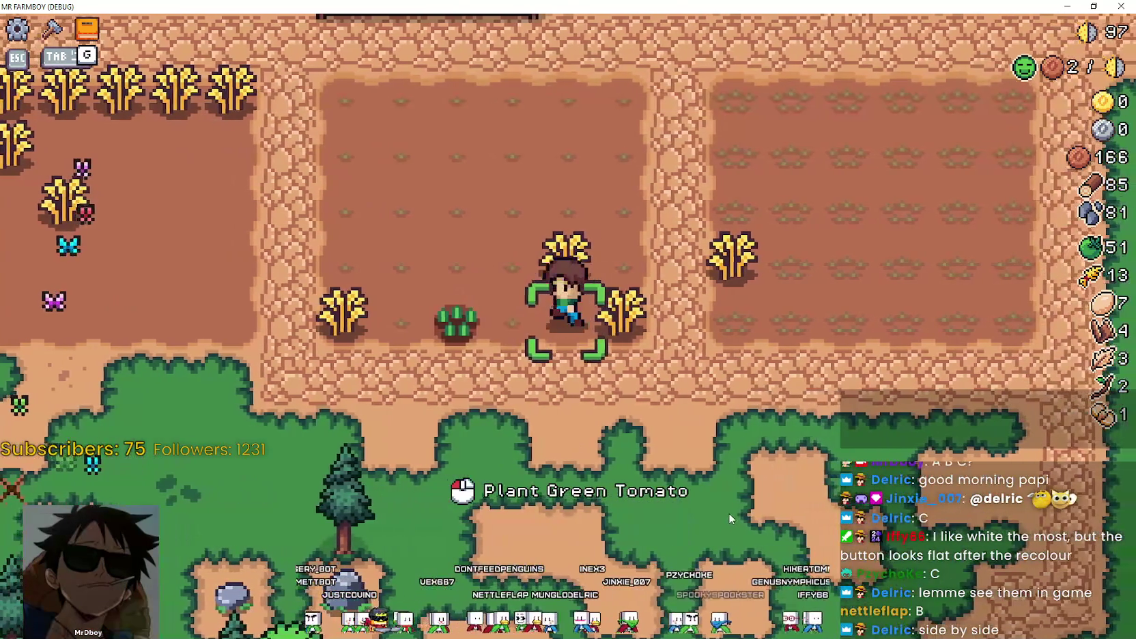
pyautogui.press('a')
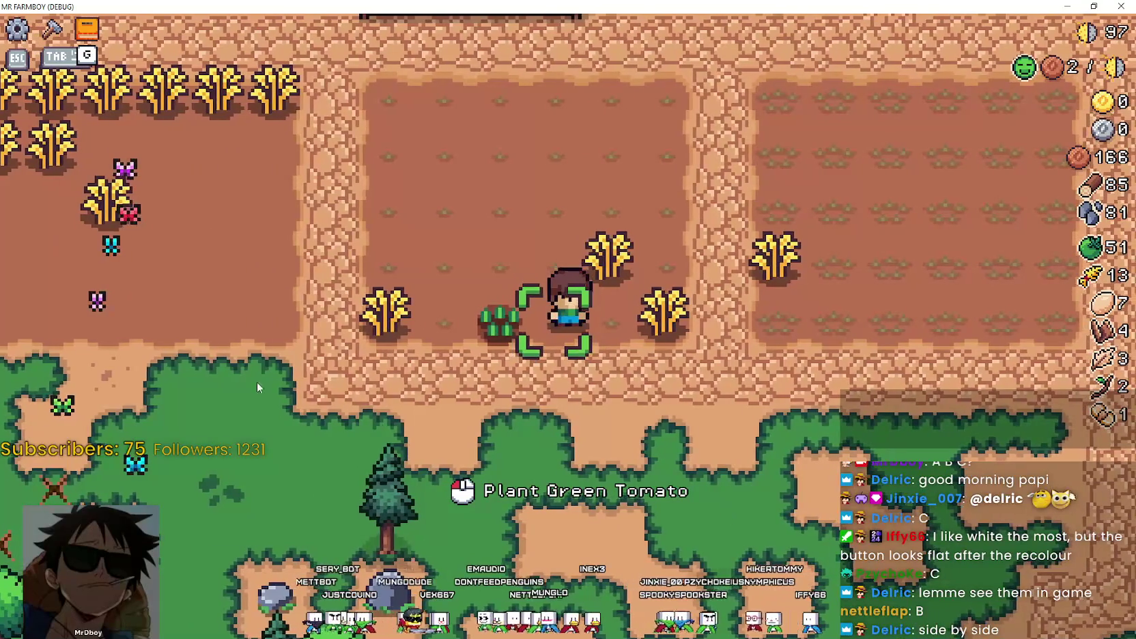
pyautogui.press('Tab')
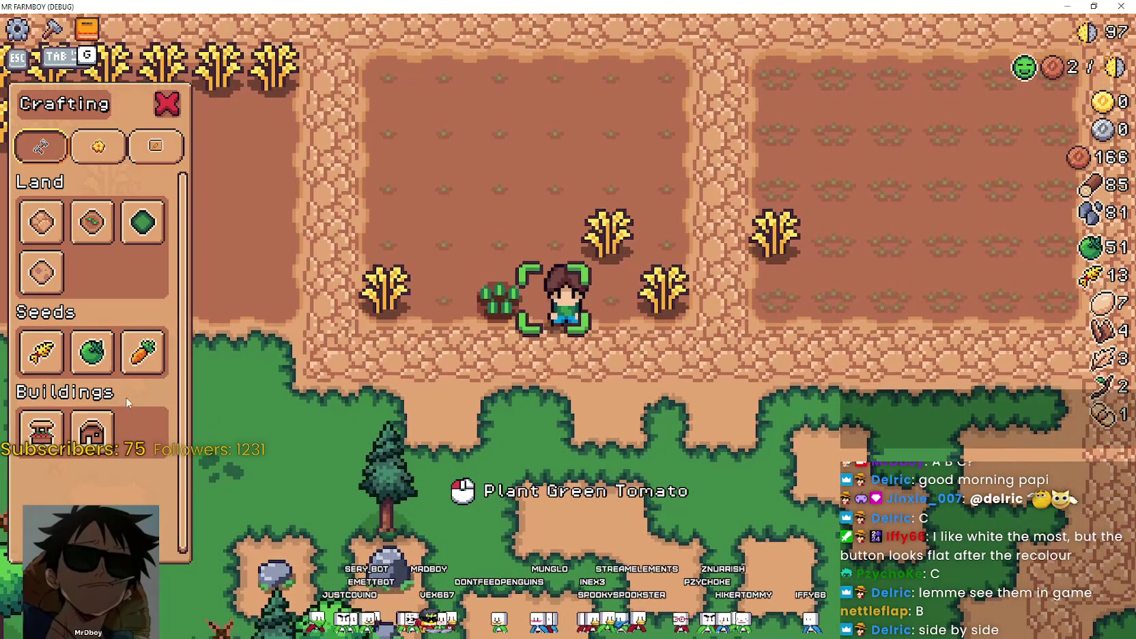
pyautogui.click(92, 351)
# Walk the farmer to view the Plant/Cancel hints, then return to Aseprite.
pyautogui.press('w')
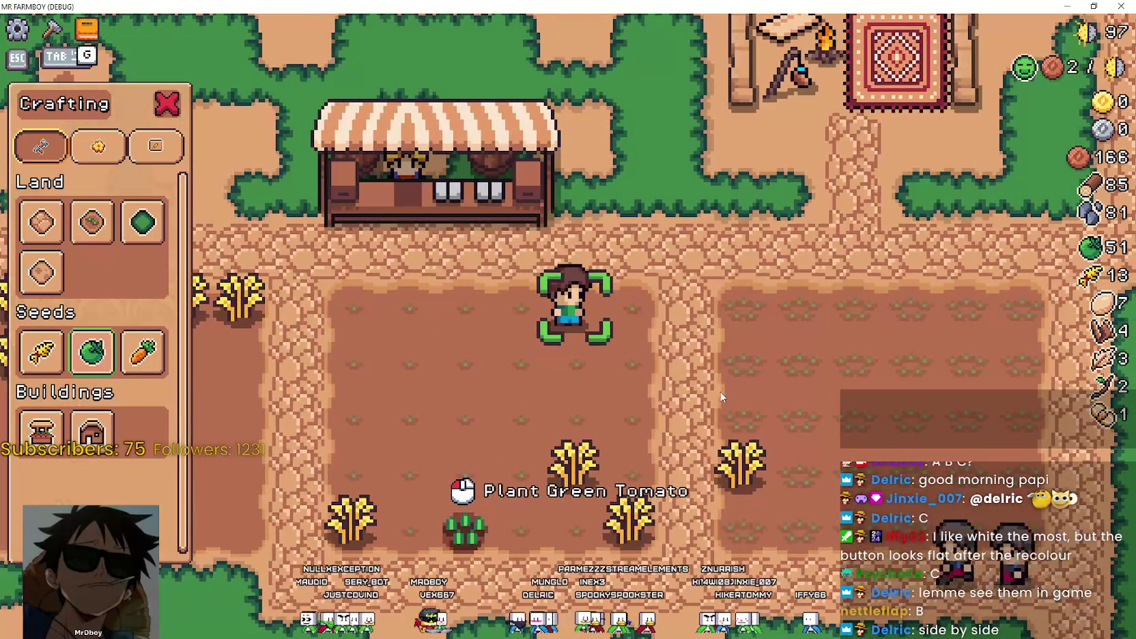
pyautogui.press('s')
pyautogui.press('a')
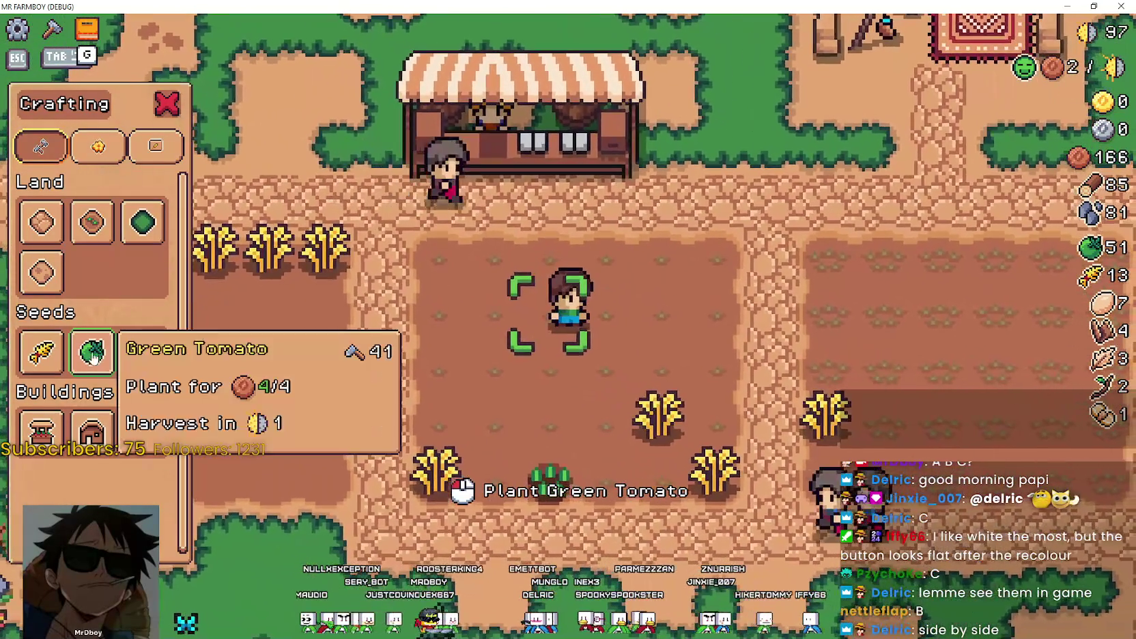
pyautogui.click(92, 351)
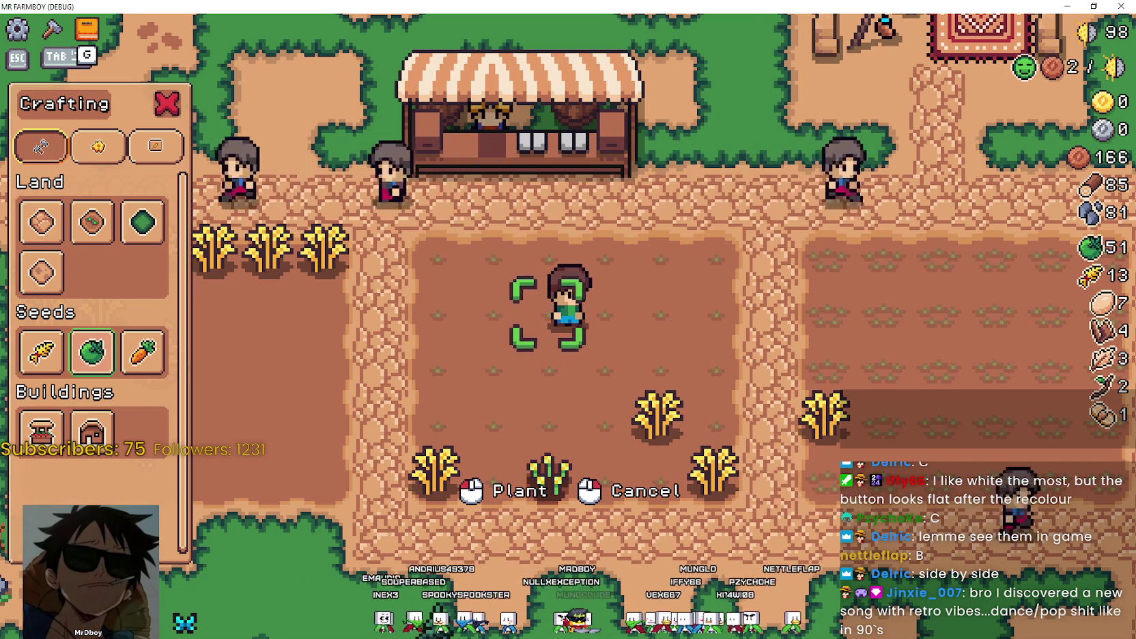
pyautogui.hotkey('alt', 'Tab')
# Paste the white B mouse icons over the atlas's top-right mouse slot.
pyautogui.scroll(2, 624, 406)
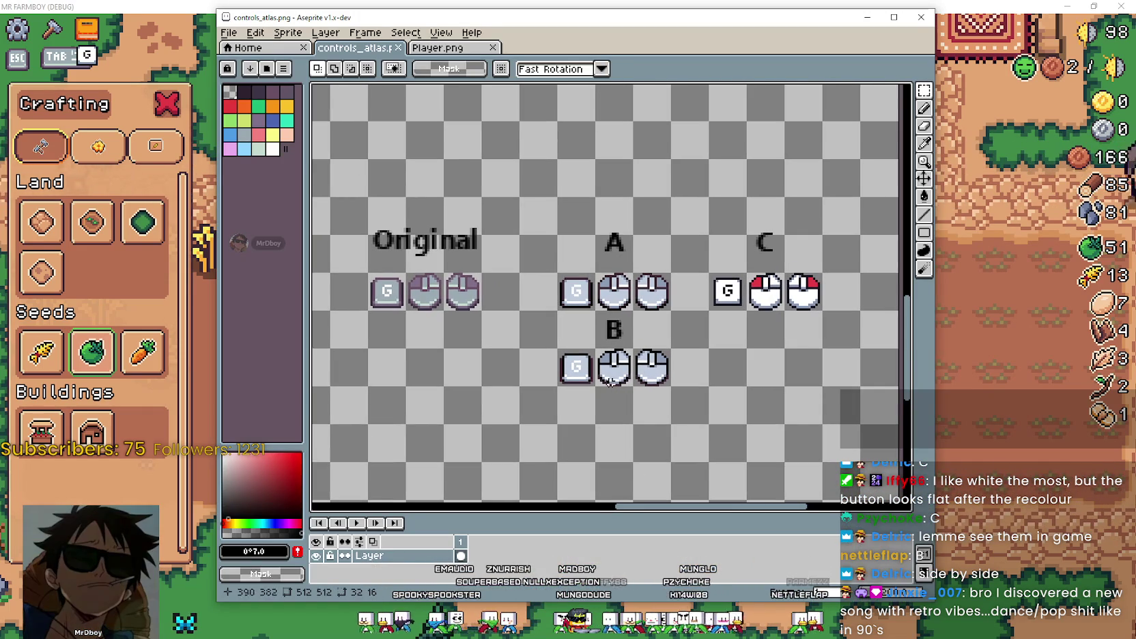
pyautogui.scroll(-3, 640, 379)
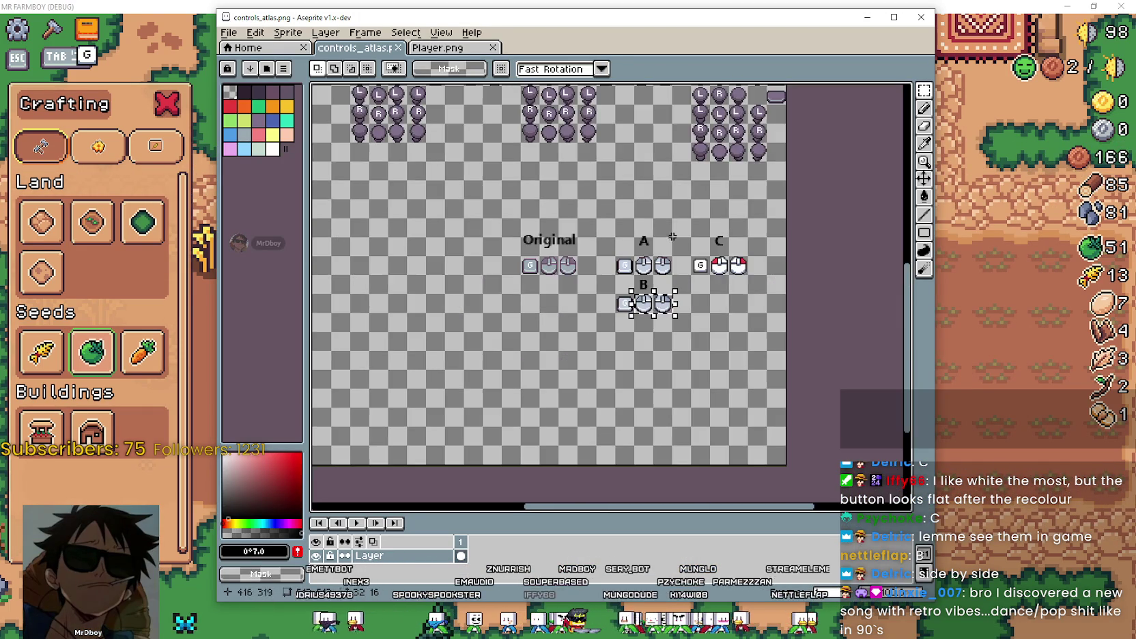
pyautogui.scroll(2, 676, 300)
pyautogui.scroll(1, 712, 196)
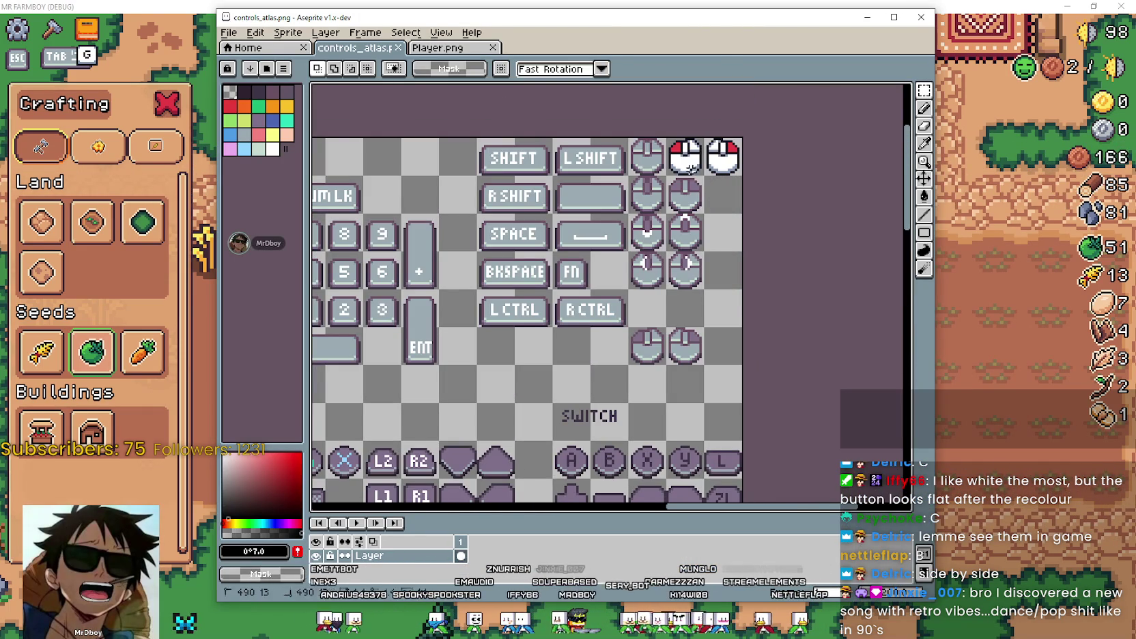
pyautogui.moveTo(667, 138); pyautogui.dragTo(742, 176)
pyautogui.hotkey('ctrl', 'v')
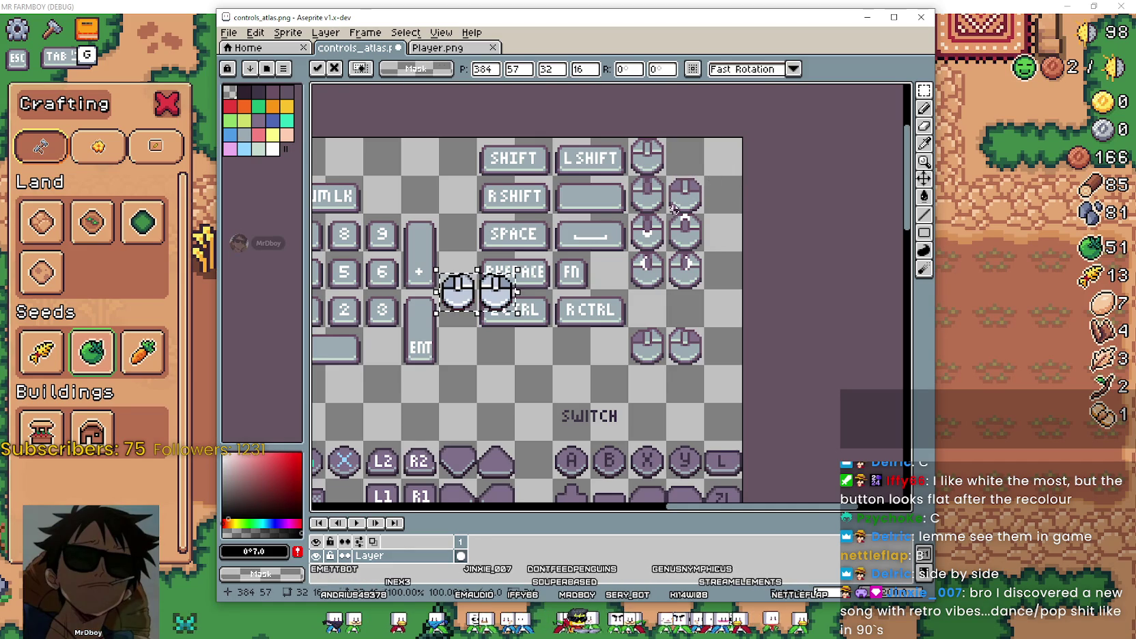
pyautogui.moveTo(467, 305); pyautogui.dragTo(713, 159)
pyautogui.scroll(-2, 713, 159)
pyautogui.scroll(1, 620, 207)
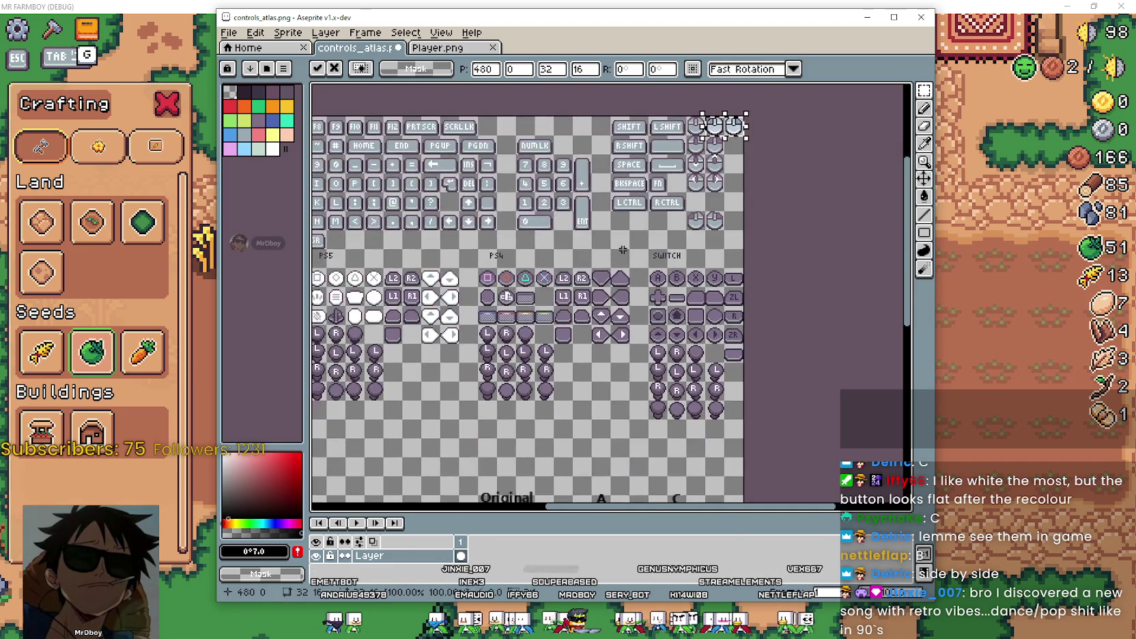
pyautogui.scroll(1, 619, 207)
pyautogui.press('Return')
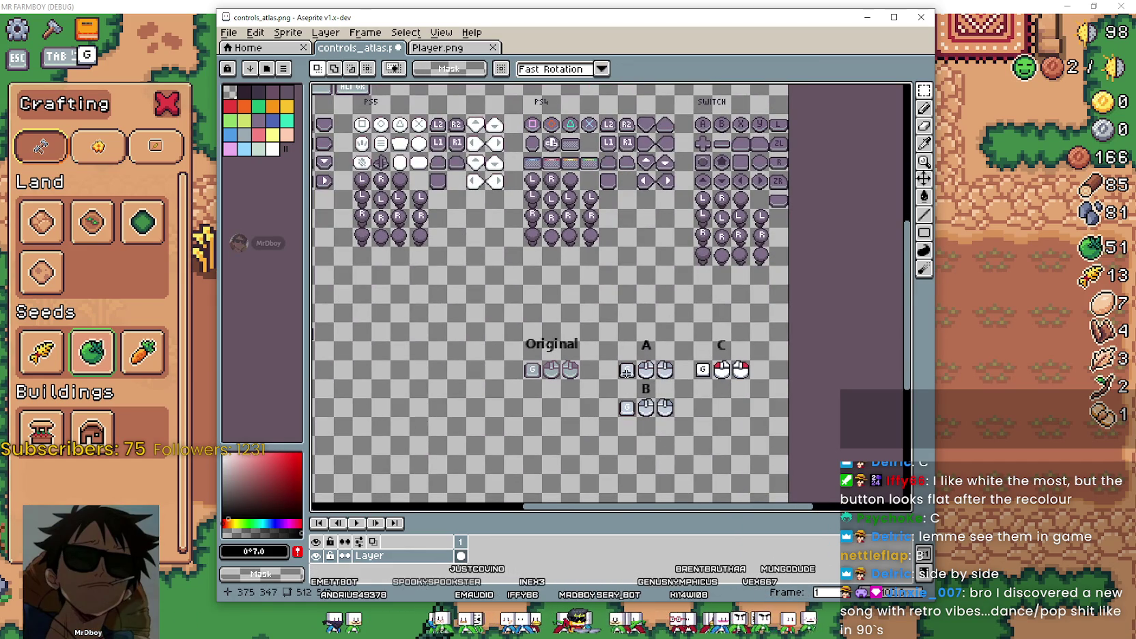
# Paste row B's white G key into the atlas's G slot, then switch to Godot.
pyautogui.scroll(2, 626, 372)
pyautogui.scroll(3, 628, 375)
pyautogui.scroll(-2, 626, 379)
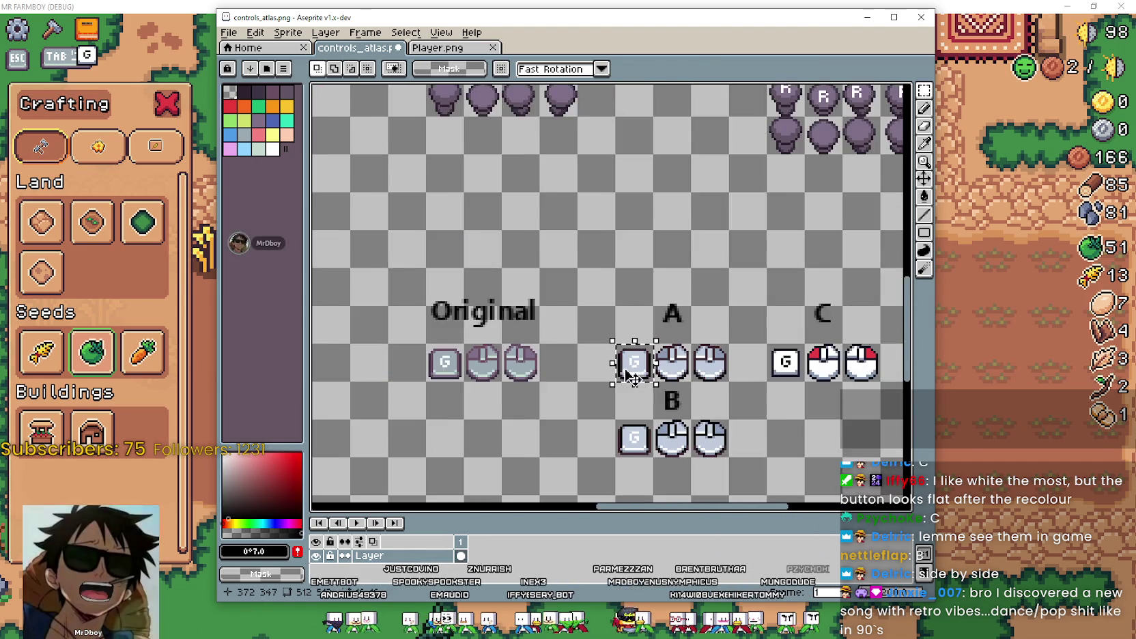
pyautogui.scroll(-1, 621, 366)
pyautogui.scroll(1, 618, 355)
pyautogui.scroll(2, 614, 347)
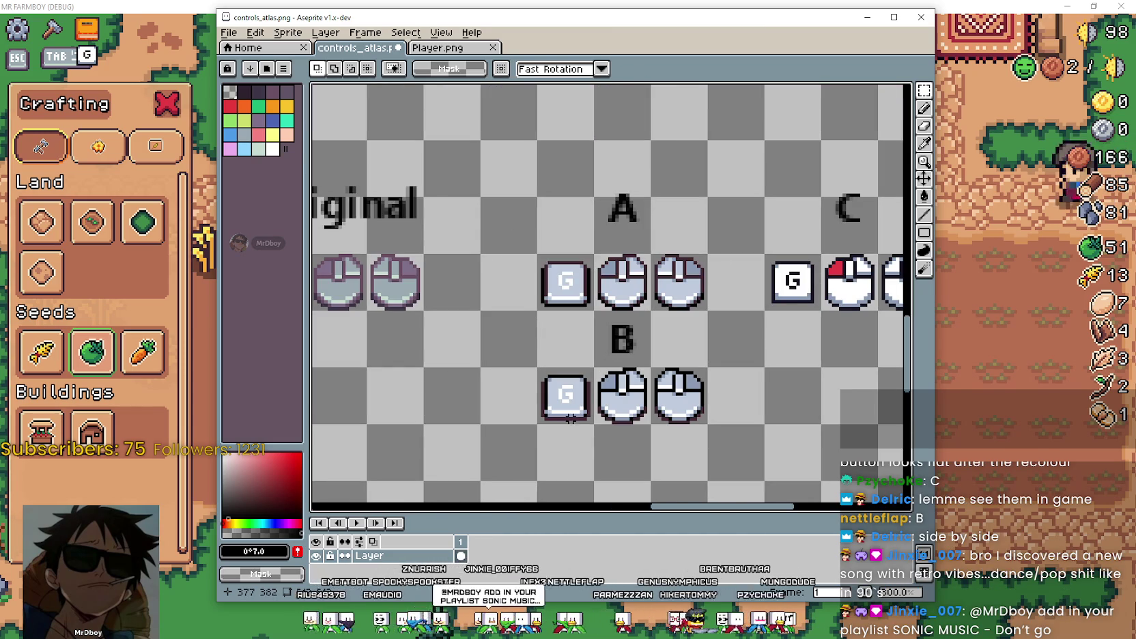
pyautogui.moveTo(534, 364); pyautogui.dragTo(597, 422)
pyautogui.scroll(-2, 649, 307)
pyautogui.scroll(3, 669, 239)
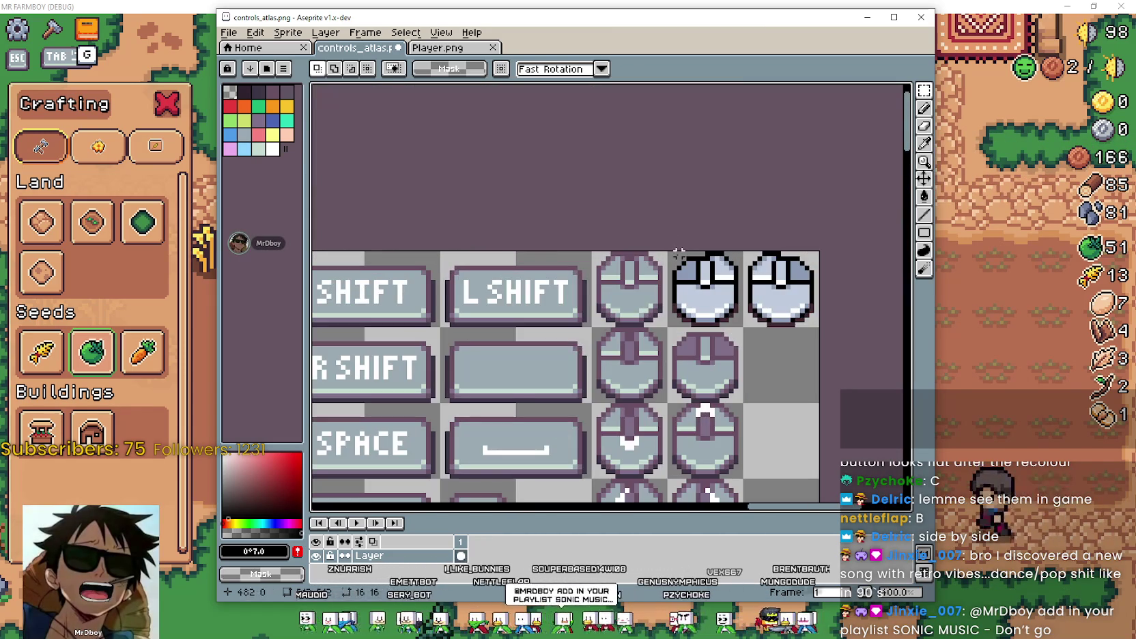
pyautogui.scroll(-4, 751, 307)
pyautogui.scroll(1, 757, 311)
pyautogui.scroll(-1, 757, 312)
pyautogui.scroll(1, 573, 348)
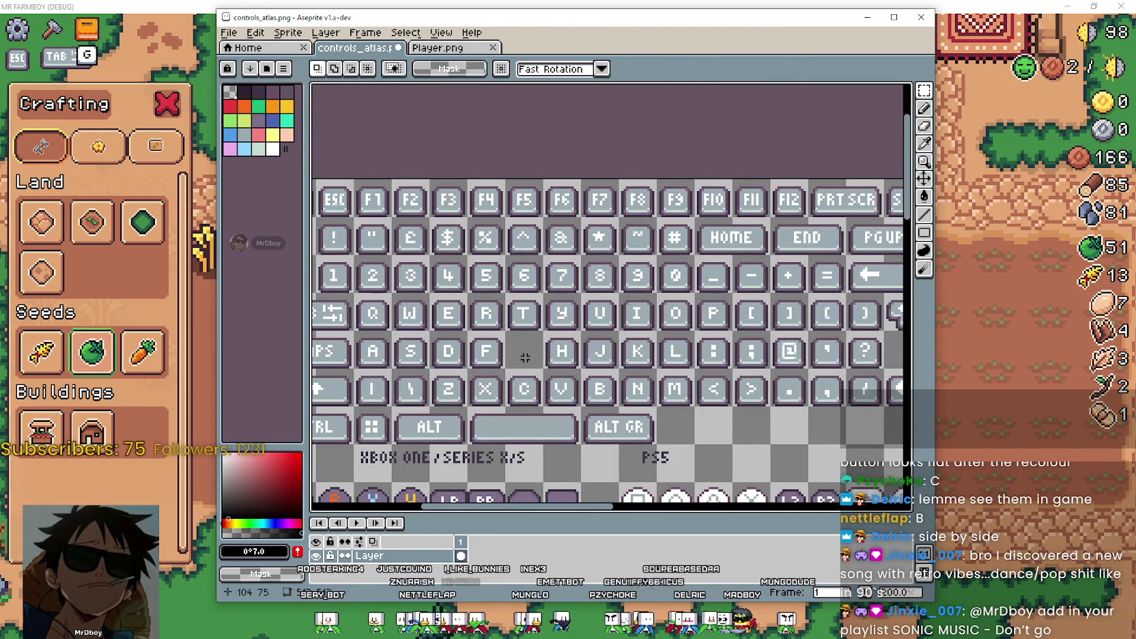
pyautogui.hotkey('ctrl', 'v')
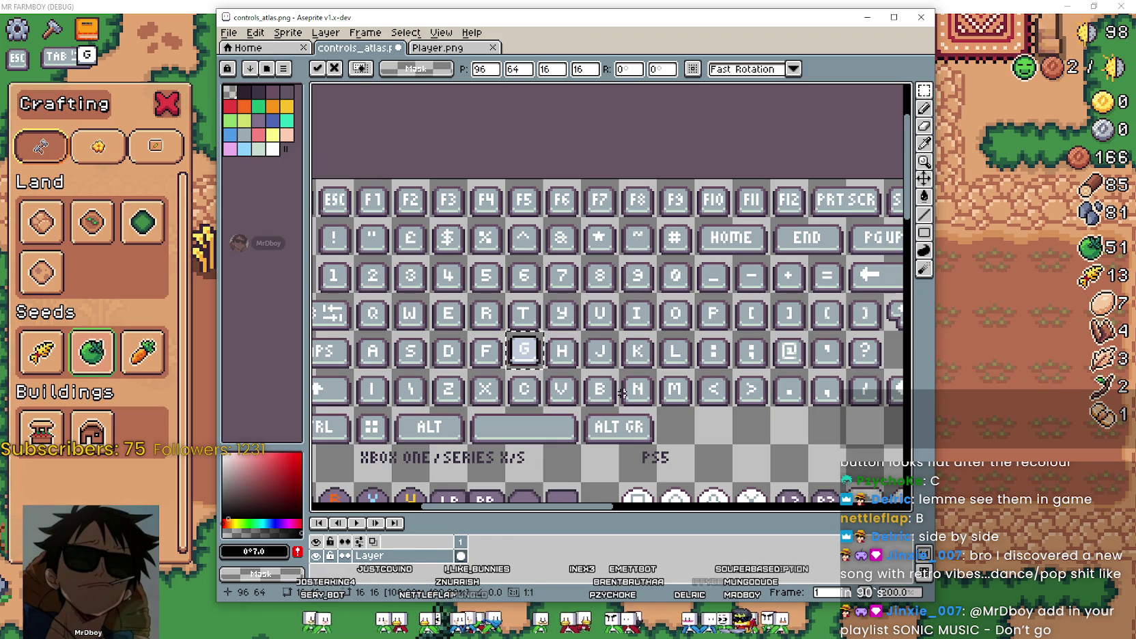
pyautogui.click(622, 392)
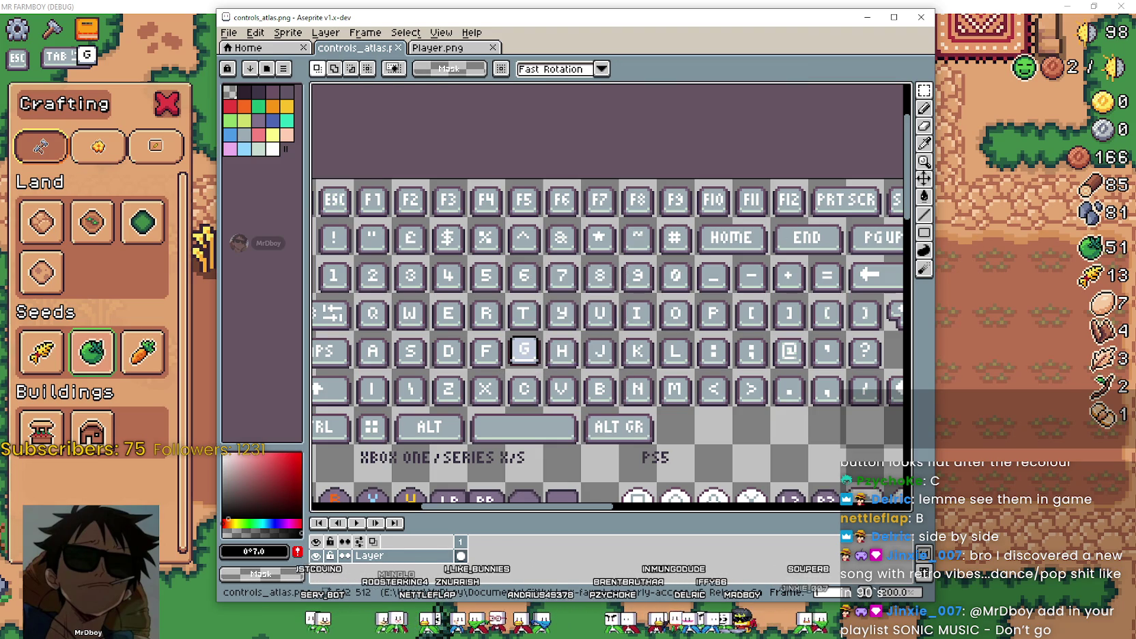
pyautogui.hotkey('alt', 'Tab')
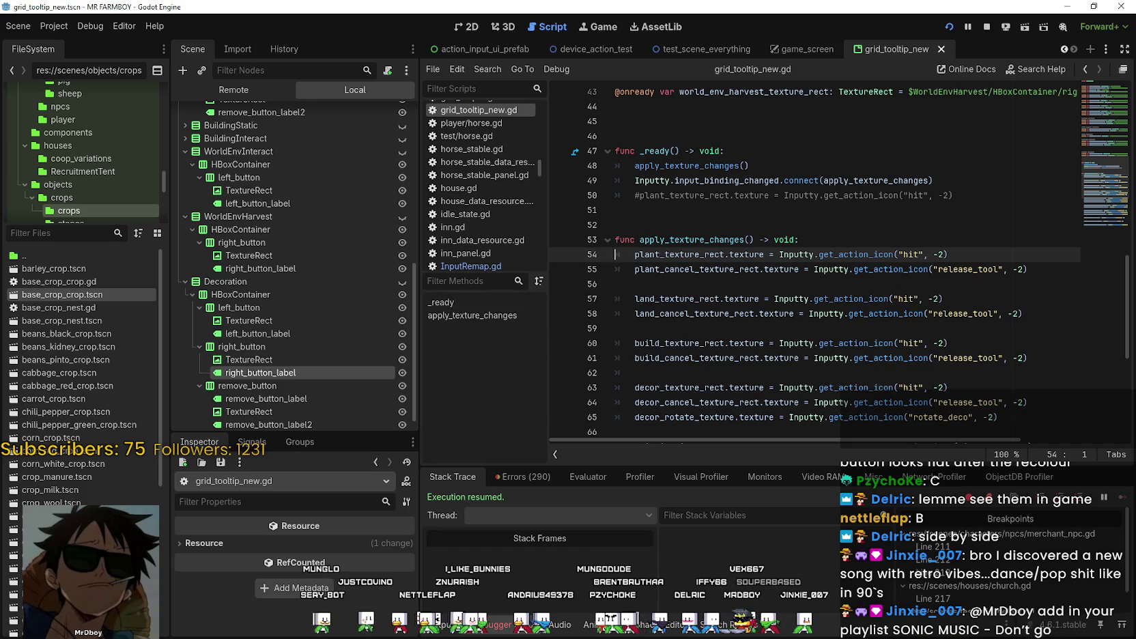
# In the game, walk the farmer and pick the Land till recipe to see Land/Cancel hints.
pyautogui.hotkey('alt', 'Tab')
pyautogui.press('d')
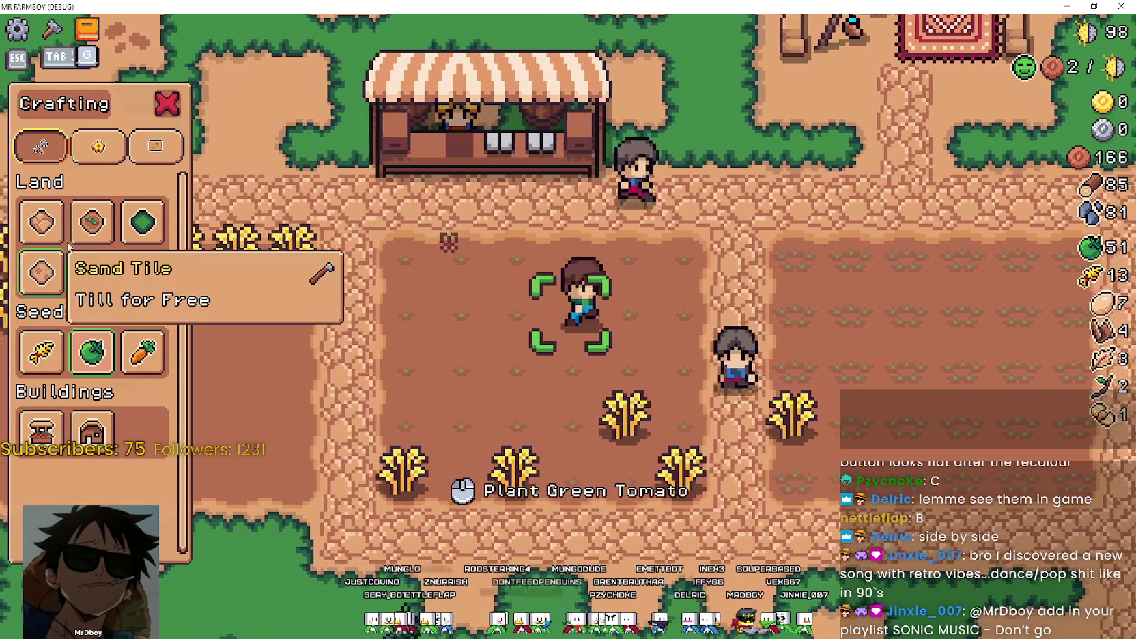
pyautogui.click(92, 222)
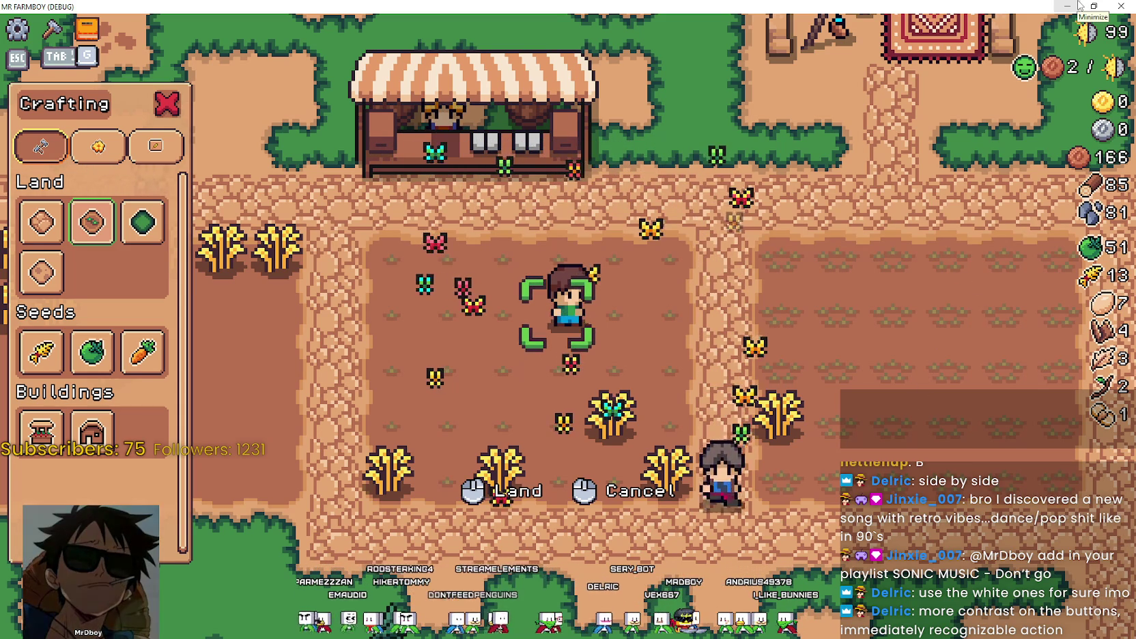
# Glance at line 56 of the Godot script, then return to the Aseprite atlas.
pyautogui.click(1079, 5)
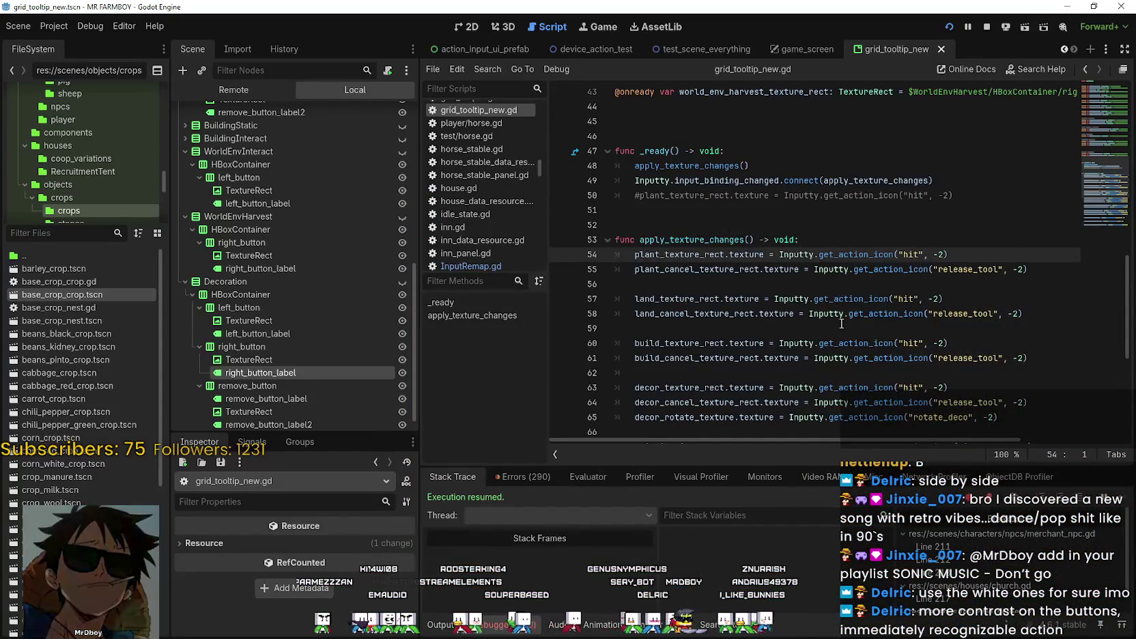
pyautogui.click(618, 284)
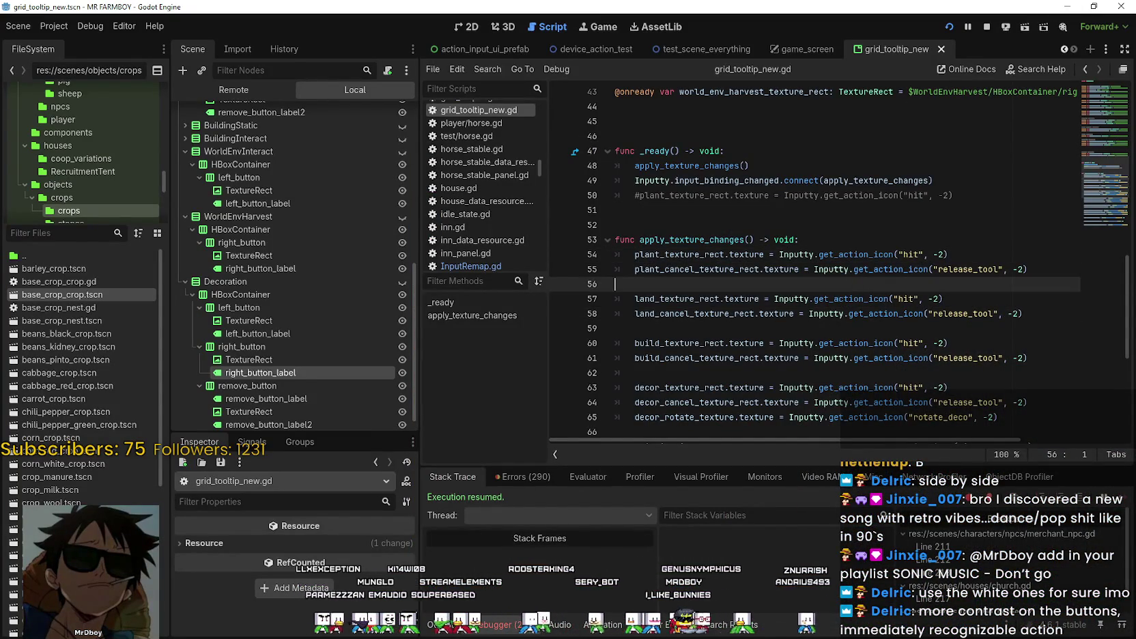
pyautogui.hotkey('alt', 'Tab')
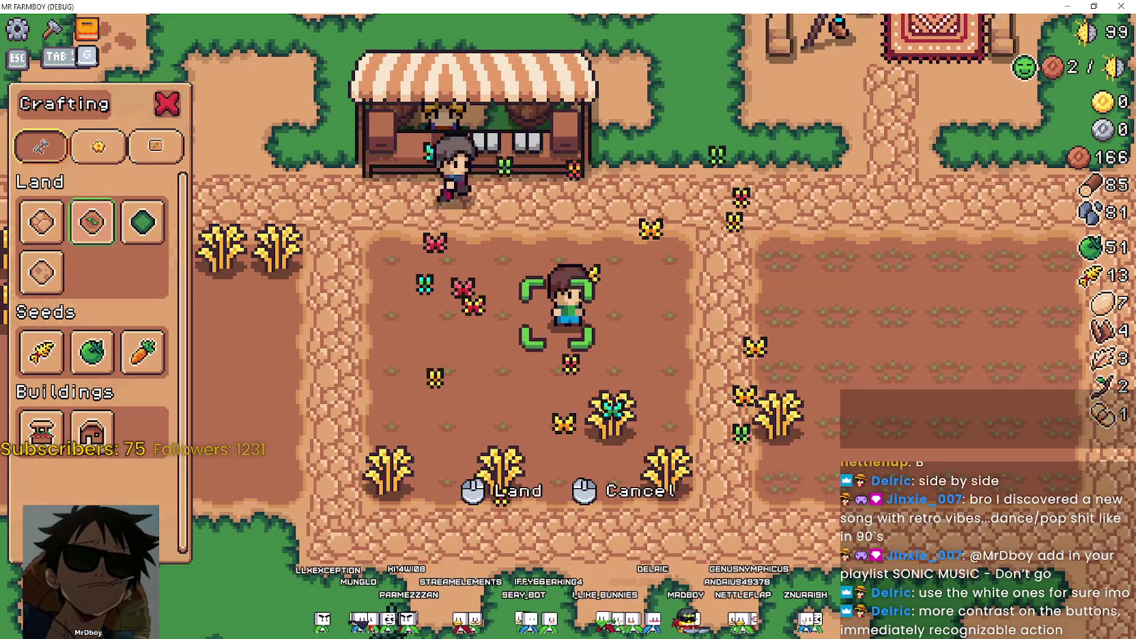
pyautogui.hotkey('alt', 'Tab')
# Replace the white mouse icons in the top-right slot with the pasted red/white mouse icons.
pyautogui.scroll(-3, 813, 393)
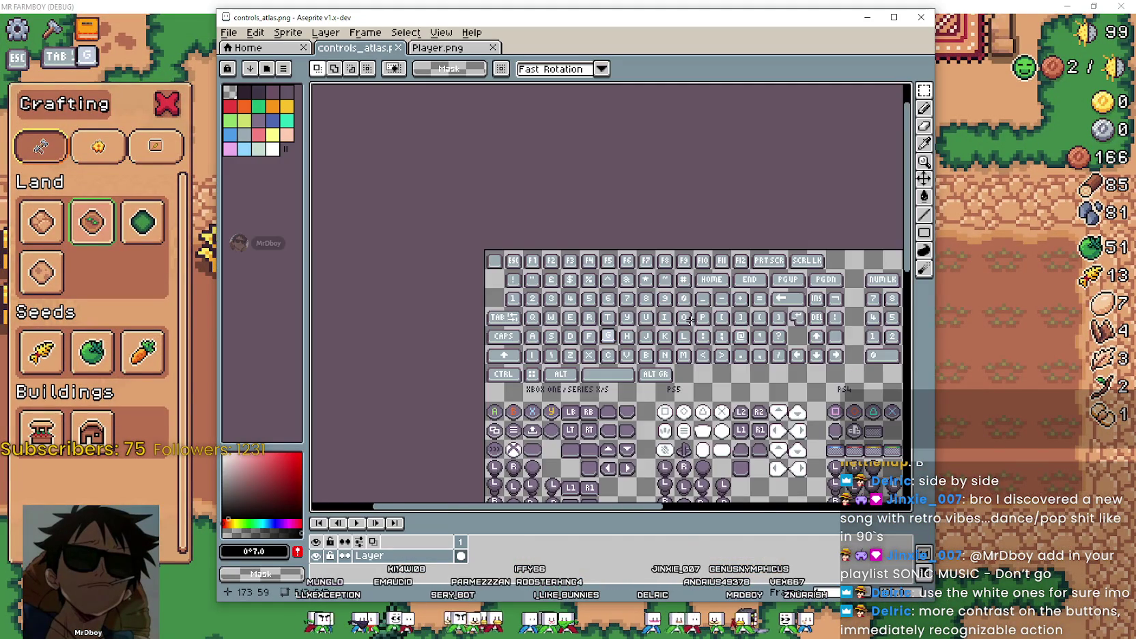
pyautogui.scroll(1, 683, 410)
pyautogui.moveTo(672, 450); pyautogui.dragTo(667, 423)
pyautogui.scroll(-1, 667, 423)
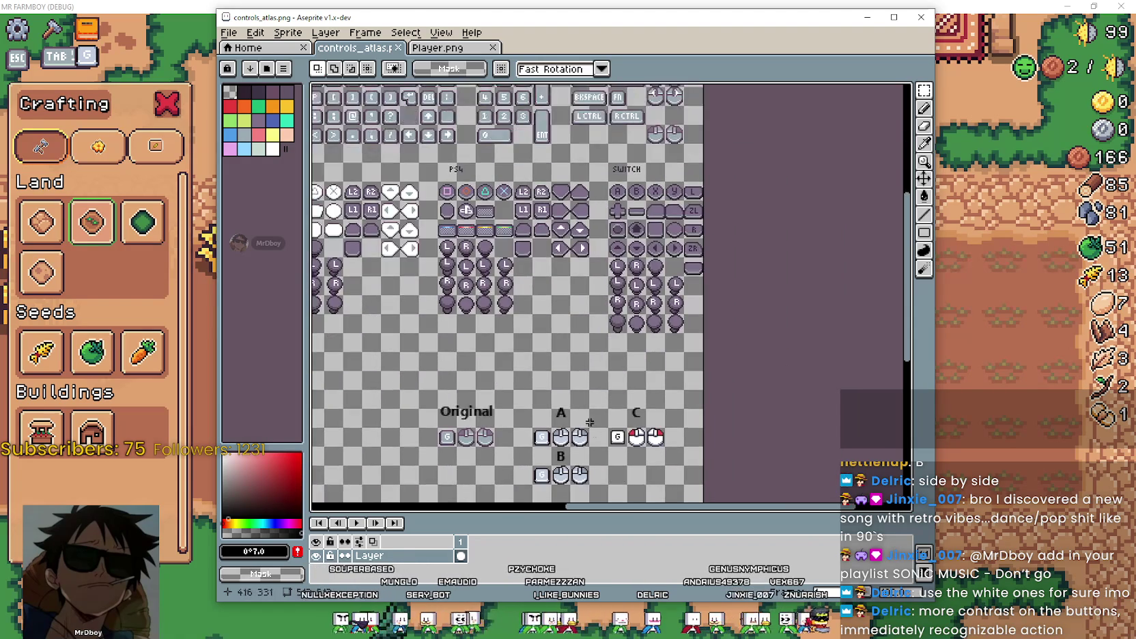
pyautogui.scroll(4, 612, 436)
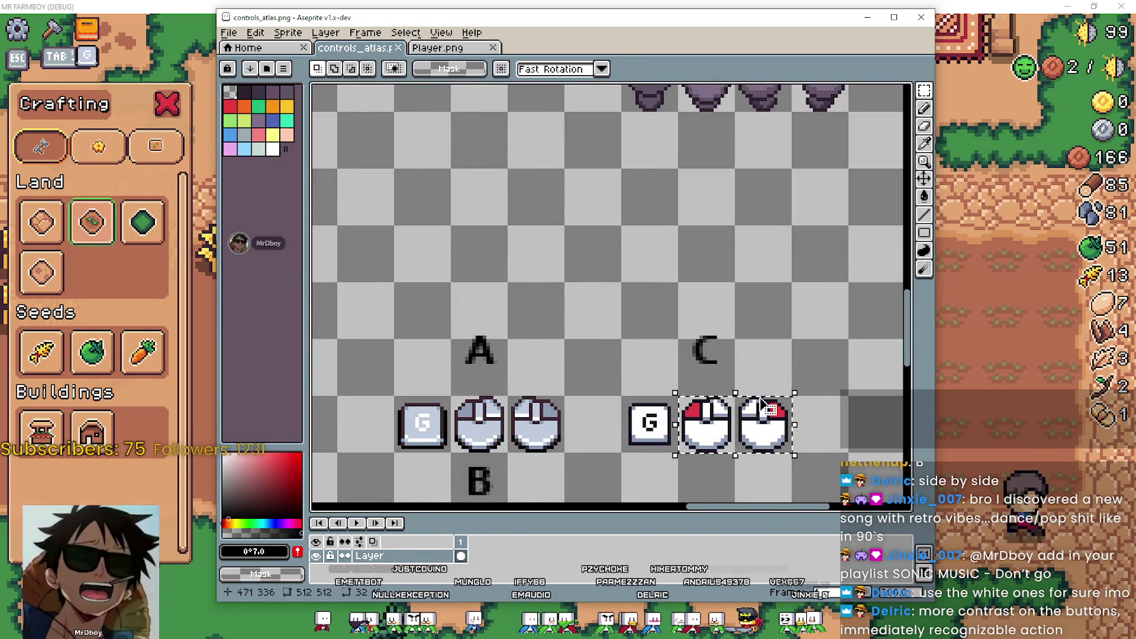
pyautogui.scroll(-3, 707, 409)
pyautogui.scroll(3, 751, 204)
pyautogui.moveTo(809, 137); pyautogui.dragTo(764, 242)
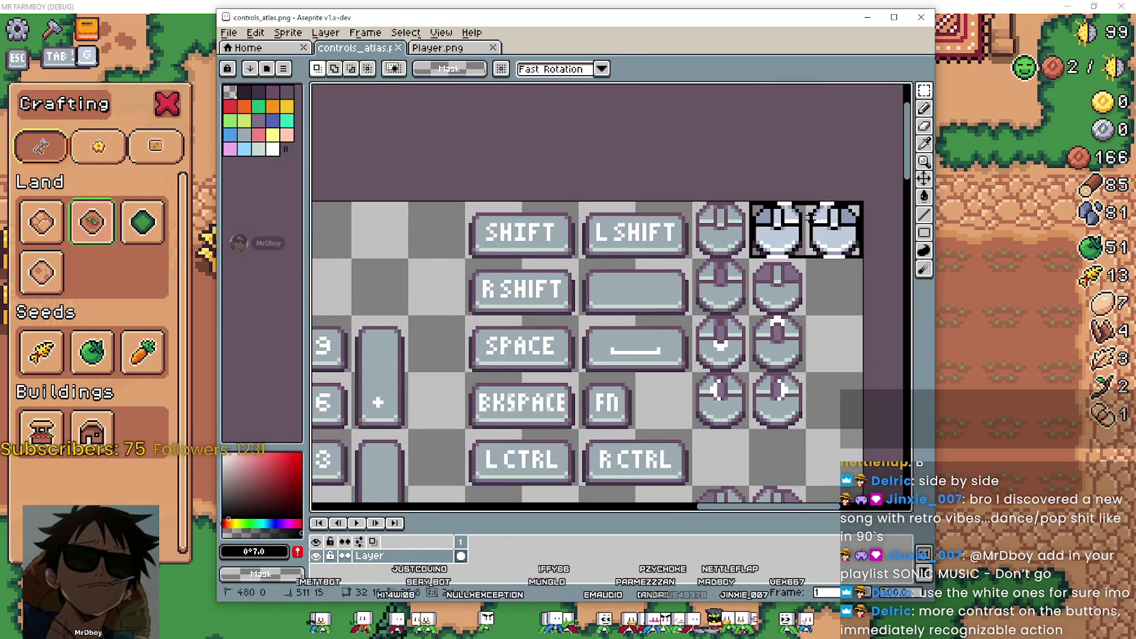
pyautogui.press('Delete')
pyautogui.hotkey('ctrl', 'v')
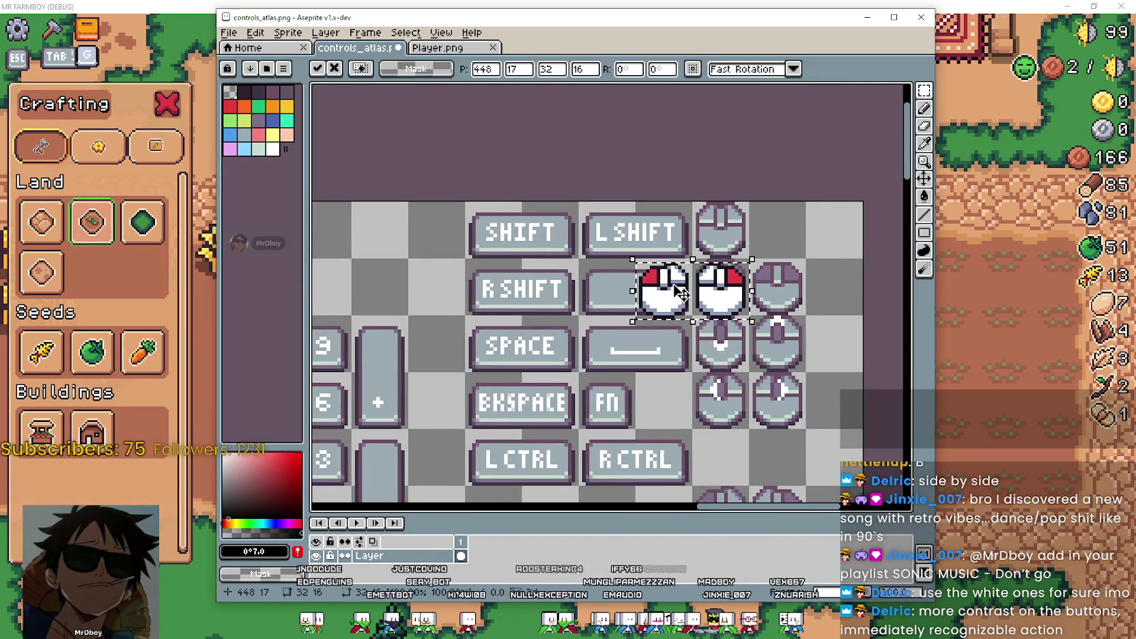
pyautogui.moveTo(689, 283); pyautogui.dragTo(806, 232)
pyautogui.scroll(-4, 751, 273)
pyautogui.scroll(1, 697, 272)
pyautogui.scroll(2, 697, 271)
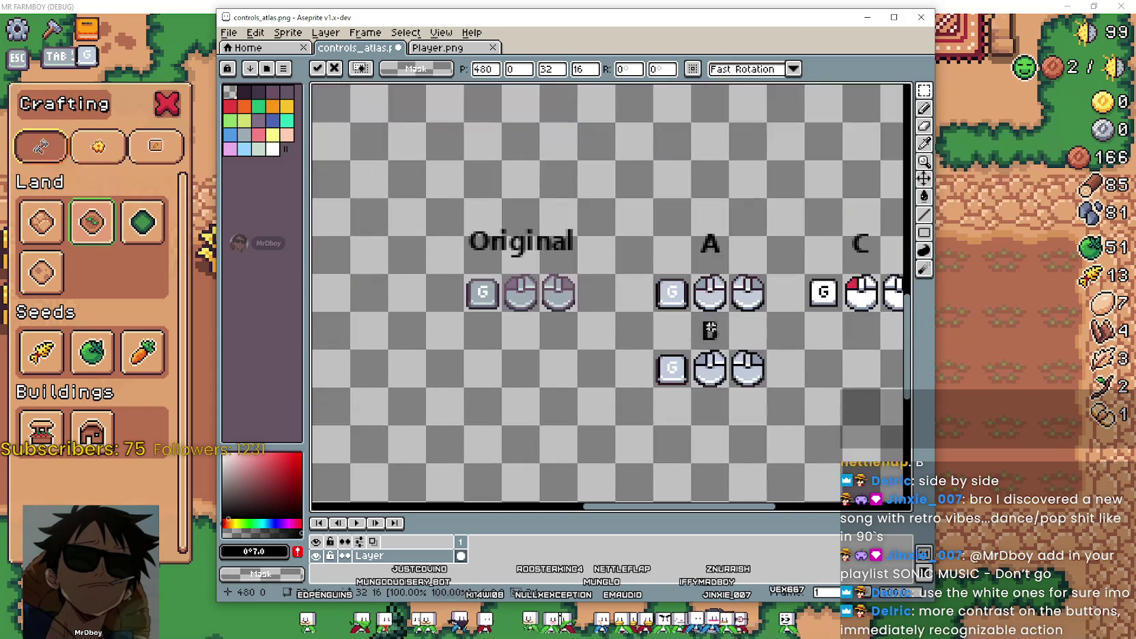
pyautogui.click(806, 298)
pyautogui.scroll(-2, 807, 299)
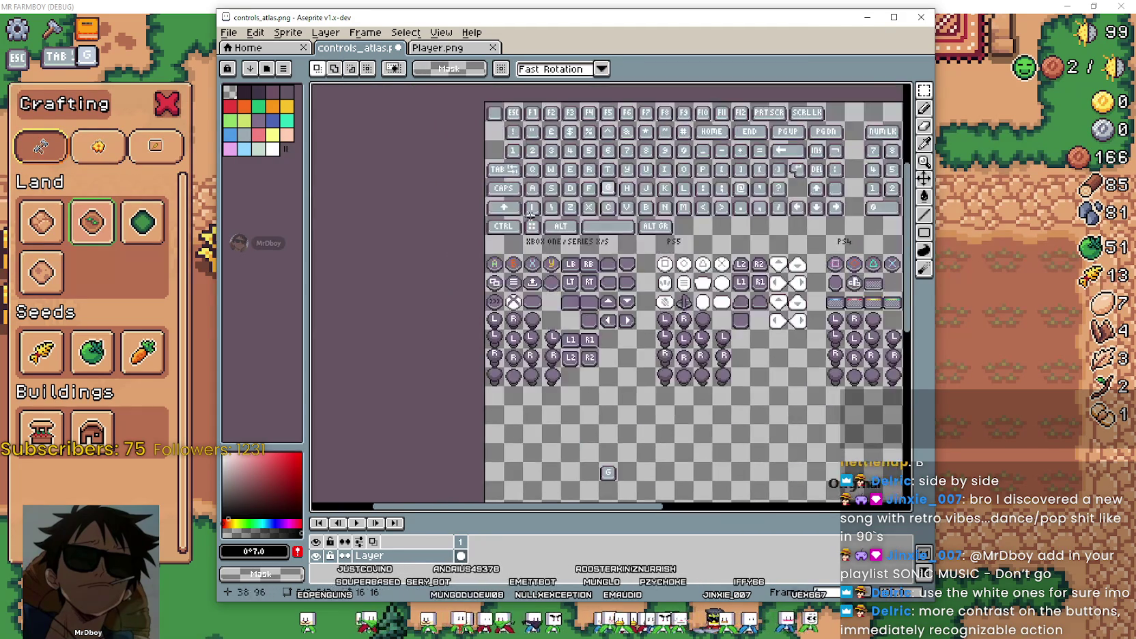
pyautogui.scroll(3, 499, 298)
pyautogui.scroll(-2, 491, 280)
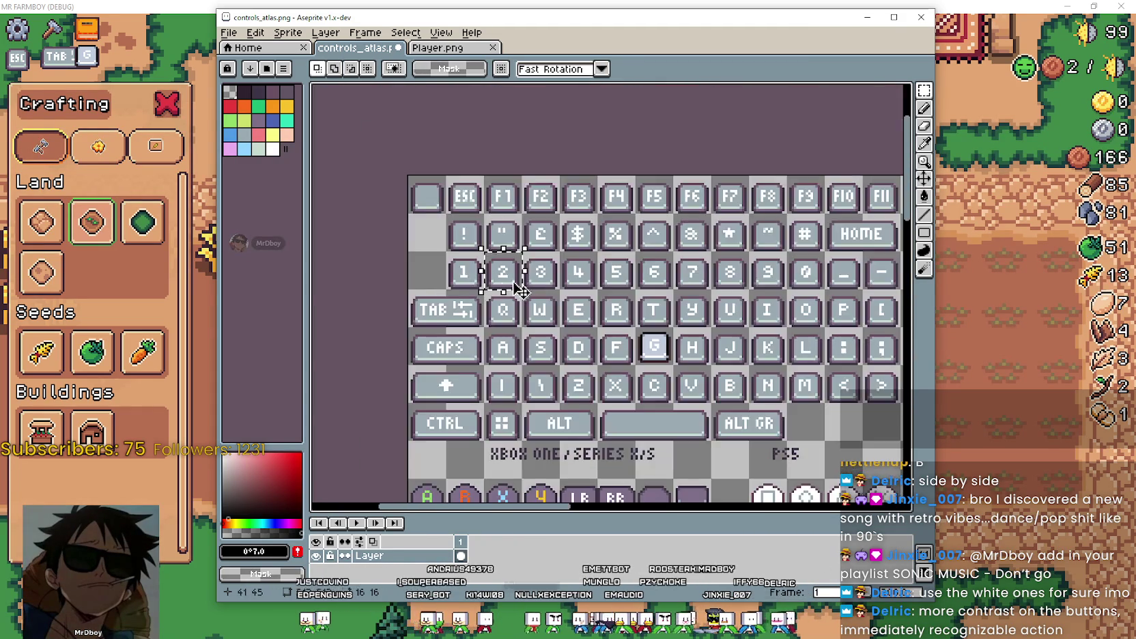
pyautogui.scroll(2, 660, 344)
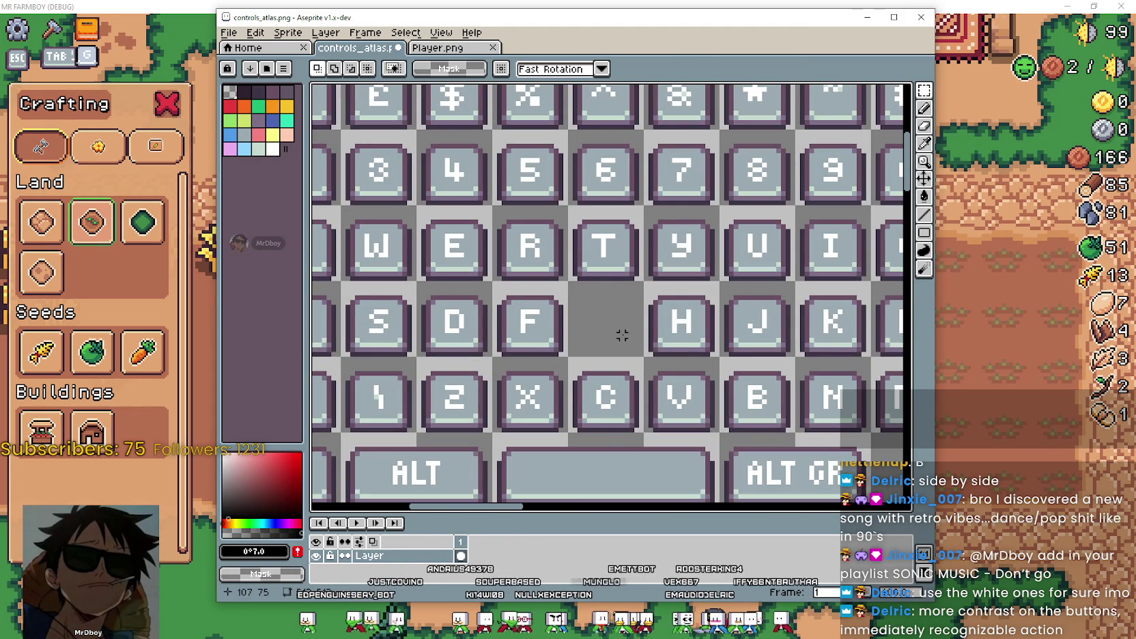
# Place the white G key glyph, touch it up with the pencil, save the atlas and close Aseprite.
pyautogui.hotkey('ctrl', 'v')
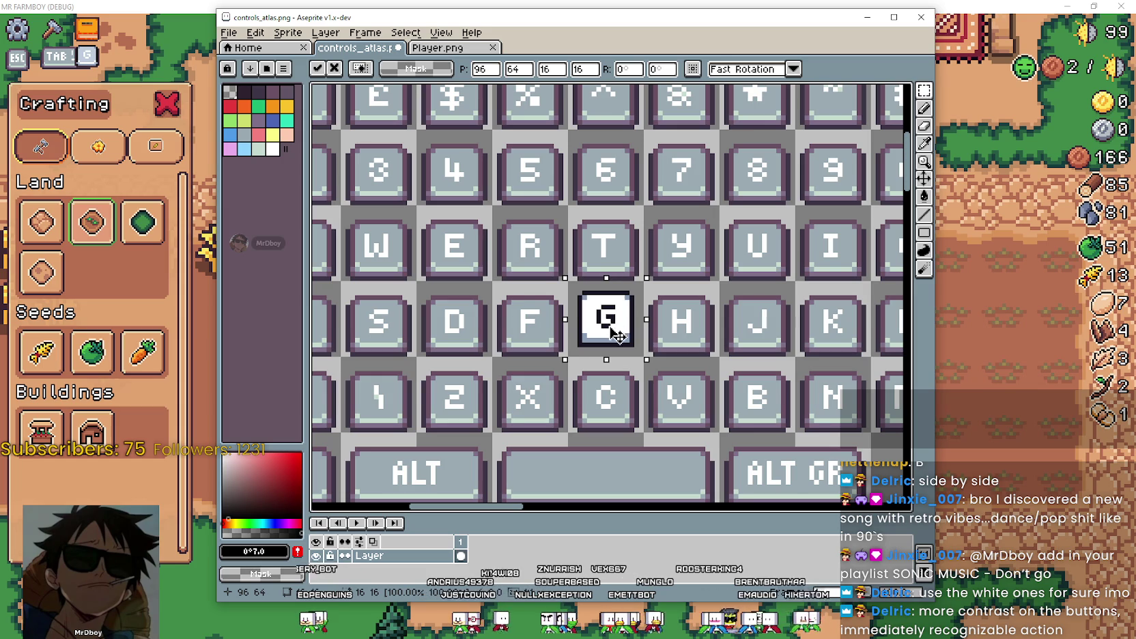
pyautogui.click(504, 348)
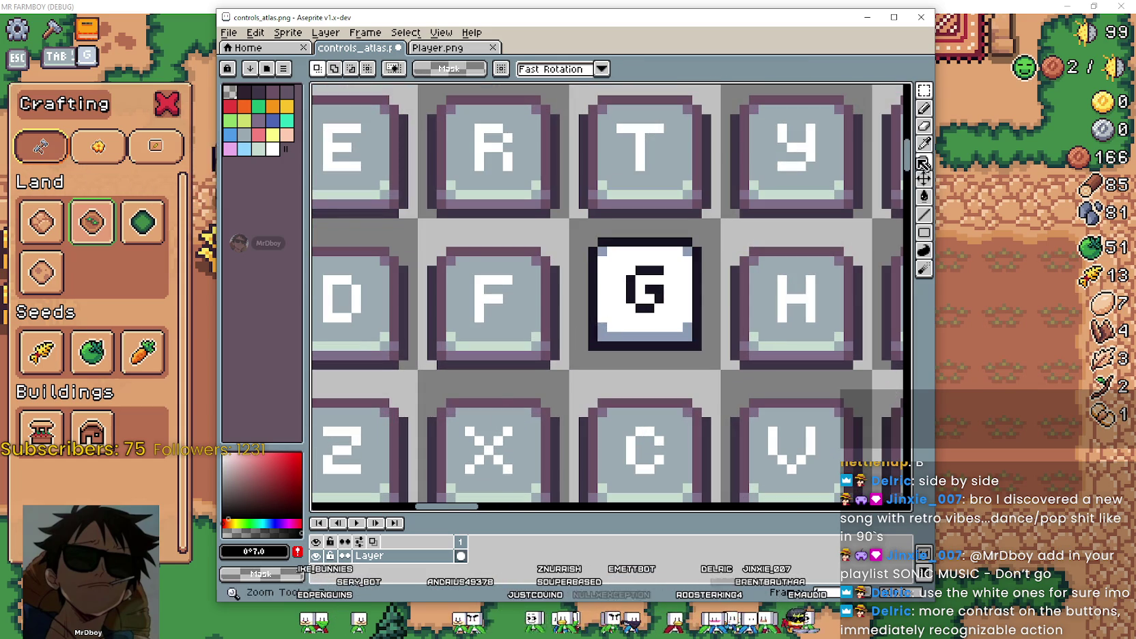
pyautogui.press('i')
pyautogui.scroll(1, 686, 314)
pyautogui.click(924, 108)
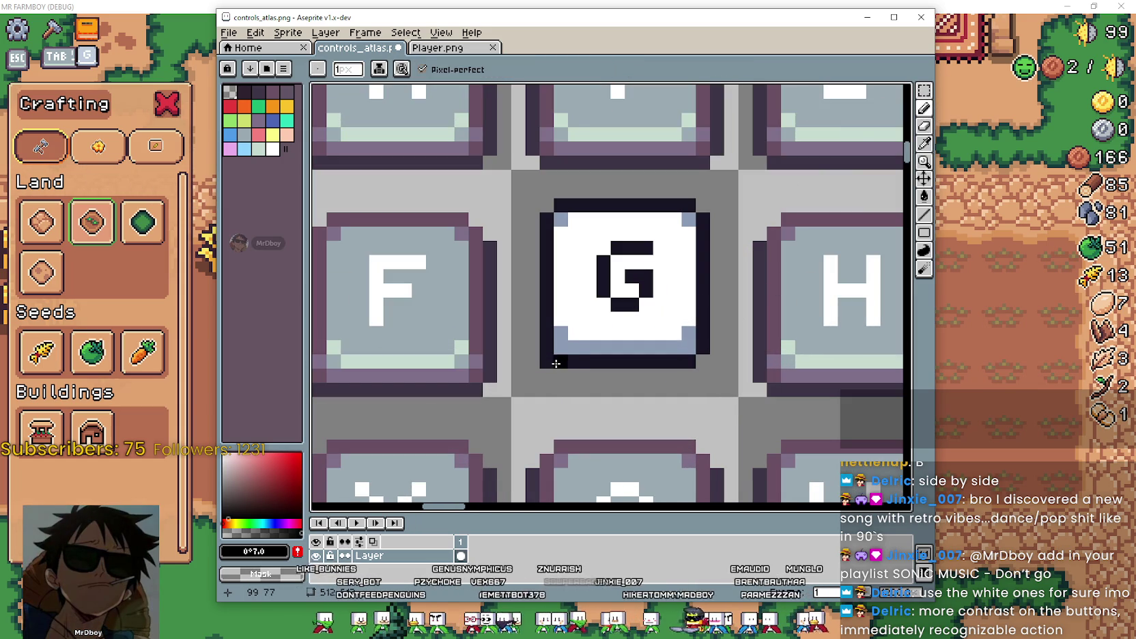
pyautogui.scroll(-2, 548, 362)
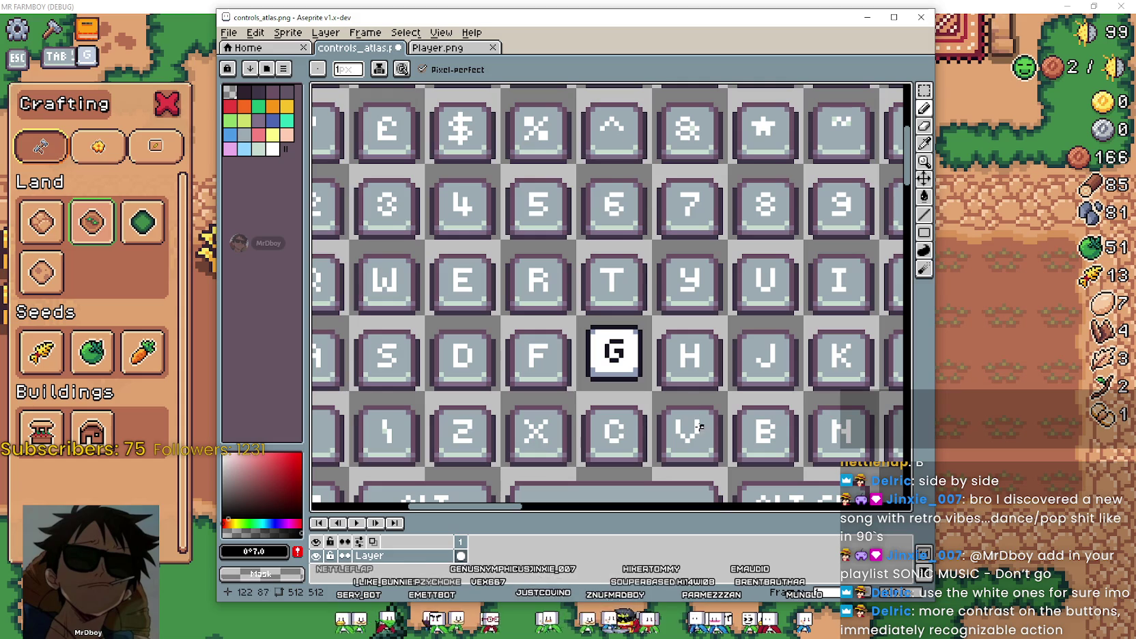
pyautogui.scroll(1, 687, 415)
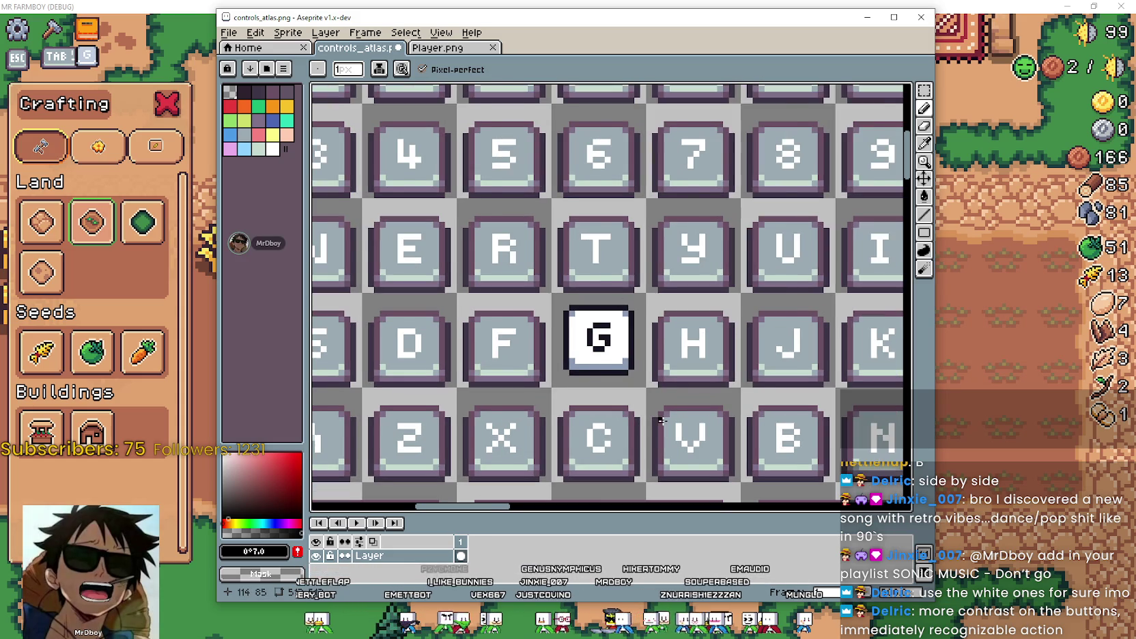
pyautogui.scroll(-1, 662, 414)
pyautogui.hotkey('ctrl', 's')
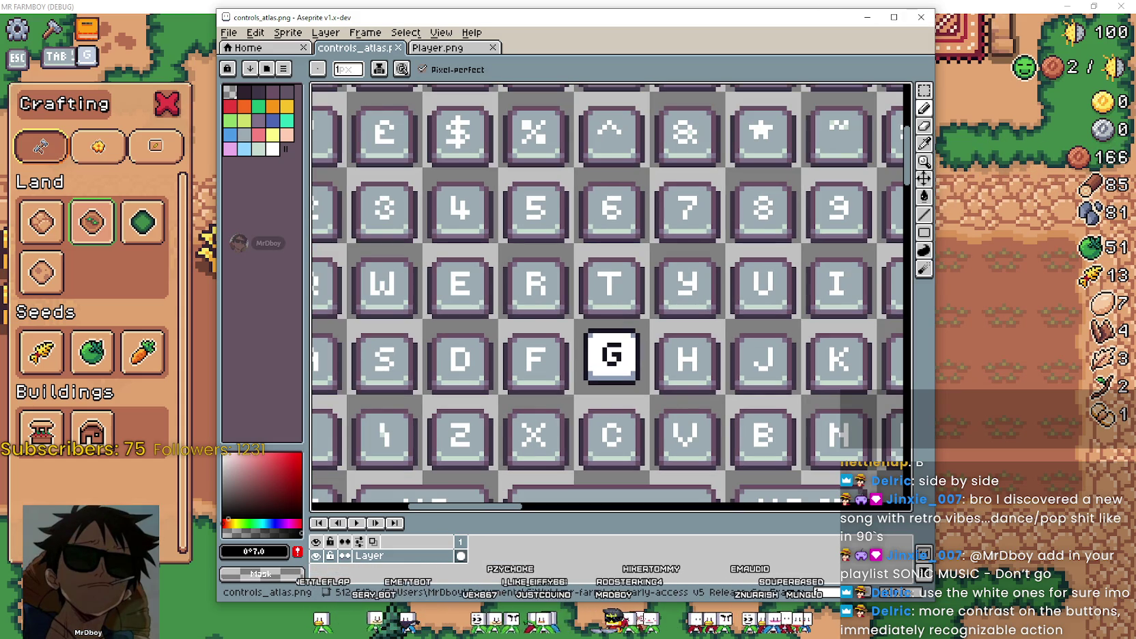
pyautogui.click(921, 17)
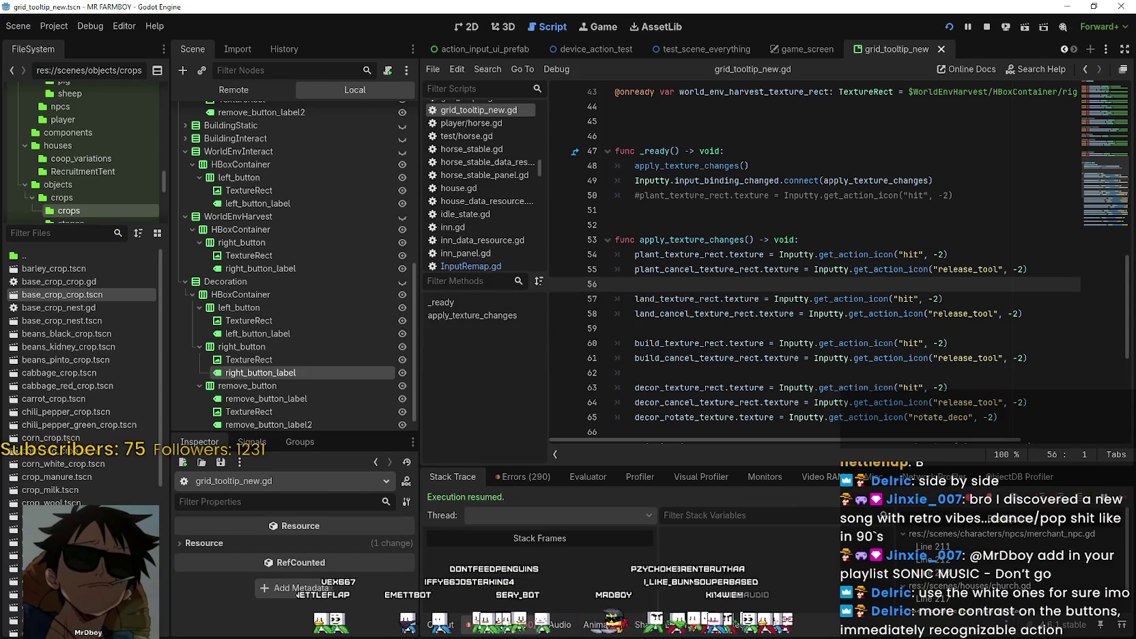
# Close the Crafting panel and walk the farmer into the tilled field to show the Plant Green Tomato hint.
pyautogui.press('s')
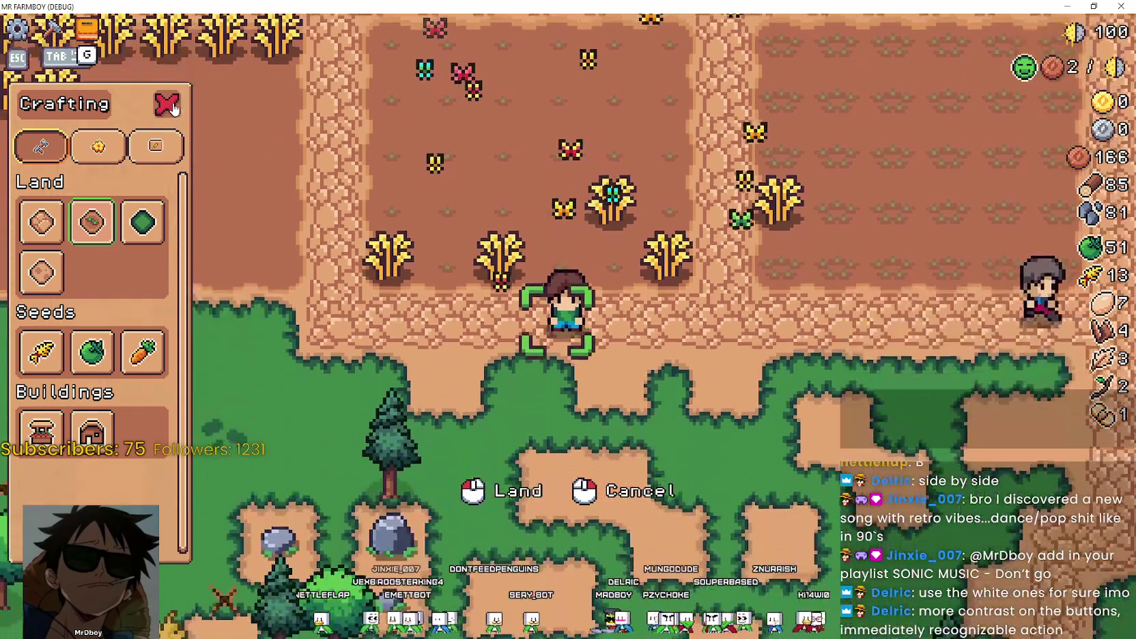
pyautogui.click(174, 108)
pyautogui.press('w')
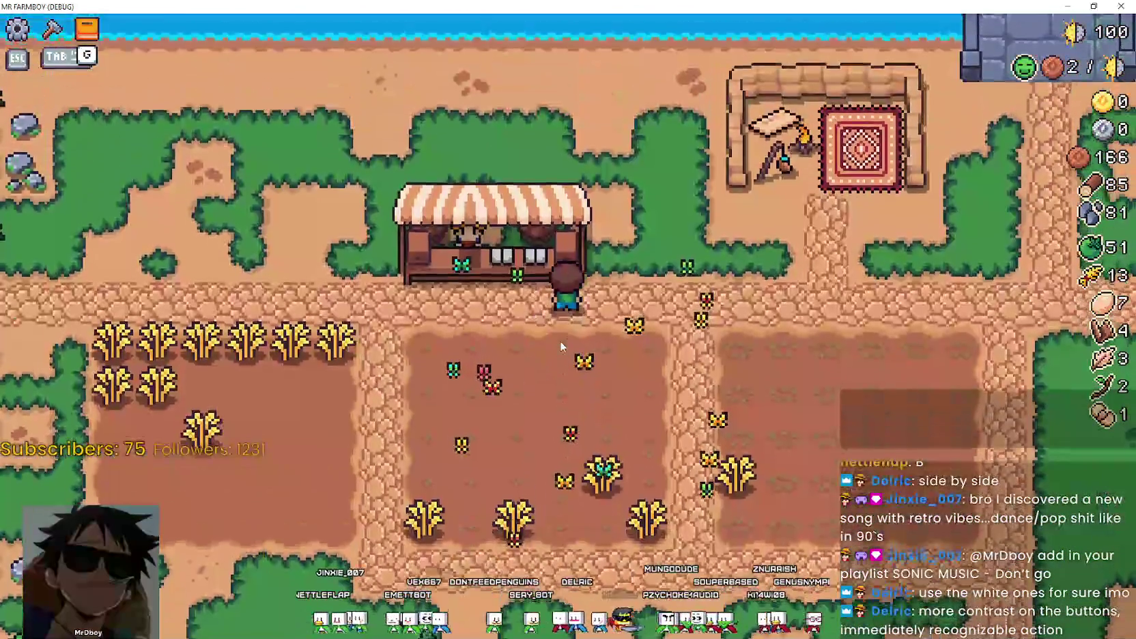
pyautogui.press('s')
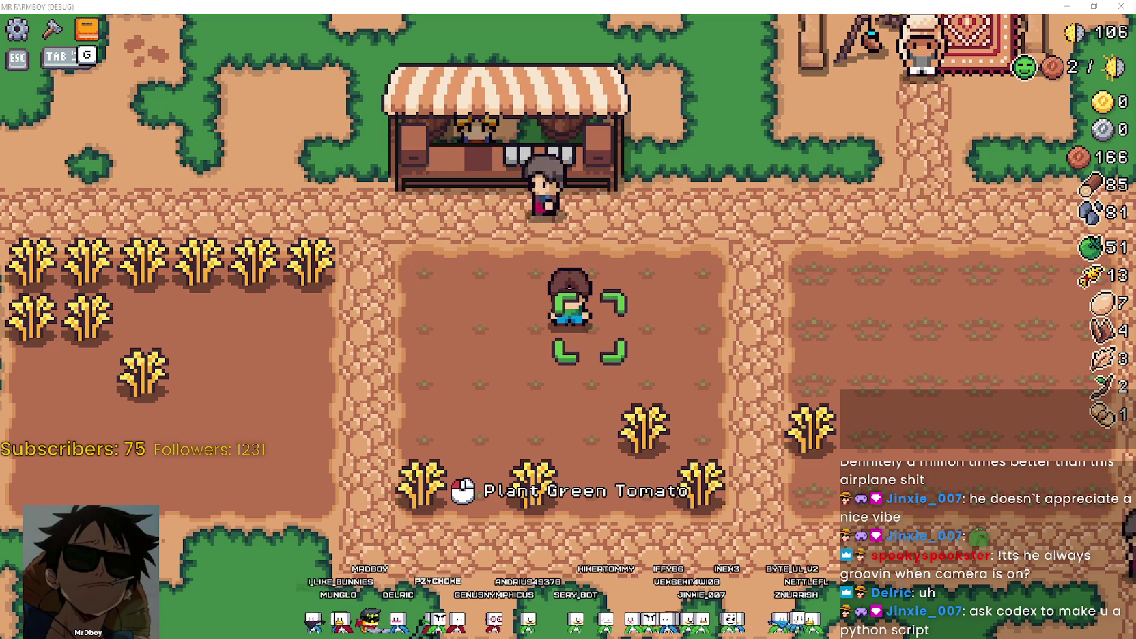
# Switch to Chrome's Reddit tab and read down the Spotify-to-YouTube Music transfer thread.
pyautogui.hotkey('alt', 'Tab')
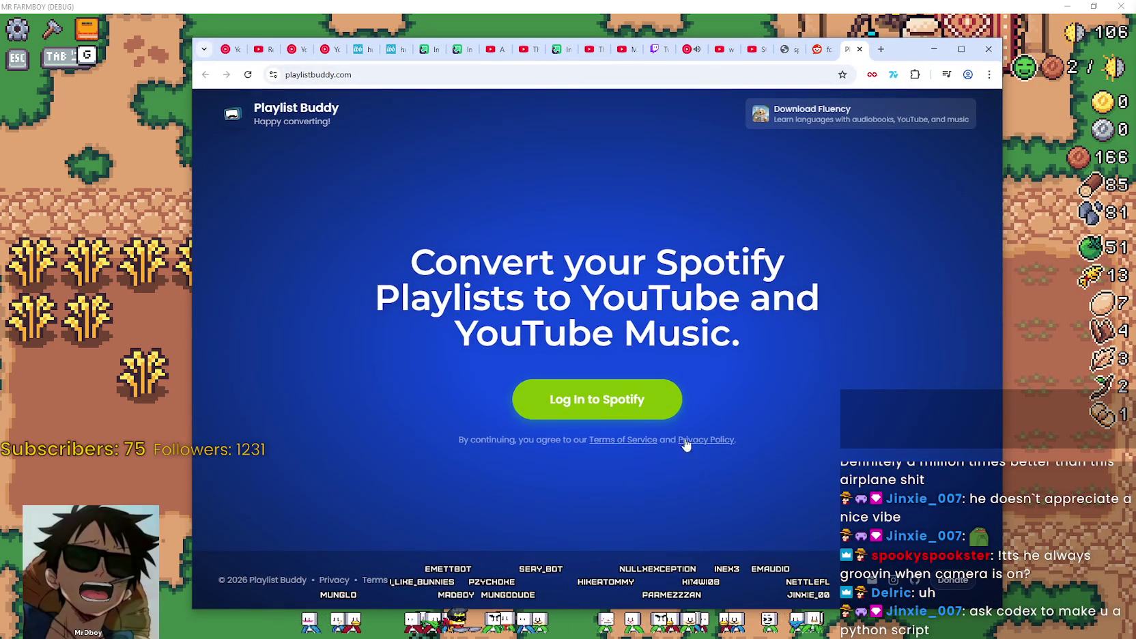
pyautogui.click(832, 48)
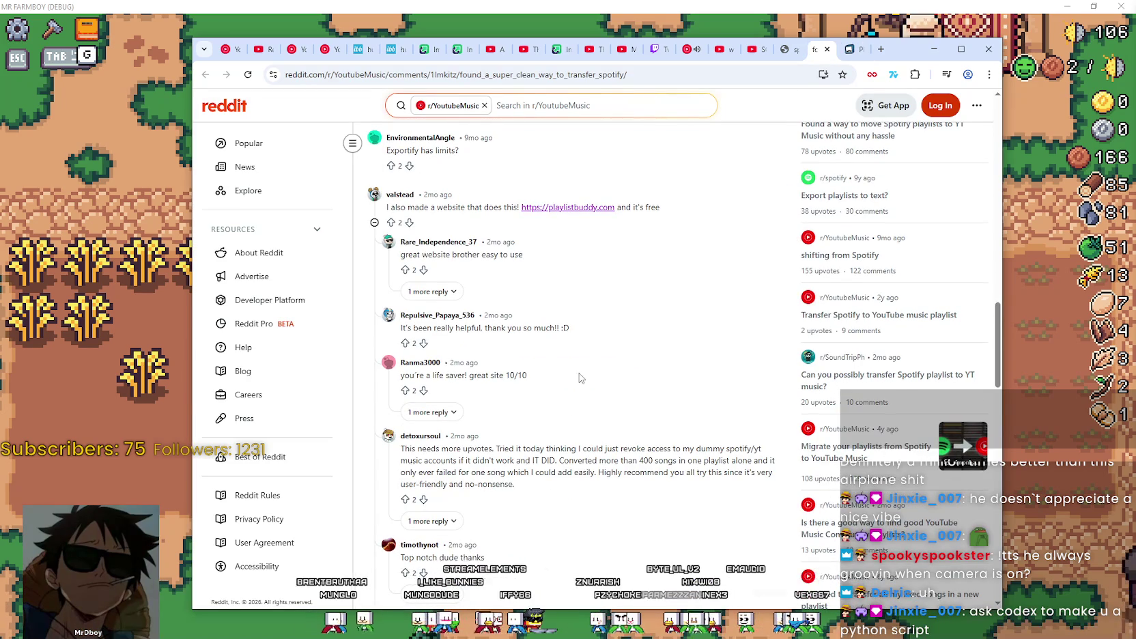
pyautogui.scroll(-3, 580, 377)
pyautogui.scroll(-2, 593, 415)
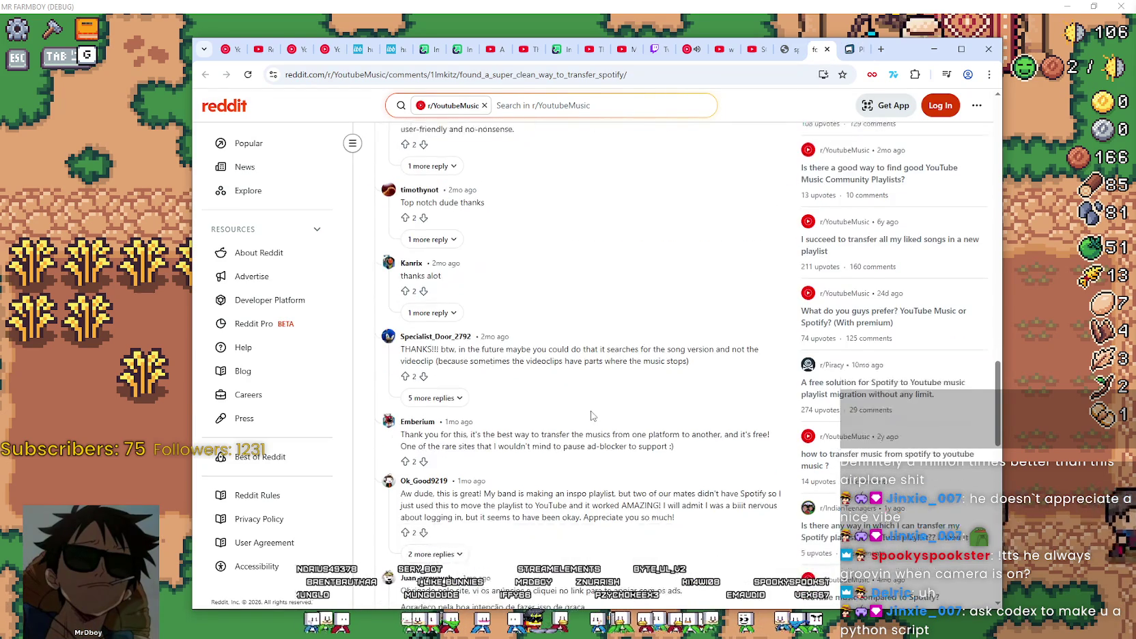
pyautogui.scroll(-1, 593, 416)
pyautogui.scroll(-3, 593, 415)
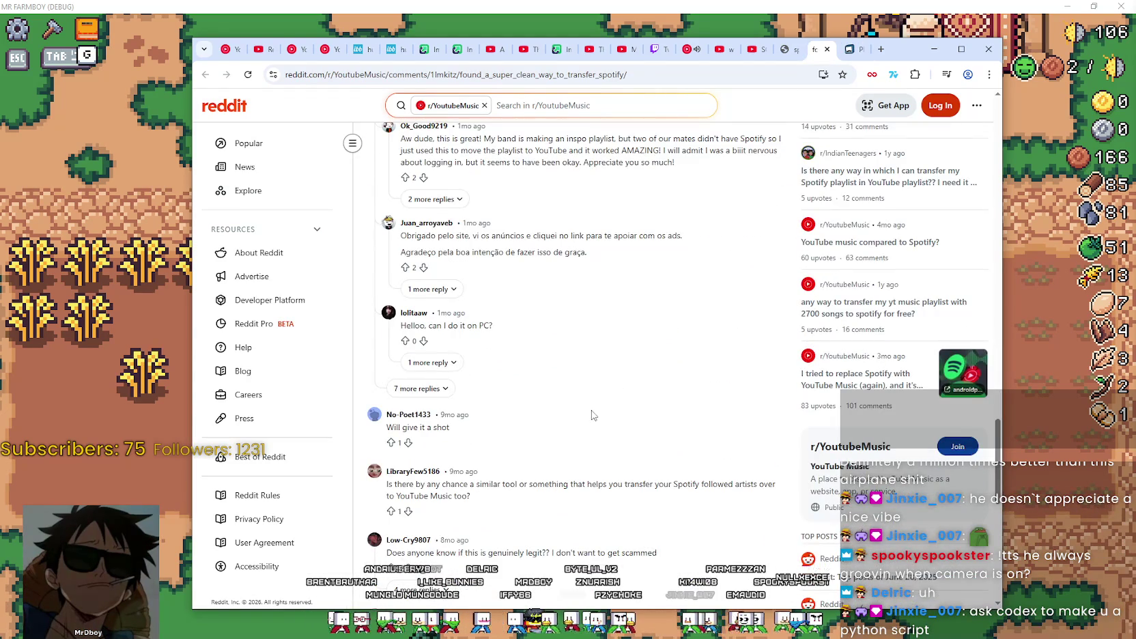
pyautogui.scroll(-3, 593, 414)
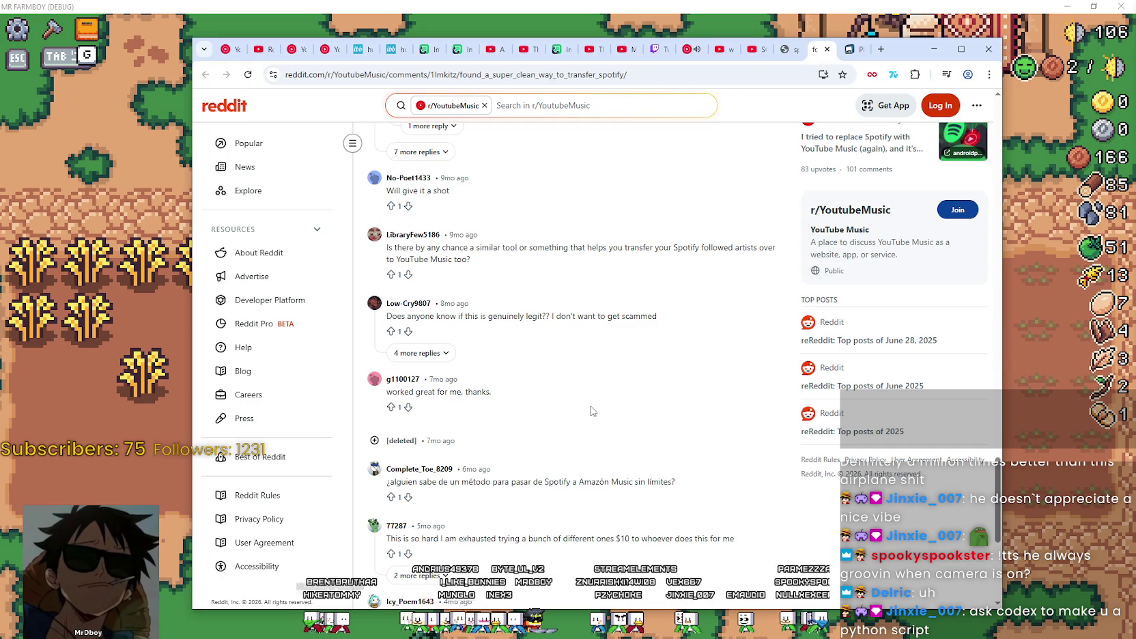
pyautogui.scroll(-2, 697, 437)
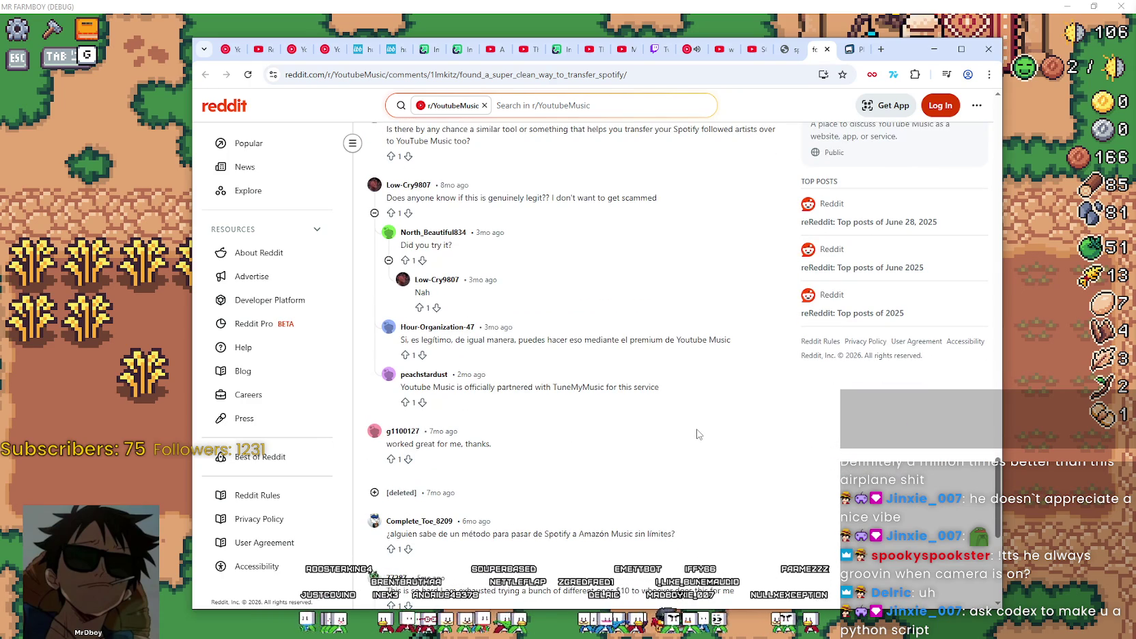
pyautogui.scroll(-1, 697, 434)
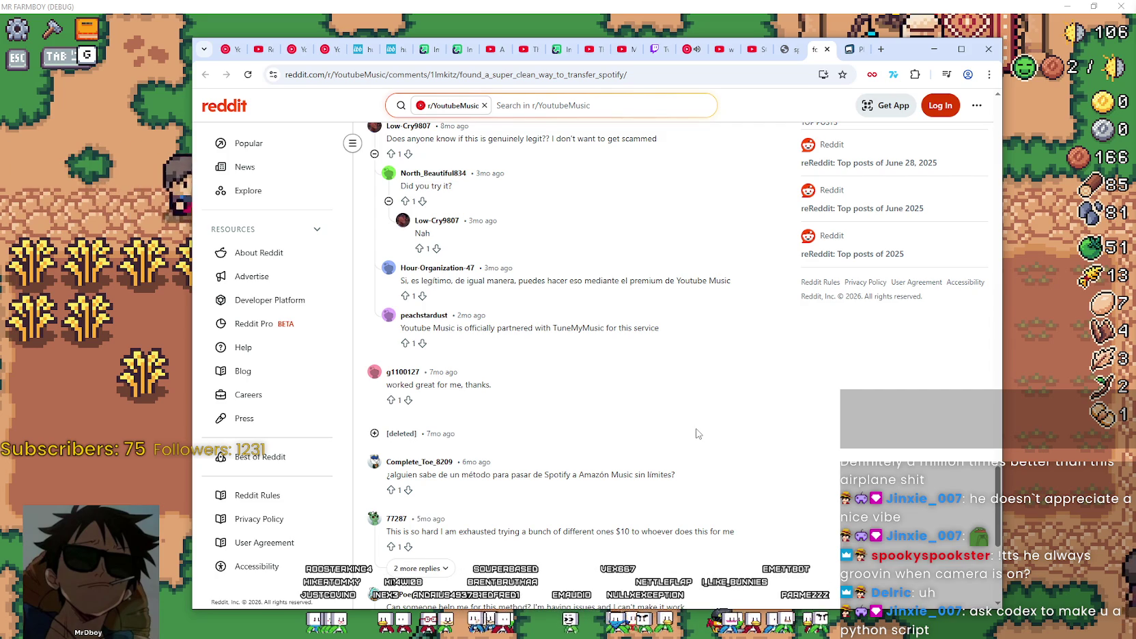
pyautogui.scroll(-2, 698, 432)
pyautogui.scroll(-1, 697, 431)
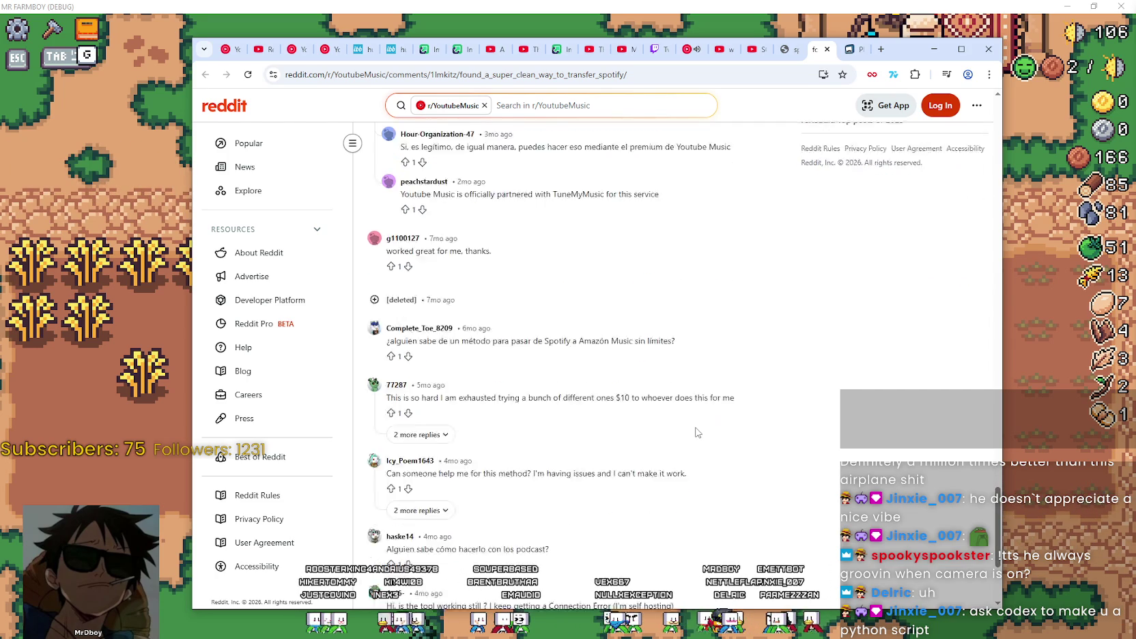
pyautogui.scroll(-3, 694, 426)
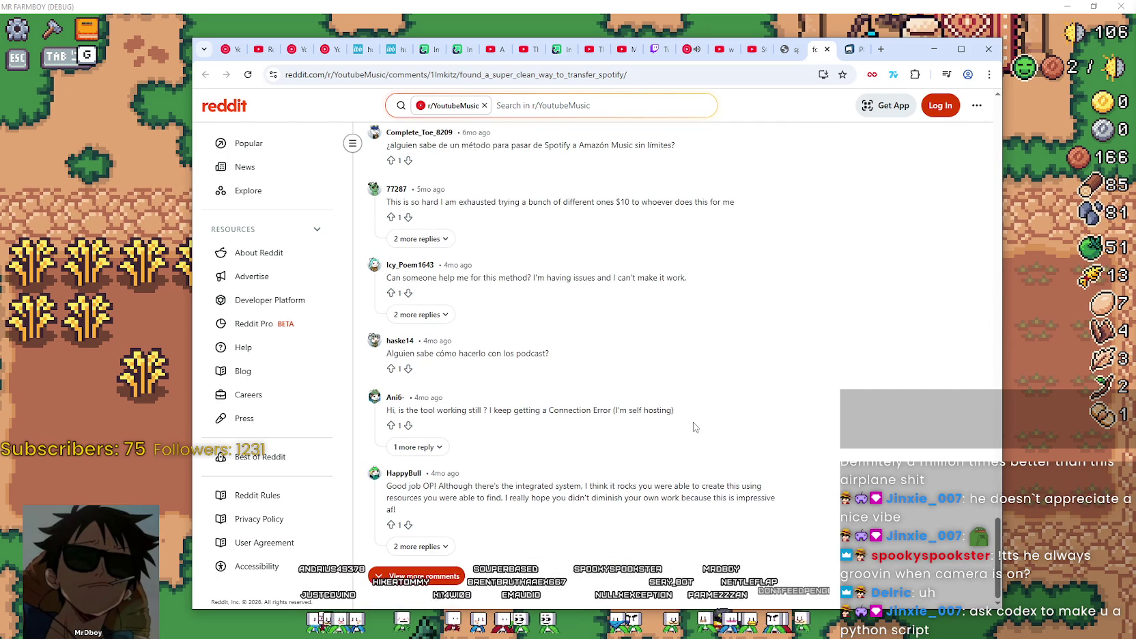
# Minimize Chrome and adjust the game camera zoom to view the whole farm.
pyautogui.click(934, 49)
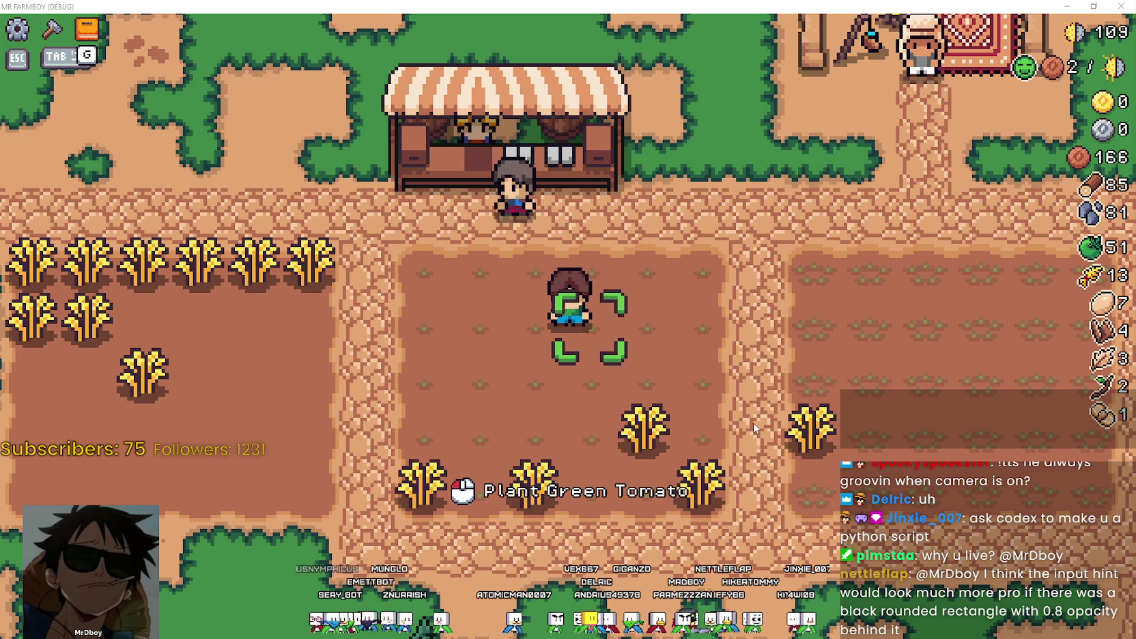
pyautogui.scroll(-3, 753, 423)
pyautogui.scroll(-2, 752, 423)
pyautogui.scroll(2, 560, 435)
pyautogui.scroll(2, 560, 435)
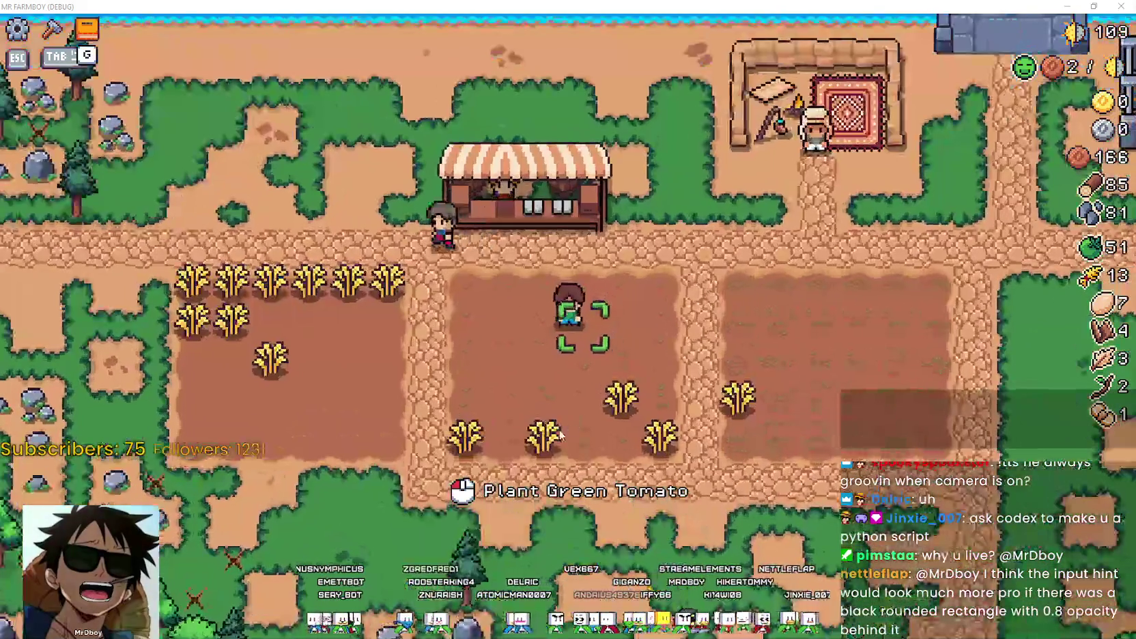
pyautogui.scroll(-2, 560, 435)
pyautogui.scroll(-2, 560, 435)
pyautogui.scroll(3, 620, 375)
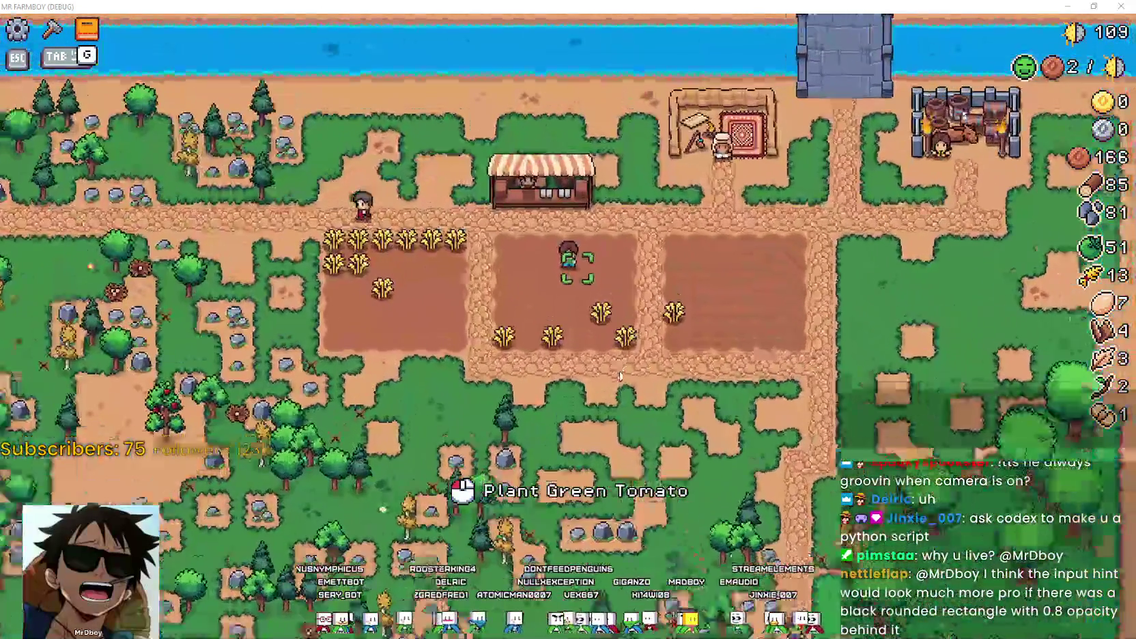